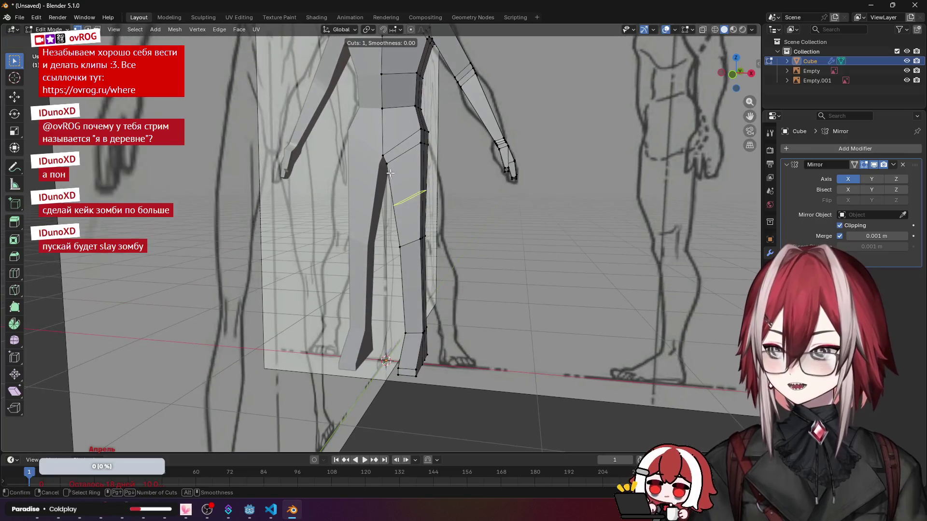
Step: Confirm the lengthwise leg loop cut, then frame the torso and begin a knife cut across it
left_click(402, 149)
mouse_move(402, 160)
middle_mouse_down()
mouse_move(417, 200)
mouse_move(266, 186)
mouse_move(430, 114)
mouse_move(454, 193)
mouse_move(422, 215)
middle_mouse_up()
scroll(270, 179, "down", 3)
scroll(430, 113, "up", 4)
scroll(435, 203, "down", 2)
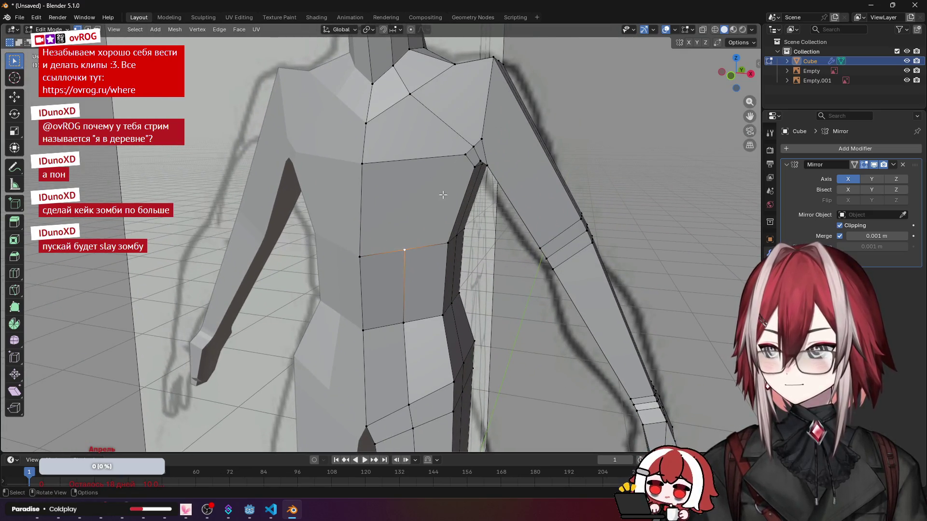
scroll(442, 194, "down", 2)
middle_click_drag(443, 194, 445, 183)
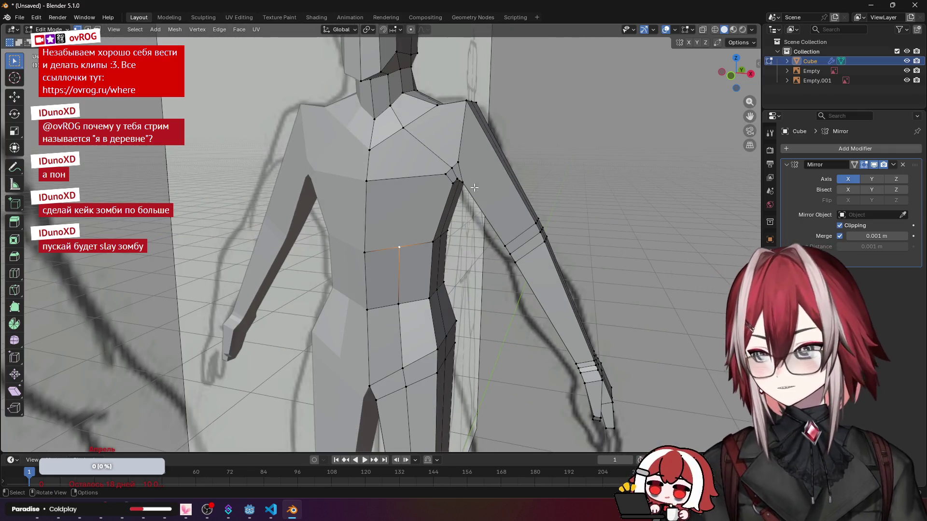
scroll(446, 183, "up", 3)
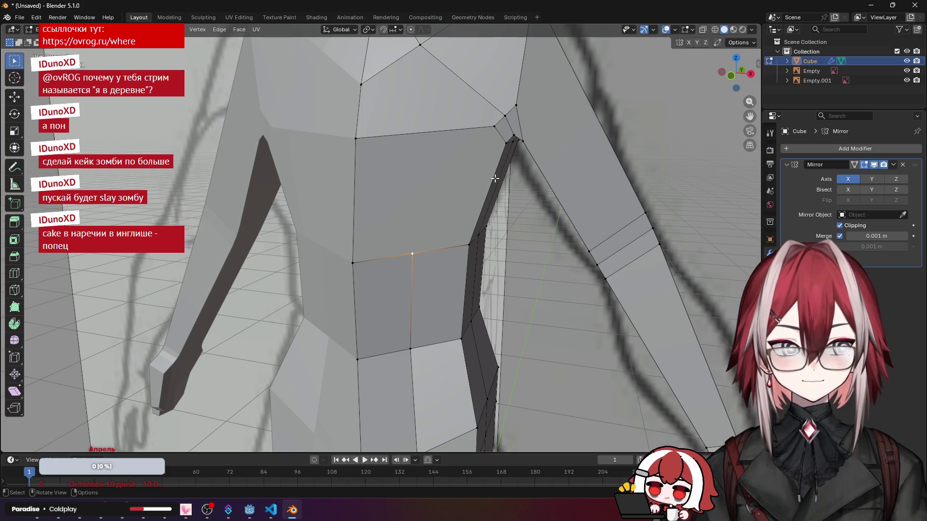
scroll(490, 178, "down", 4)
middle_click_drag(477, 175, 456, 160)
scroll(447, 146, "up", 4)
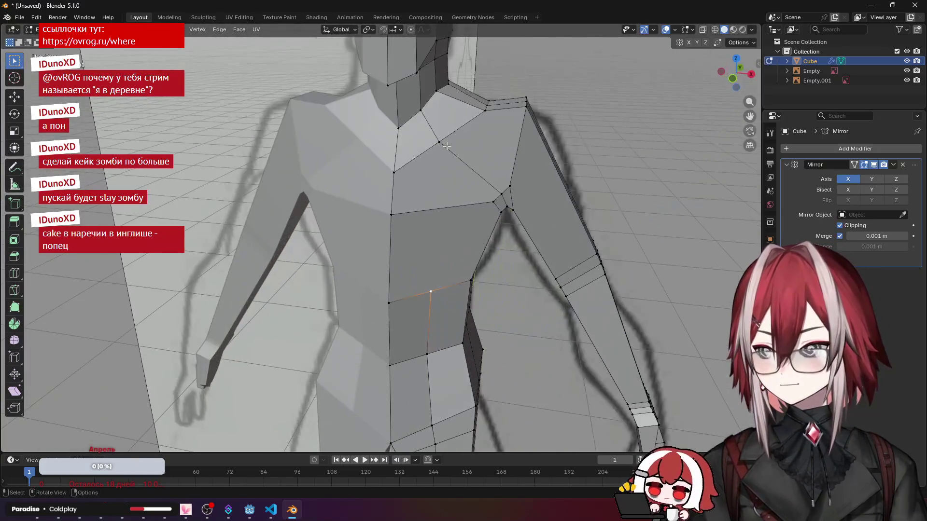
scroll(447, 147, "up", 2)
scroll(435, 149, "up", 2)
middle_click_drag(430, 127, 430, 152)
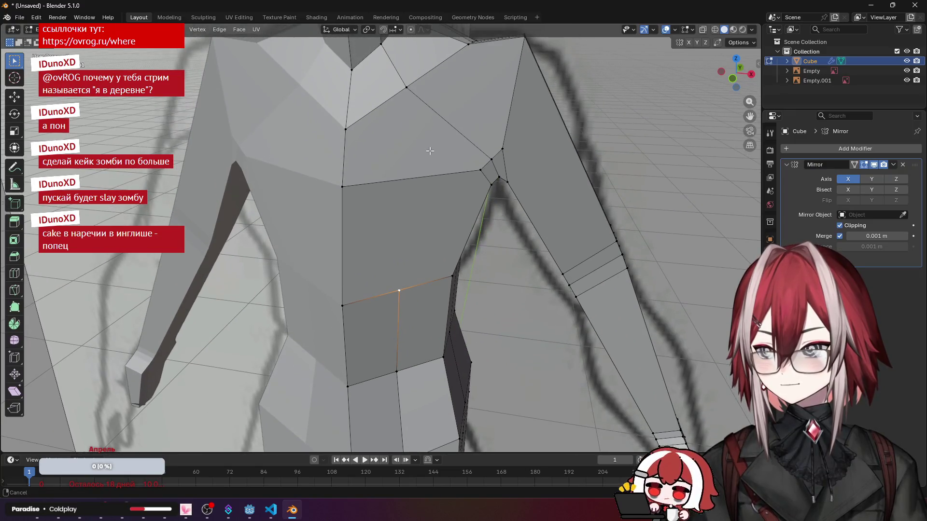
key("k")
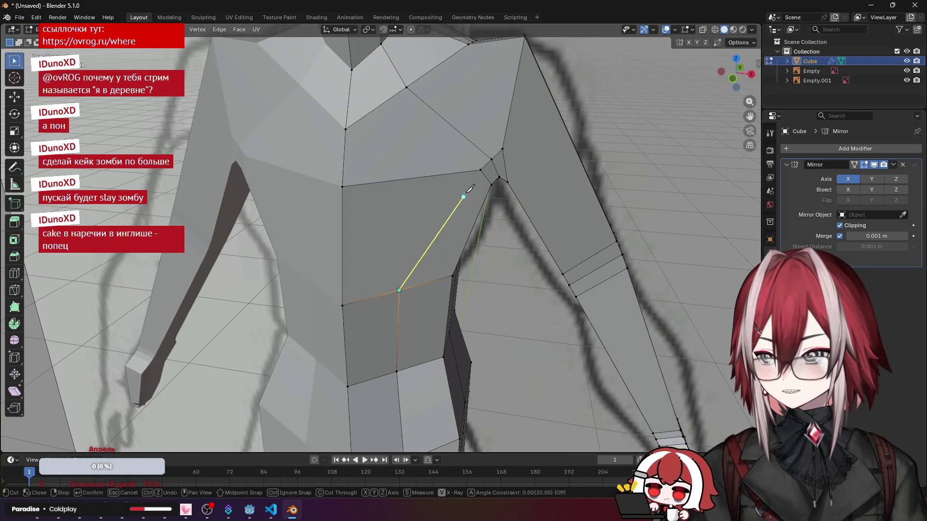
Step: Knife diagonal edges from the waist toward the armpit and up to the chest
left_click(481, 169)
key("Return")
scroll(434, 182, "down", 5)
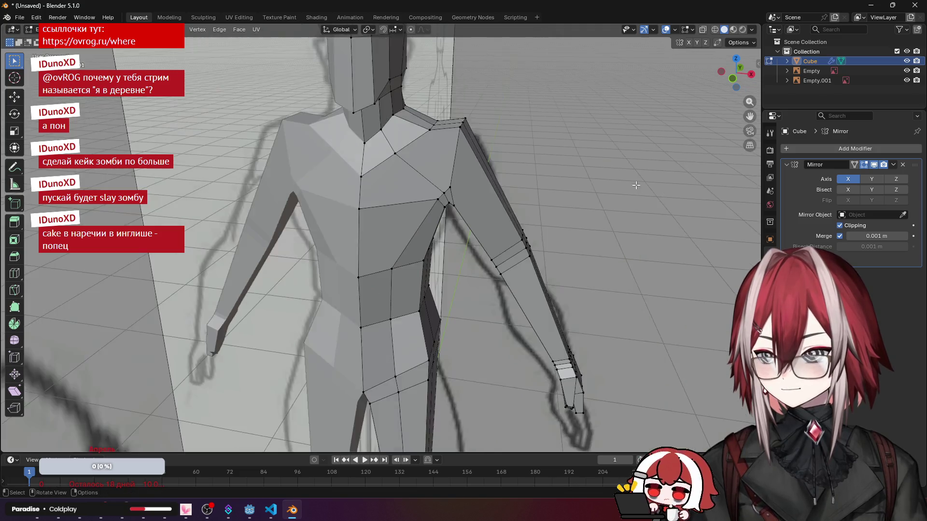
mouse_move(435, 181)
middle_mouse_down()
mouse_move(333, 155)
mouse_move(391, 167)
middle_mouse_up()
scroll(406, 203, "up", 3)
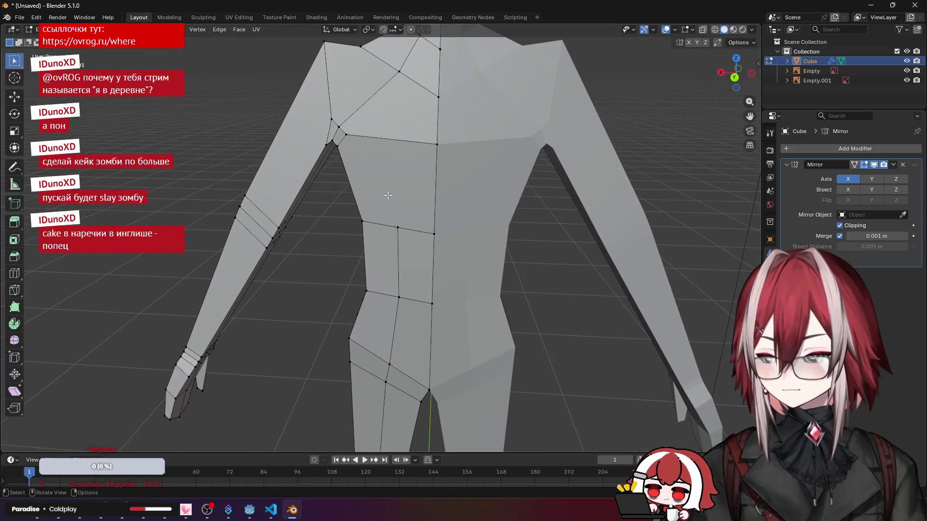
scroll(407, 219, "up", 3)
key("k")
left_click(346, 135)
key("Return")
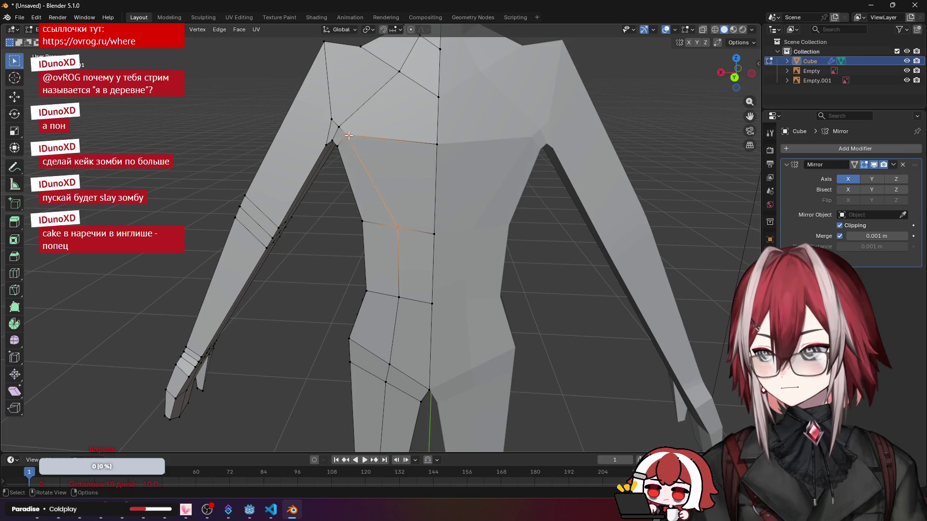
Step: Add an extra lengthwise edge loop along the arm
middle_click_drag(375, 154, 425, 205)
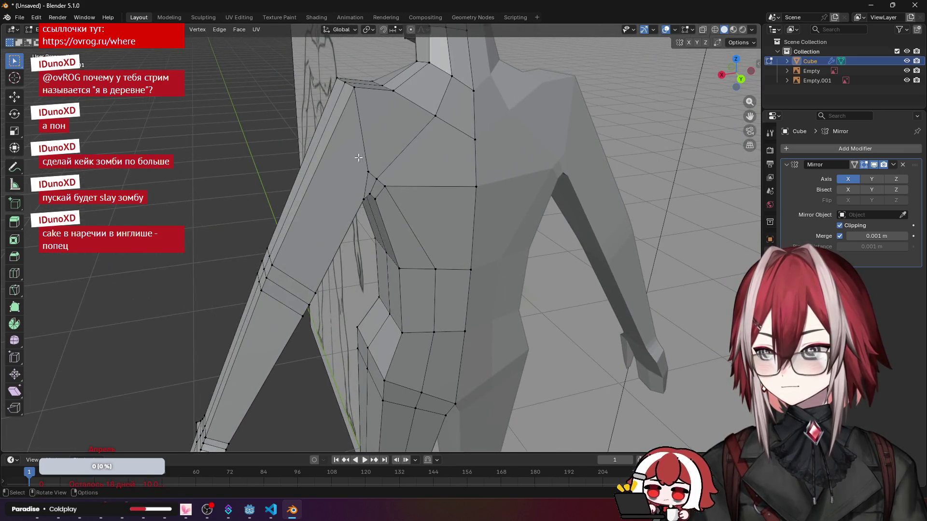
middle_click_drag(353, 151, 379, 173)
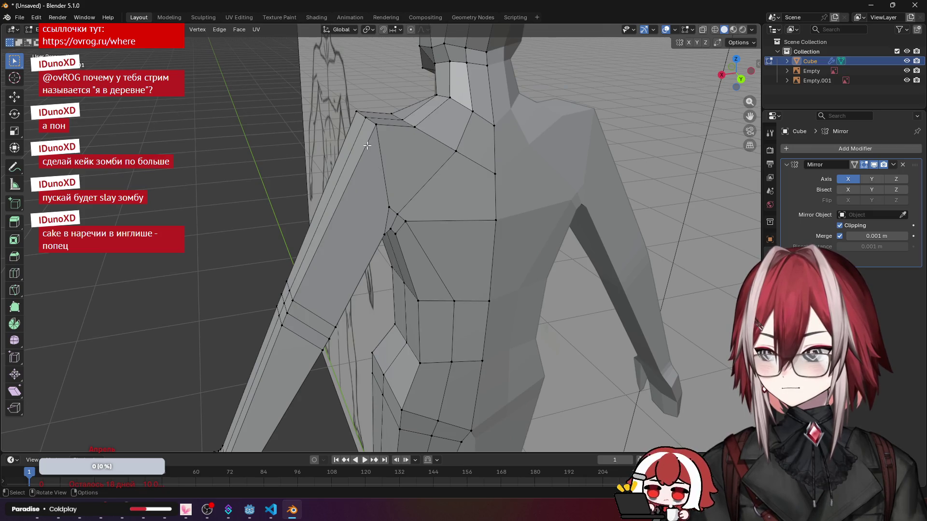
key("ctrl+r")
left_click(337, 176)
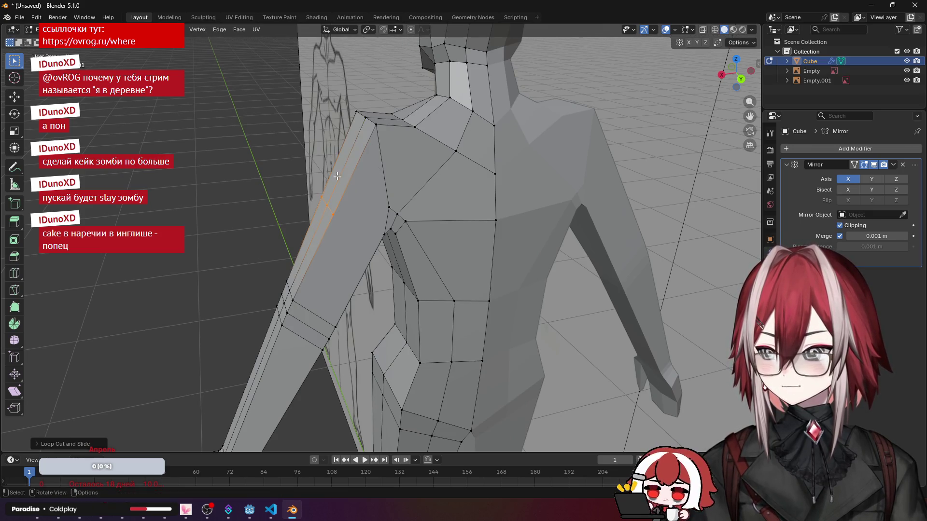
scroll(338, 176, "up", 1)
scroll(348, 181, "up", 2)
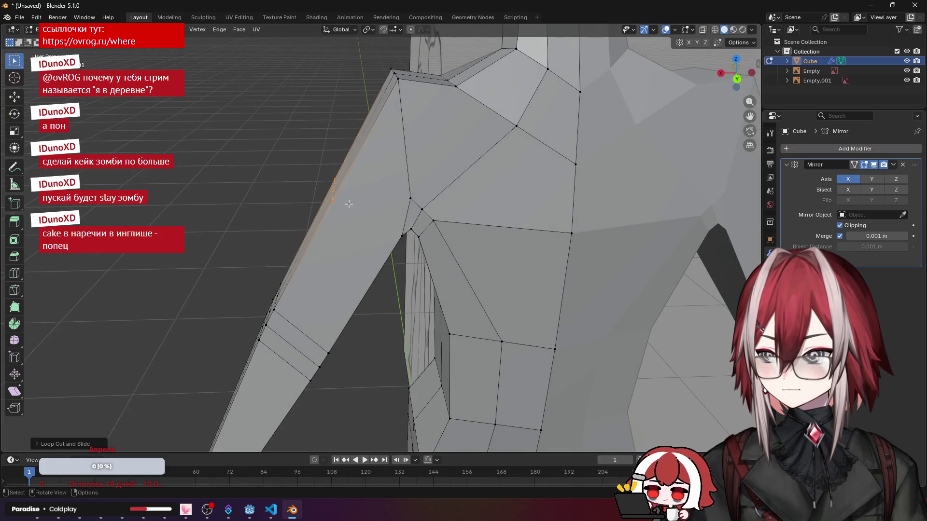
Step: Knife a cut across the armpit face after retrying from a better angle
key("k")
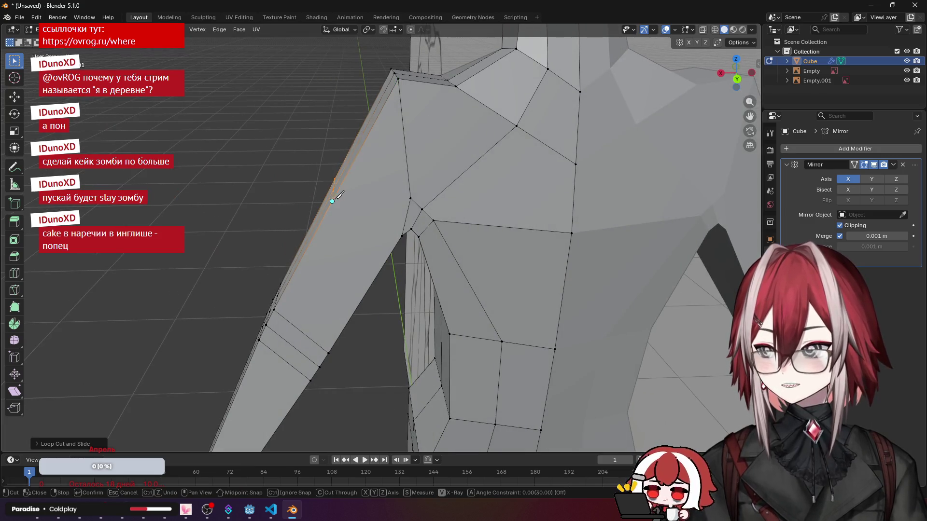
key("Escape")
middle_click_drag(403, 236, 455, 198)
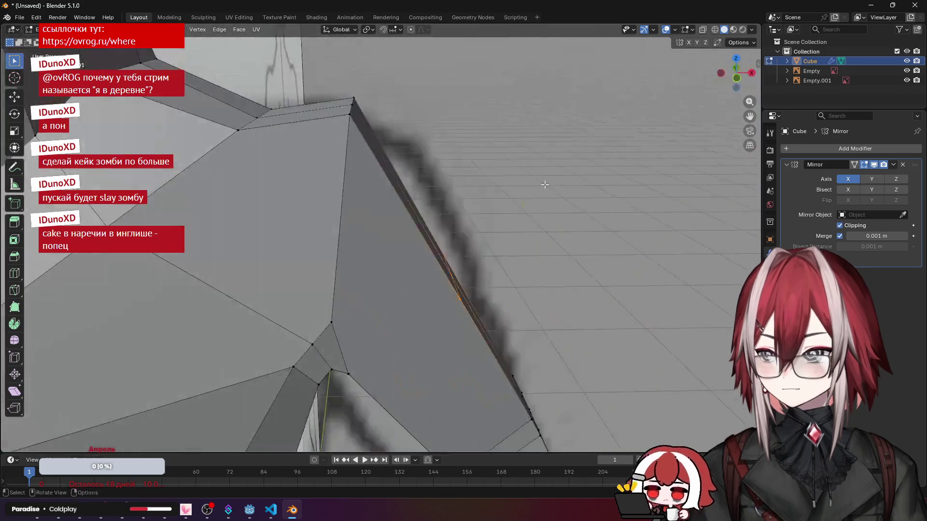
key("k")
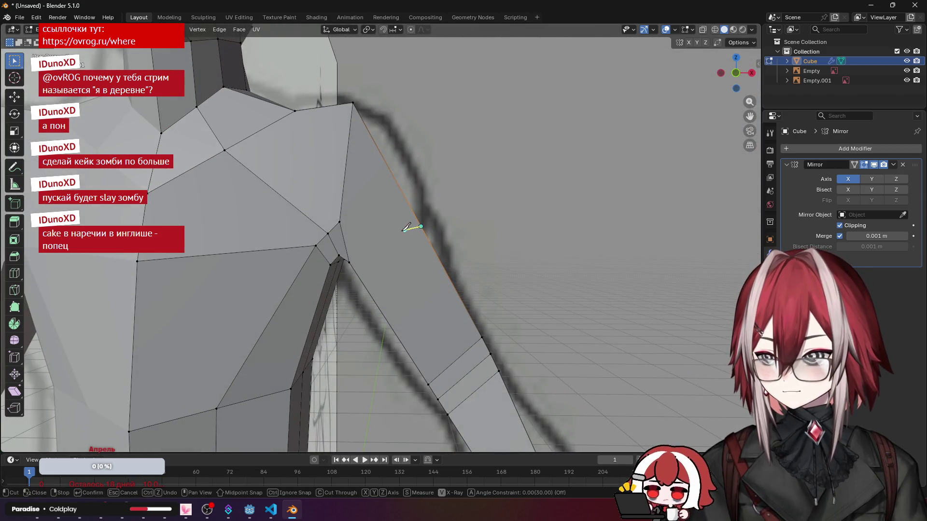
left_click(352, 259)
key("Return")
mouse_move(511, 217)
middle_mouse_down()
mouse_move(433, 225)
mouse_move(362, 151)
mouse_move(395, 190)
middle_mouse_up()
scroll(433, 225, "up", 3)
scroll(433, 226, "down", 3)
scroll(395, 189, "up", 3)
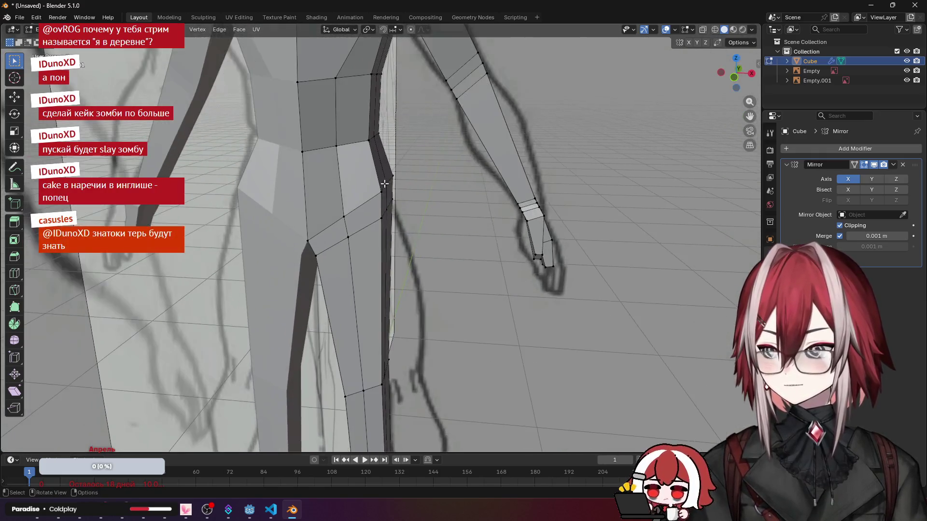
Step: Select the edge loop circling the lower leg just above the foot and view it from the front
middle_click_drag(428, 249, 500, 64)
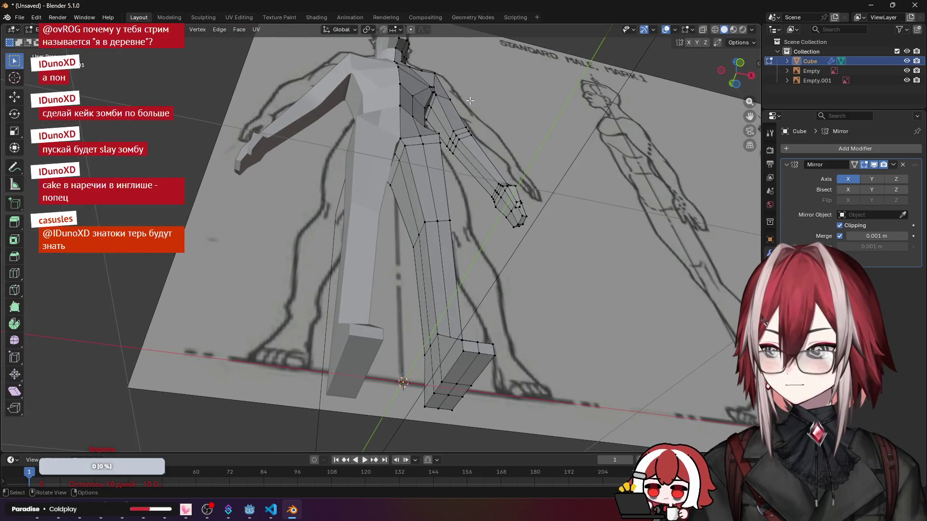
scroll(456, 253, "up", 5)
middle_click_drag(457, 252, 319, 269)
left_click(355, 263, "alt")
middle_click_drag(376, 263, 419, 251)
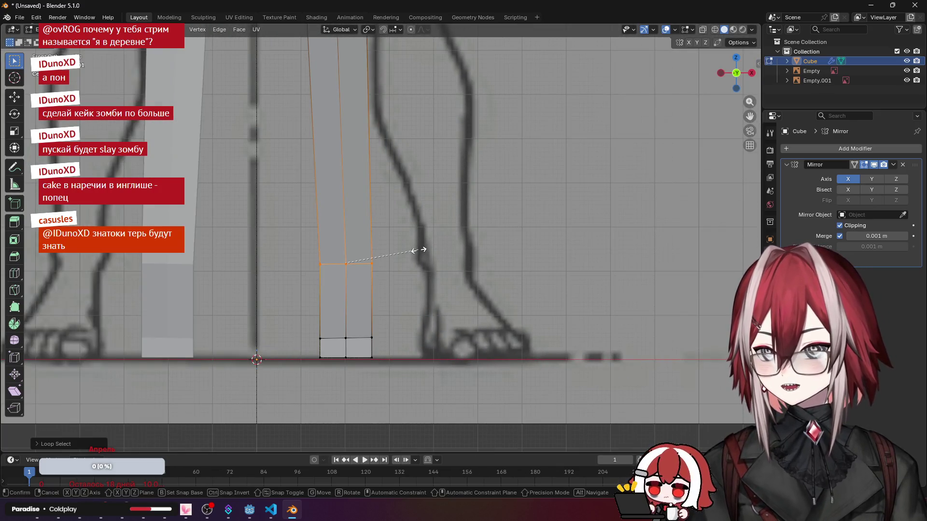
Step: Flatten the ankle loop with S, Z, 0 and bevel it into a narrow two-loop band
key("s")
key("z")
key("0")
left_click(418, 251)
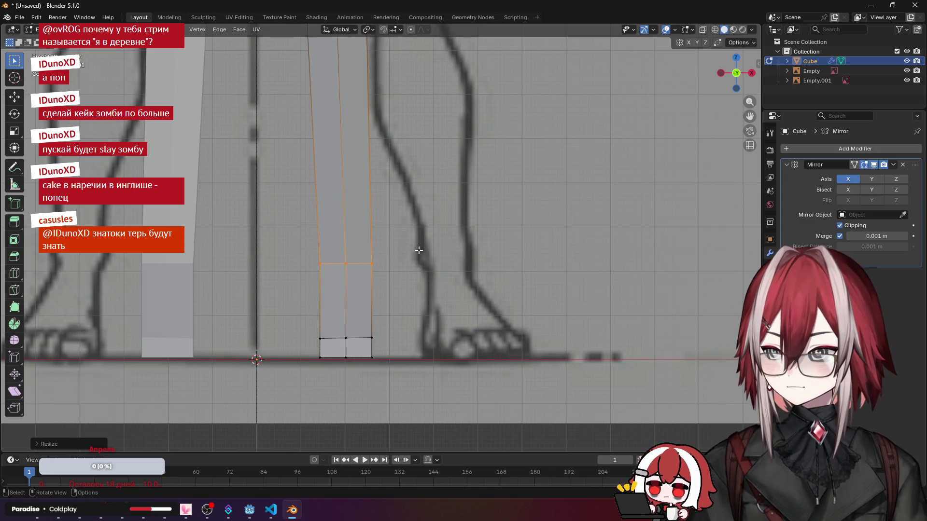
scroll(435, 261, "up", 2)
key("ctrl+b")
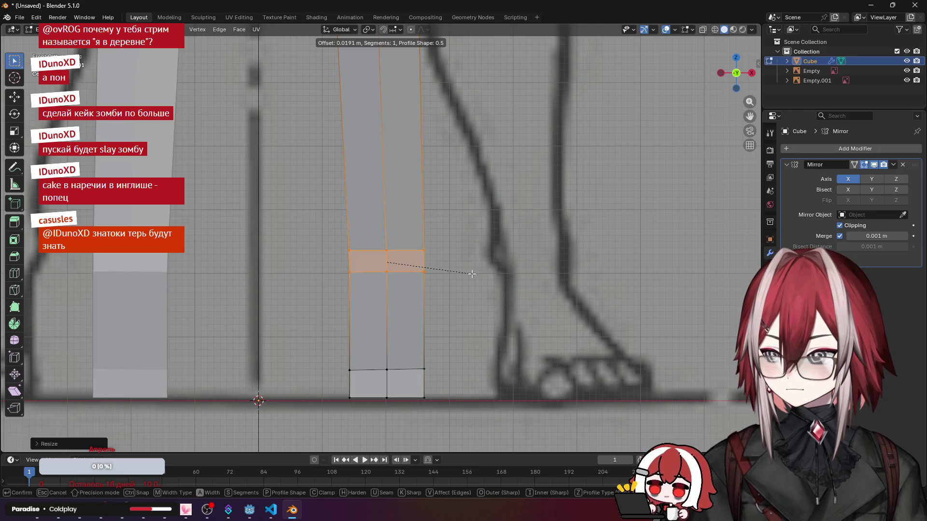
left_click(470, 274)
mouse_move(470, 274)
middle_mouse_down()
mouse_move(471, 351)
mouse_move(394, 270)
middle_mouse_up()
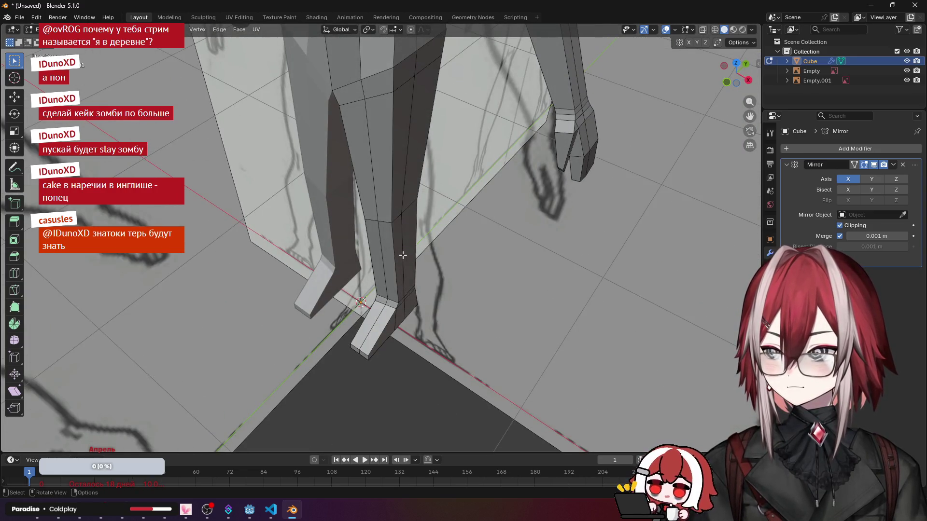
mouse_move(394, 147)
middle_mouse_down()
mouse_move(369, 204)
mouse_move(396, 234)
middle_mouse_up()
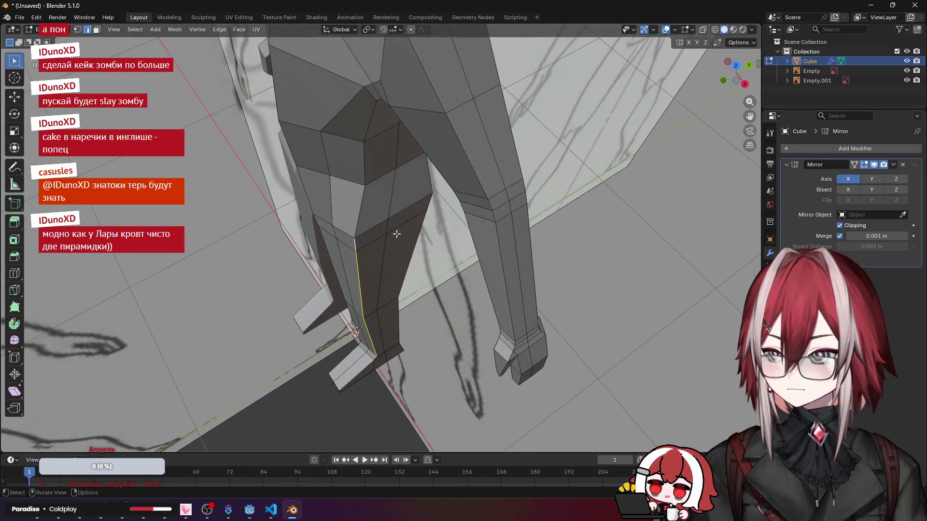
Step: Shift the inner lower-leg edge along Y, X and in the horizontal plane to taper the shin
key("g")
key("y")
left_click(403, 233)
key("g")
key("x")
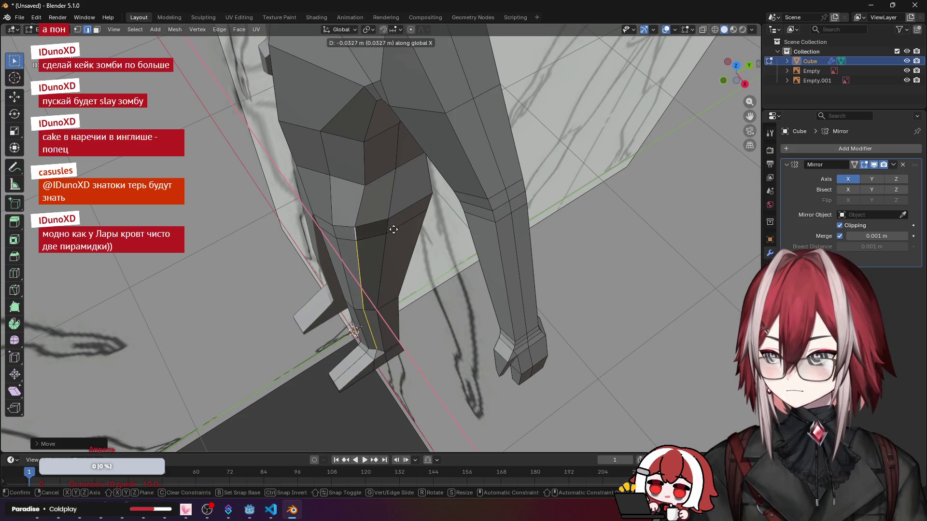
left_click(393, 229)
middle_click_drag(399, 231, 409, 234)
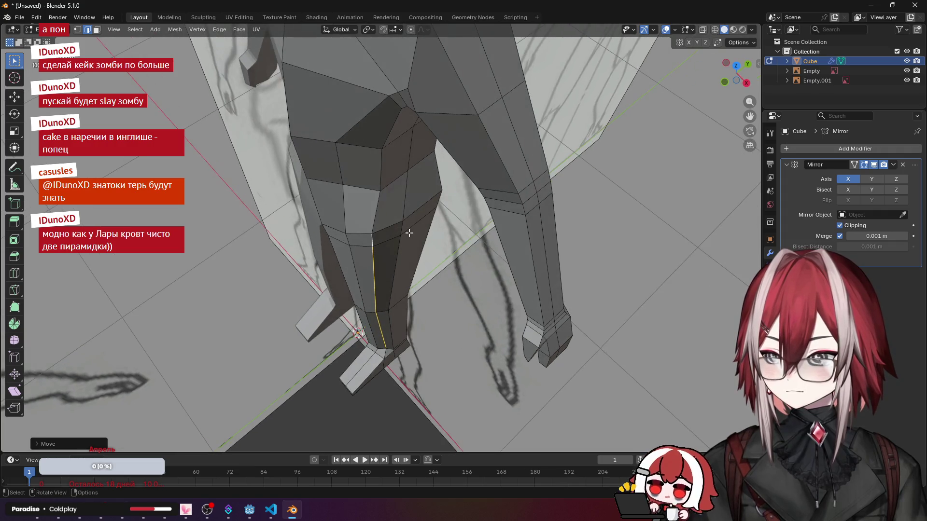
key("g")
key("shift+z")
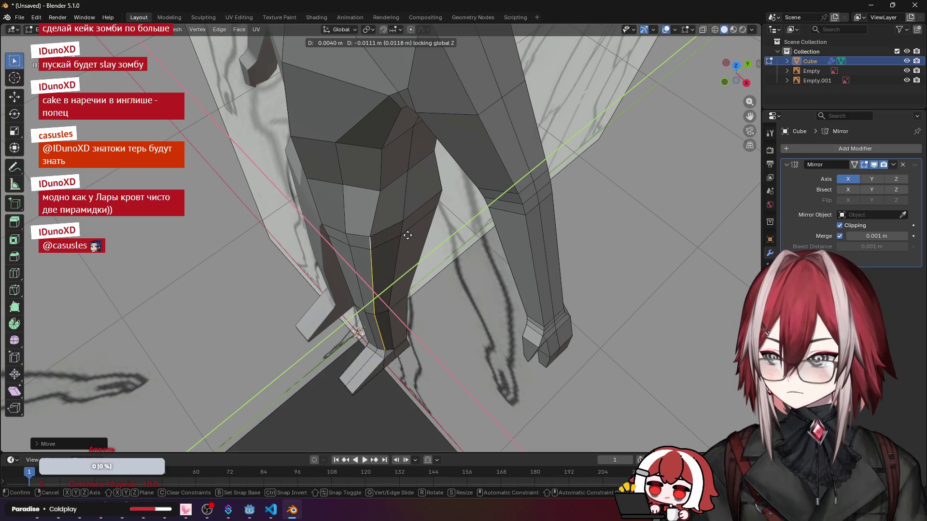
left_click(408, 236)
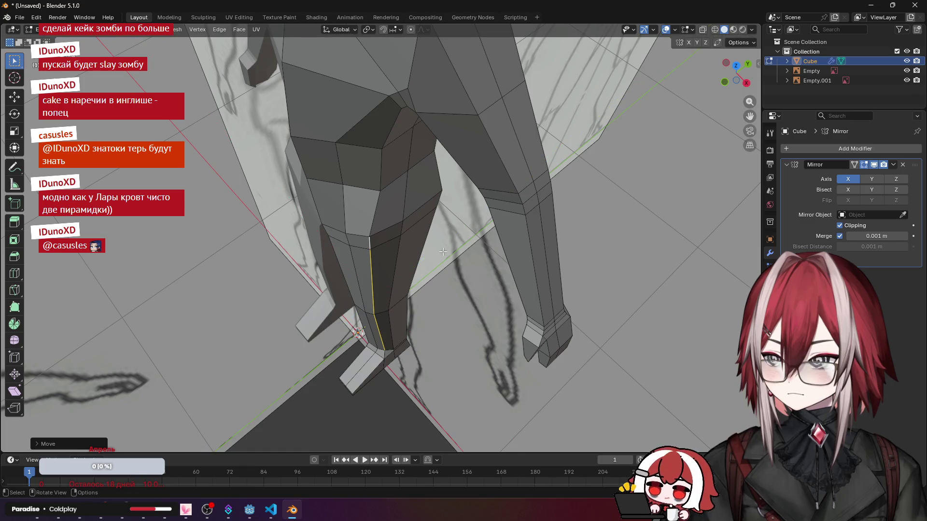
Step: Adjust the inner thigh edge horizontally from the front view
middle_click_drag(407, 235, 441, 267)
left_click(423, 337)
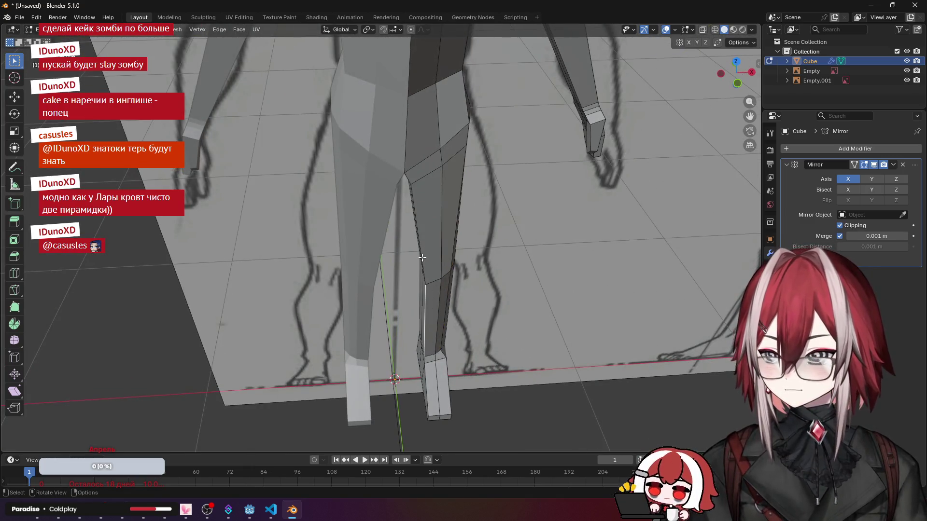
middle_click_drag(422, 337, 451, 213)
key("1")
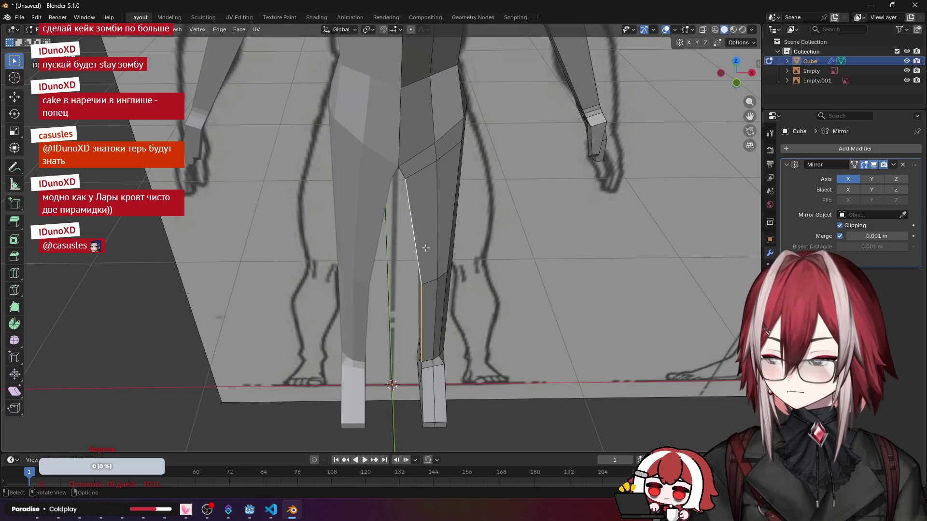
key("g")
key("shift+z")
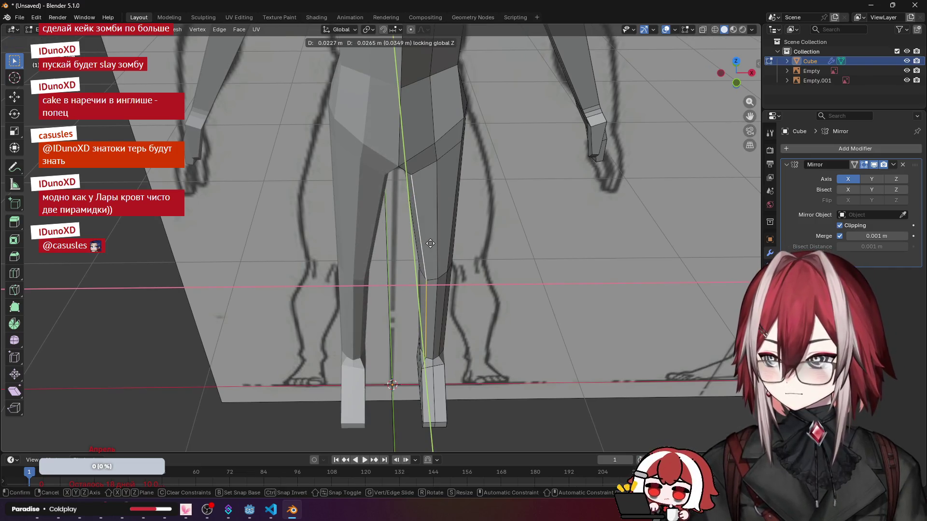
left_click(431, 244)
Step: Nudge two more shin edges horizontally so the leg narrows toward the ankle
middle_click_drag(430, 244, 330, 316)
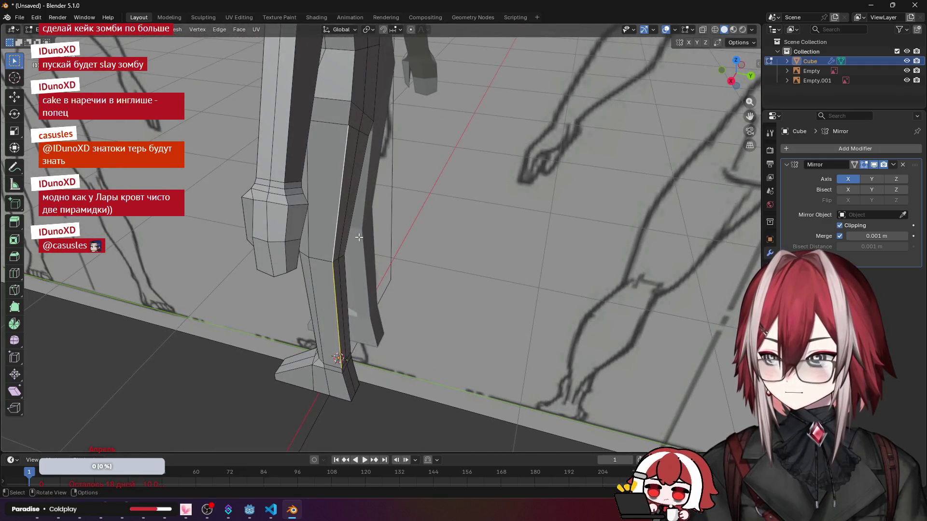
middle_click_drag(360, 236, 338, 263)
key("g")
key("shift+z")
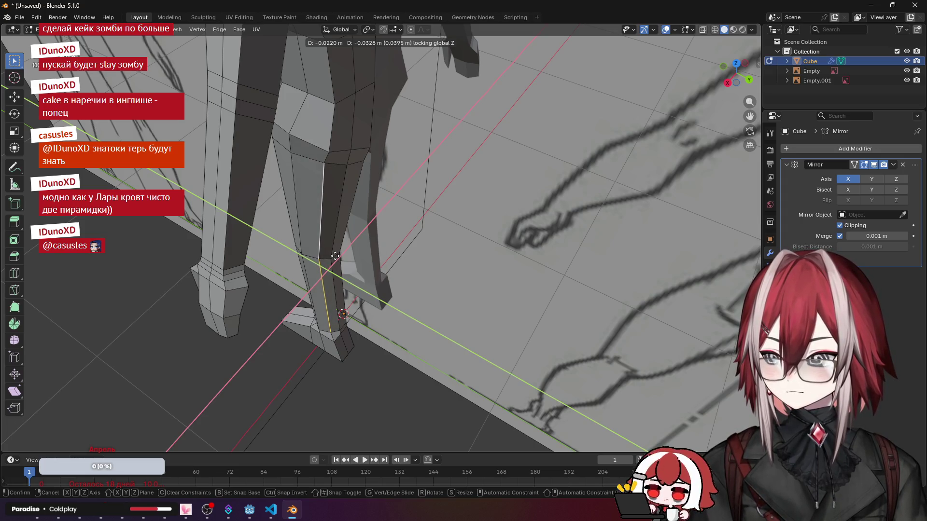
left_click(334, 257)
mouse_move(333, 256)
middle_mouse_down()
mouse_move(342, 270)
mouse_move(384, 215)
mouse_move(391, 232)
middle_mouse_up()
key("z")
key("g")
key("shift+z")
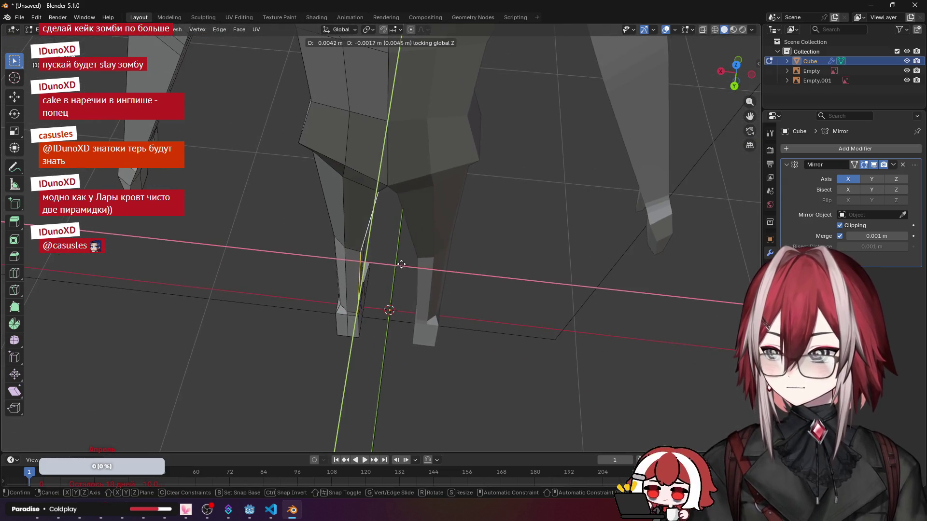
left_click(397, 260)
mouse_move(397, 260)
middle_mouse_down()
mouse_move(229, 216)
mouse_move(348, 253)
middle_mouse_up()
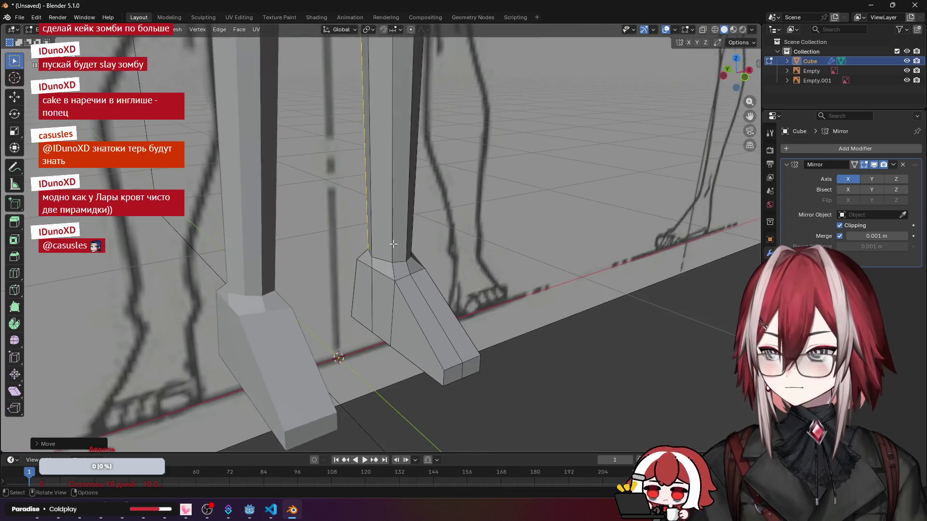
scroll(392, 303, "up", 4)
Step: Shift the ankle edge horizontally and make a small follow-up nudge
middle_click_drag(392, 303, 446, 269)
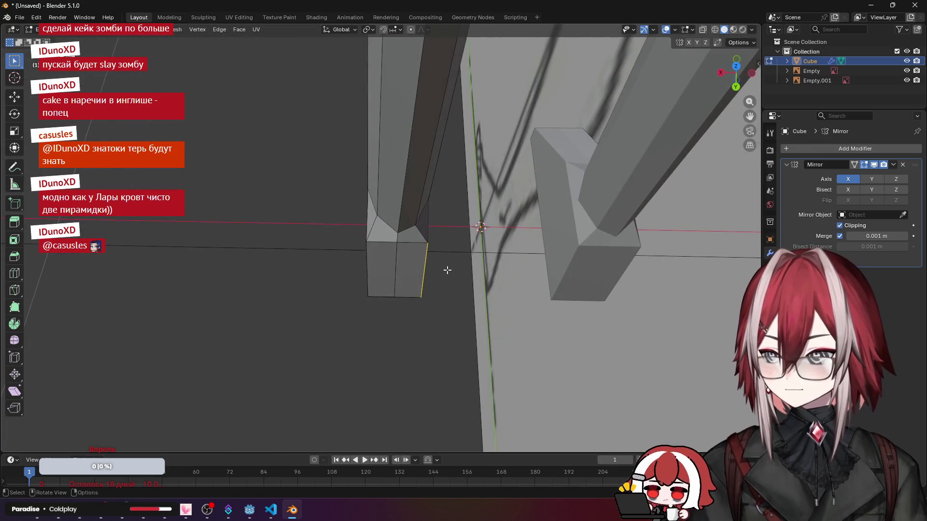
key("g")
key("shift+z")
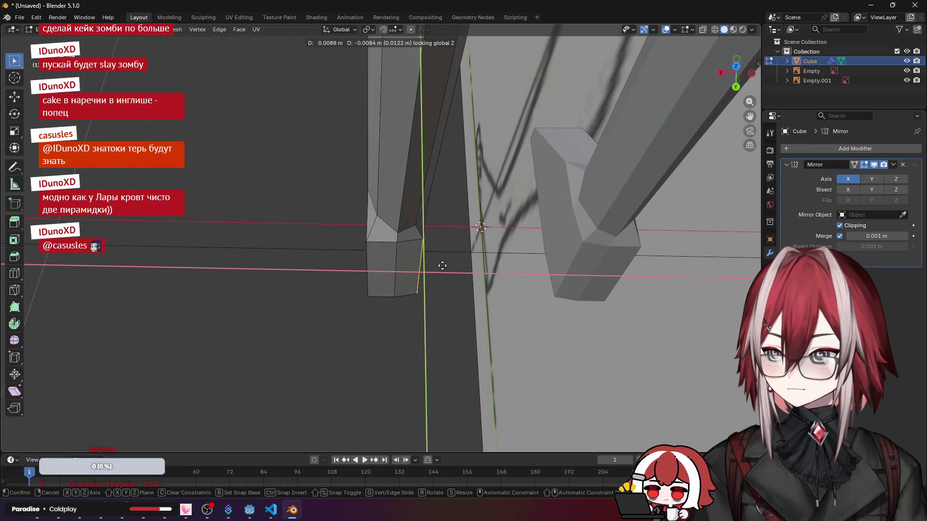
left_click(441, 264)
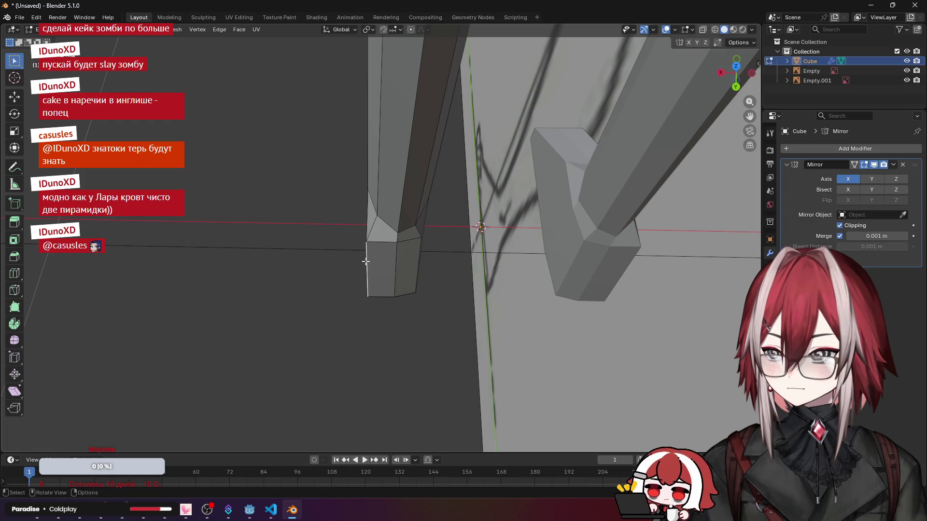
key("g")
key("shift+z")
left_click(420, 271)
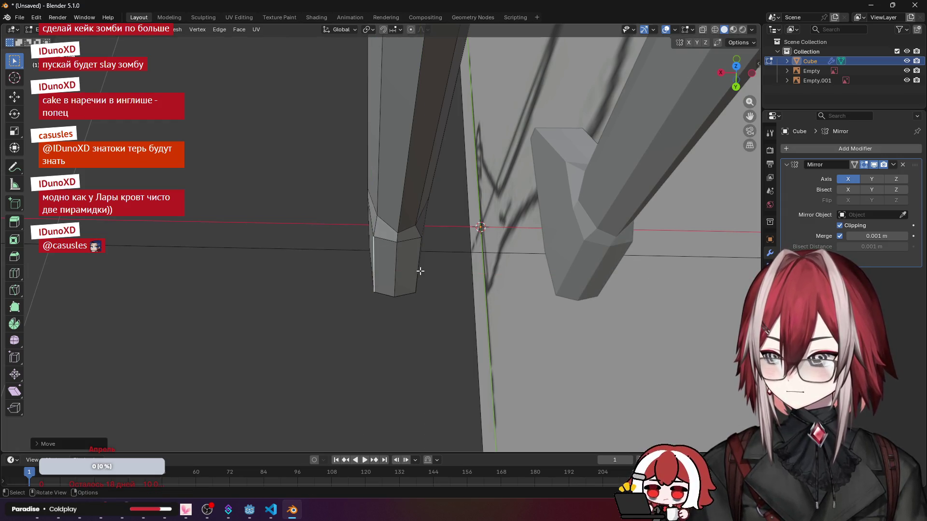
Step: Move two foot edges along Z to reshape where the shin meets the foot
mouse_move(390, 279)
middle_mouse_down()
mouse_move(443, 285)
mouse_move(412, 317)
middle_mouse_up()
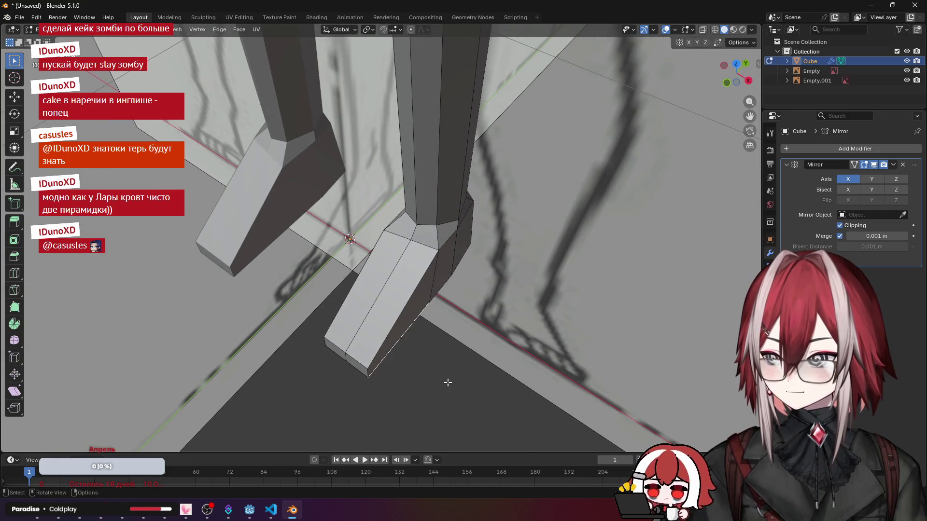
key("g")
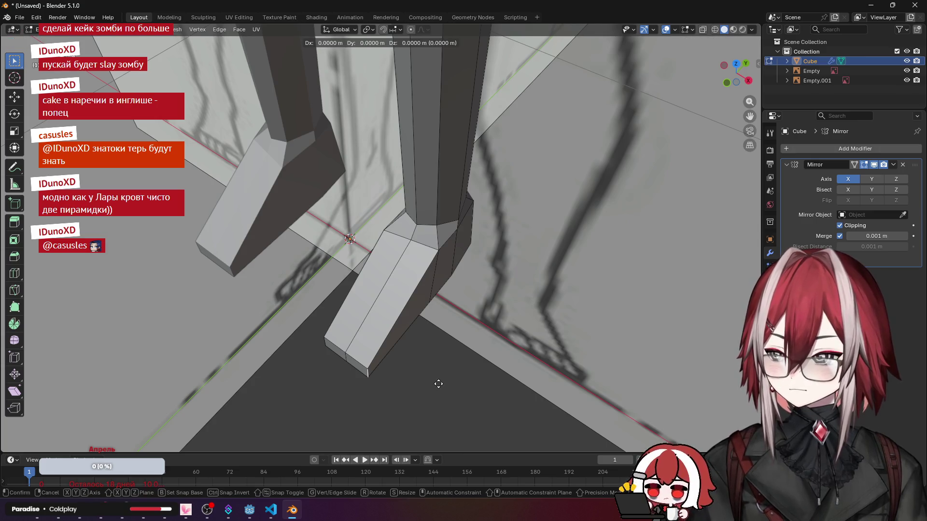
key("z")
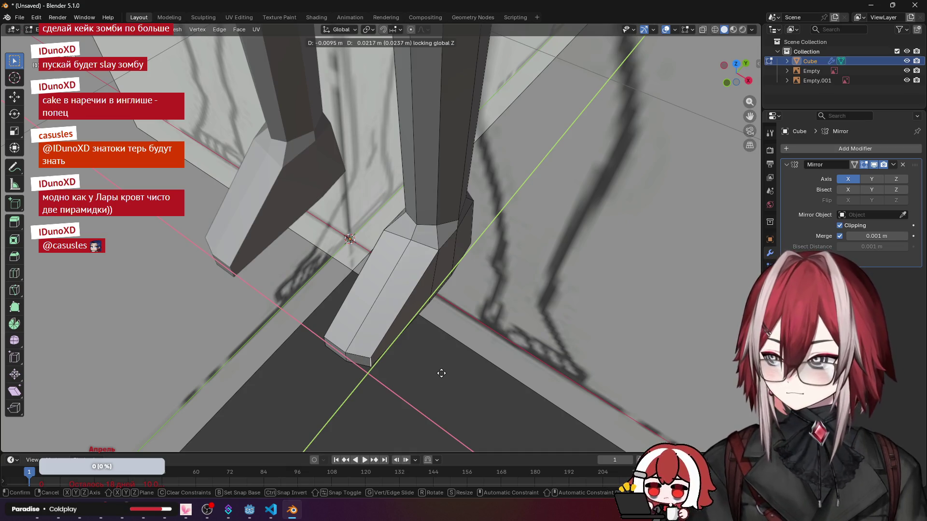
left_click(442, 373)
mouse_move(442, 373)
middle_mouse_down()
mouse_move(436, 338)
mouse_move(467, 340)
middle_mouse_up()
key("g")
key("z")
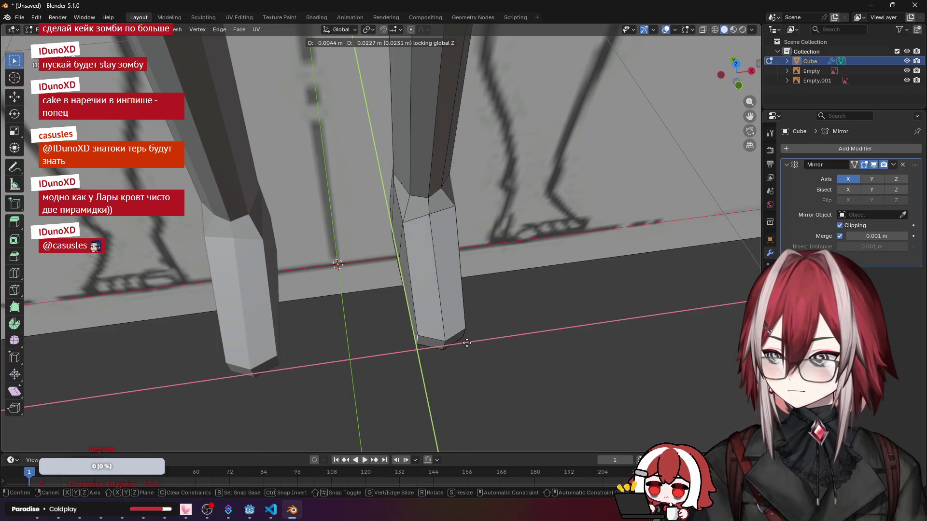
left_click(467, 344)
Step: In side view, try a foot slope change, undo it, then reposition the ankle edge loop's height
mouse_move(467, 343)
middle_mouse_down()
mouse_move(377, 218)
mouse_move(448, 183)
mouse_move(440, 192)
middle_mouse_up()
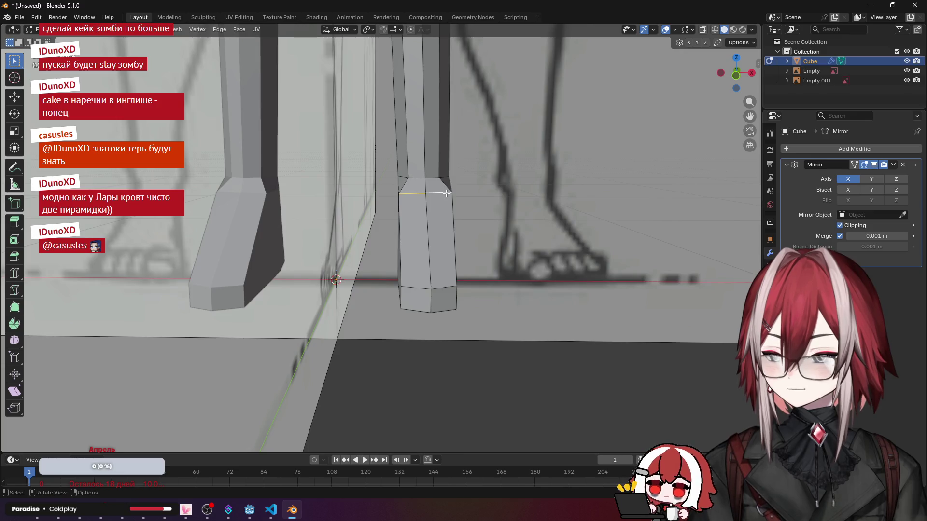
key("3")
scroll(445, 193, "up", 3)
key("g")
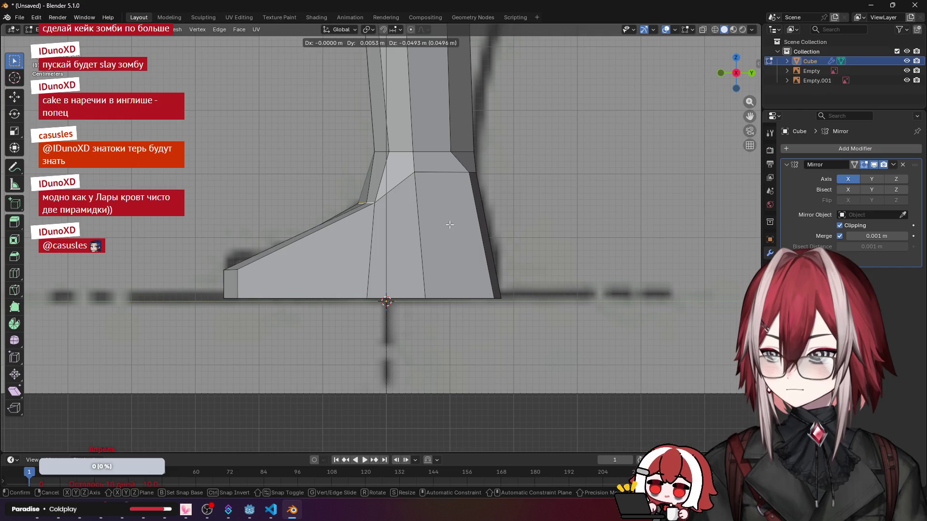
left_click(450, 225)
key("a")
key("a")
key("a")
key("ctrl+z")
key("ctrl+z")
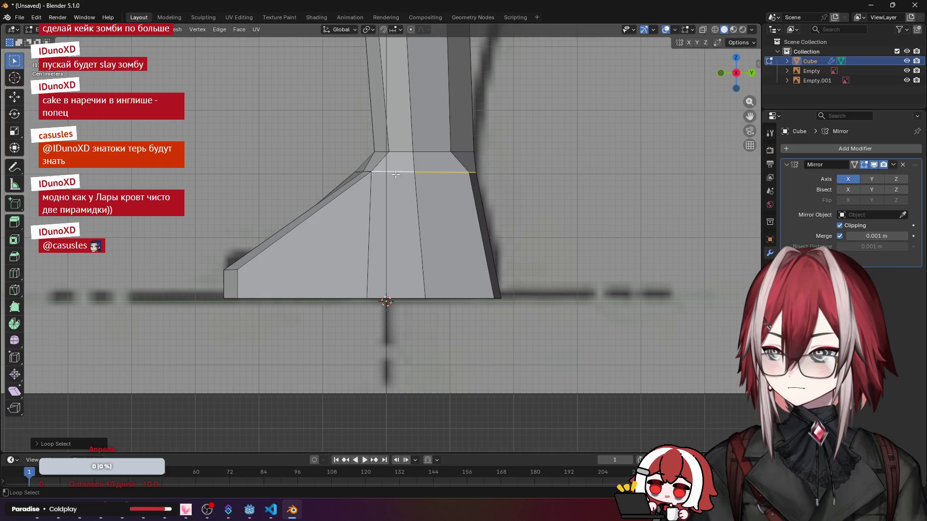
mouse_move(420, 188)
middle_mouse_down()
mouse_move(480, 234)
mouse_move(449, 239)
mouse_move(435, 217)
mouse_move(452, 231)
mouse_move(463, 214)
middle_mouse_up()
key("KP_3")
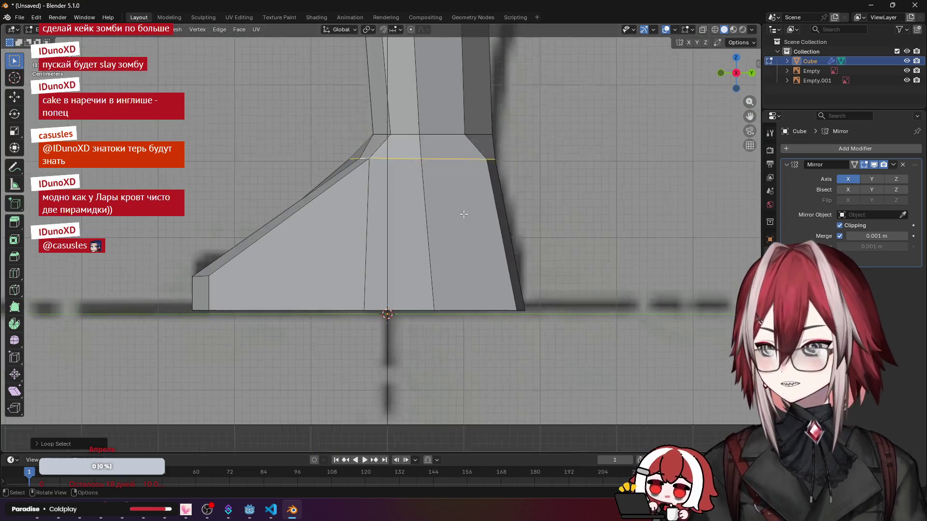
key("g")
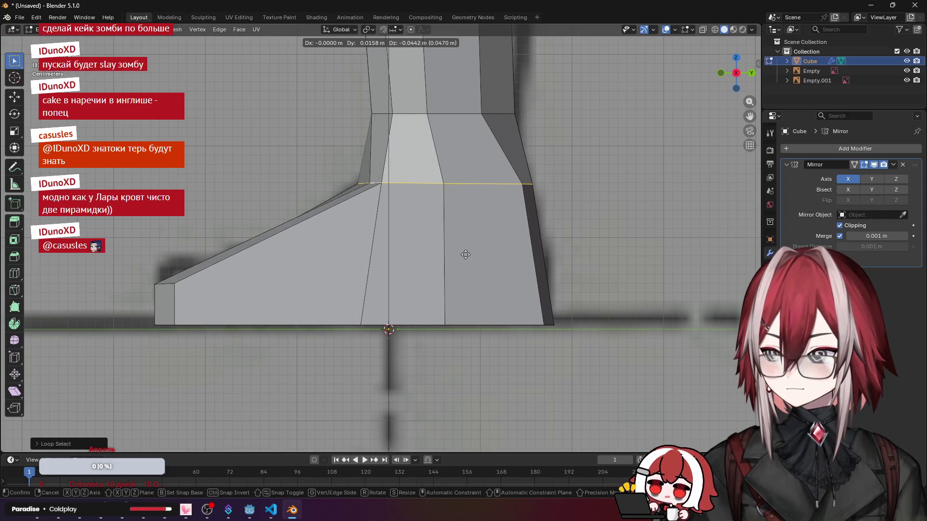
key("z")
left_click(467, 255)
key("g")
left_click(474, 256)
scroll(391, 275, "down", 3)
Step: Adjust individual ankle vertices front and back, then return to an orthographic view of the whole model
mouse_move(391, 276)
middle_mouse_down()
mouse_move(442, 285)
mouse_move(408, 238)
mouse_move(434, 247)
mouse_move(393, 205)
mouse_move(350, 275)
middle_mouse_up()
key("g")
left_click(406, 268)
middle_click_drag(406, 261, 425, 281)
key("g")
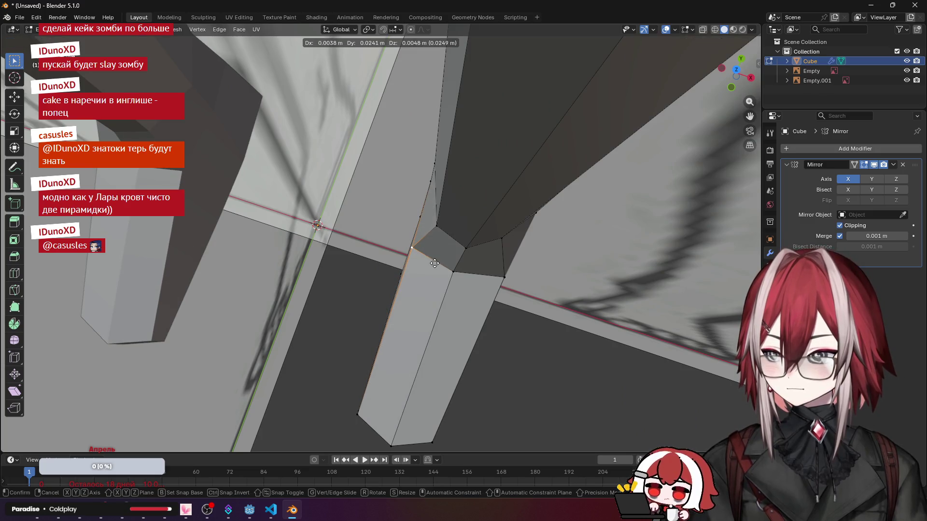
key("z")
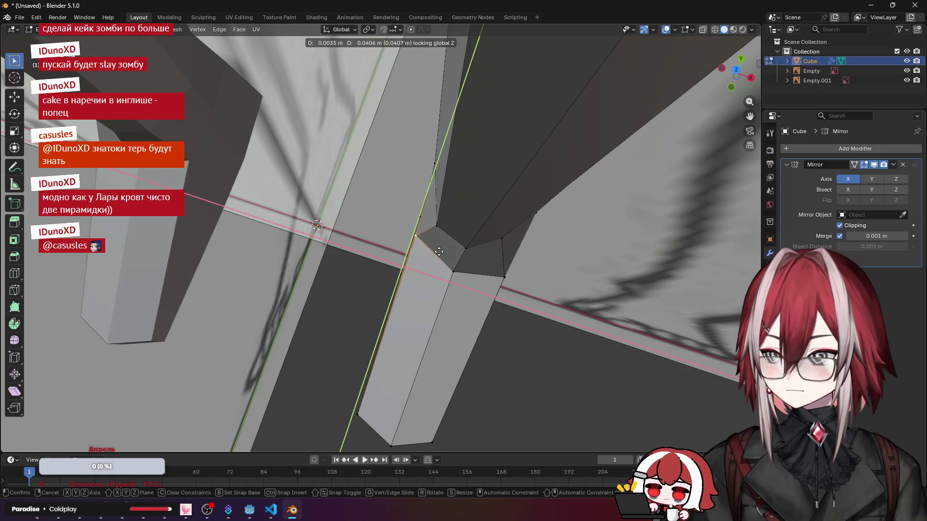
left_click(439, 252)
mouse_move(438, 252)
middle_mouse_down()
mouse_move(427, 176)
mouse_move(316, 229)
middle_mouse_up()
left_click(304, 239)
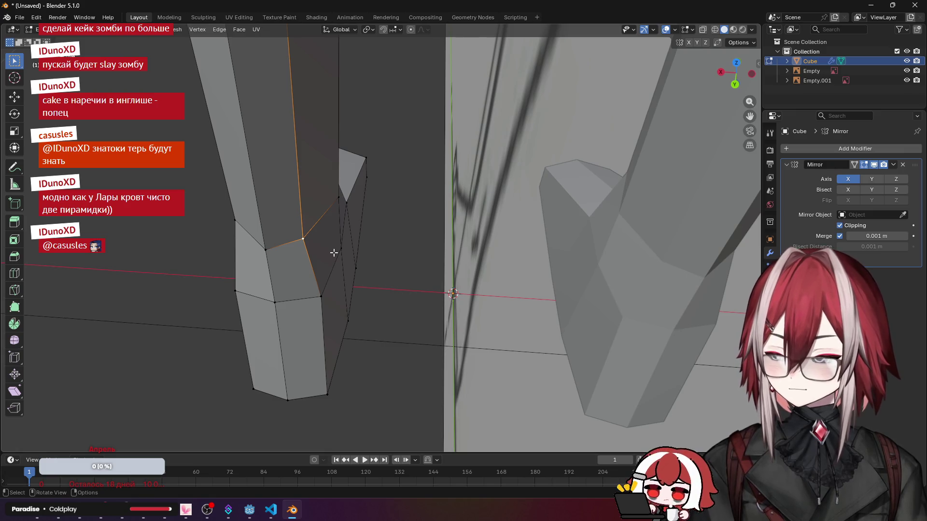
key("g")
key("z")
left_click(342, 253)
scroll(348, 253, "down", 3)
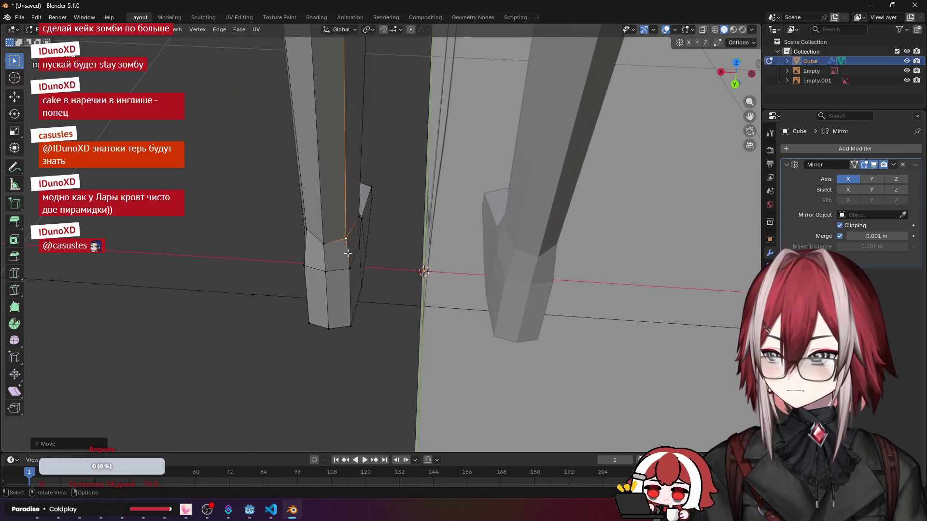
mouse_move(259, 230)
middle_mouse_down()
mouse_move(430, 252)
mouse_move(424, 280)
middle_mouse_up()
scroll(430, 251, "down", 5)
key("KP_1")
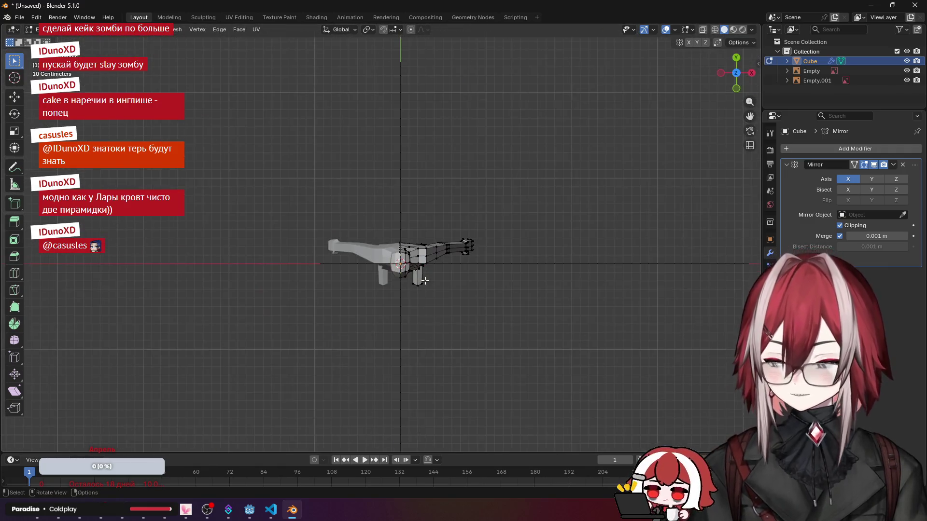
scroll(425, 280, "down", 1)
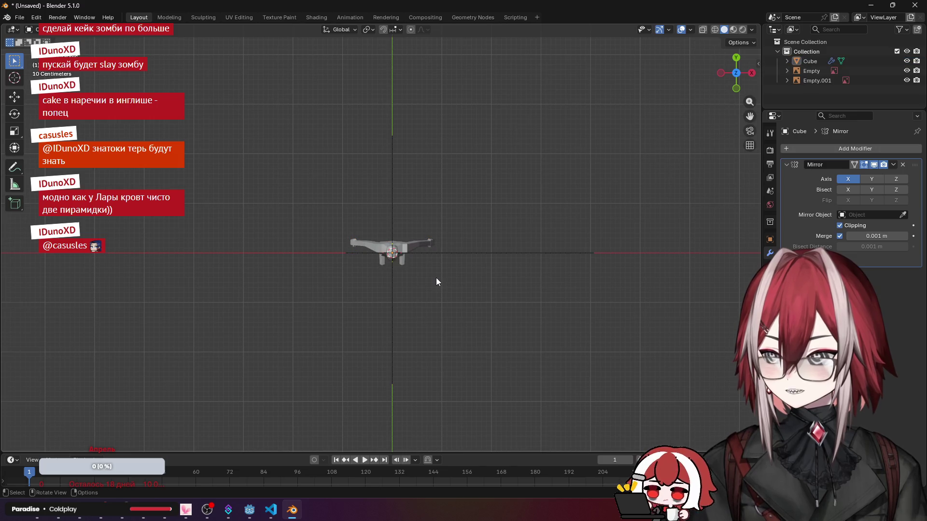
Step: Re-enter Edit Mode and reposition several knee and lower-leg vertices
mouse_move(436, 293)
middle_mouse_down()
mouse_move(427, 271)
mouse_move(447, 292)
middle_mouse_up()
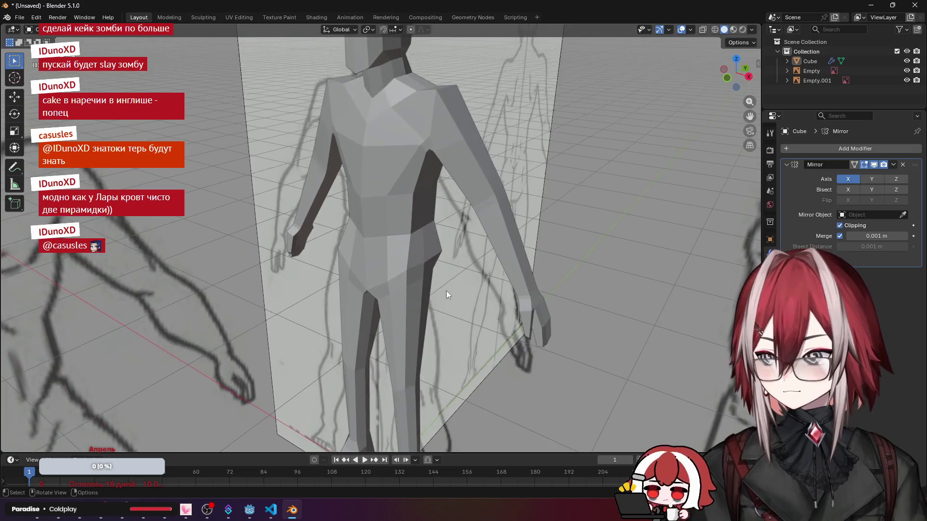
key("KP_3")
key("Tab")
mouse_move(363, 259)
middle_mouse_down()
mouse_move(353, 254)
mouse_move(392, 238)
mouse_move(348, 271)
mouse_move(422, 282)
mouse_move(341, 241)
middle_mouse_up()
scroll(377, 239, "up", 3)
scroll(377, 246, "down", 3)
scroll(348, 272, "up", 3)
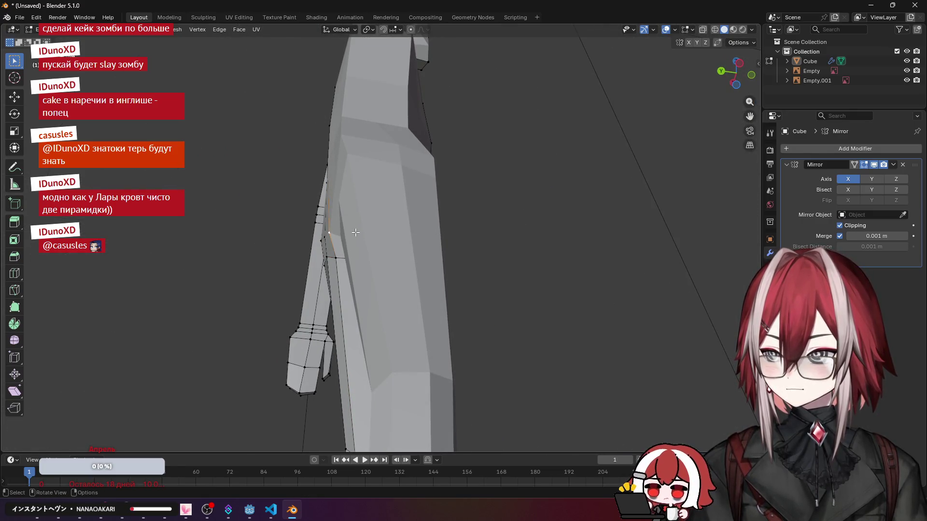
scroll(355, 233, "down", 3)
mouse_move(376, 261)
middle_mouse_down()
mouse_move(480, 349)
mouse_move(435, 237)
mouse_move(499, 233)
mouse_move(336, 263)
middle_mouse_up()
left_click(485, 350)
left_click(517, 232)
left_click(323, 261)
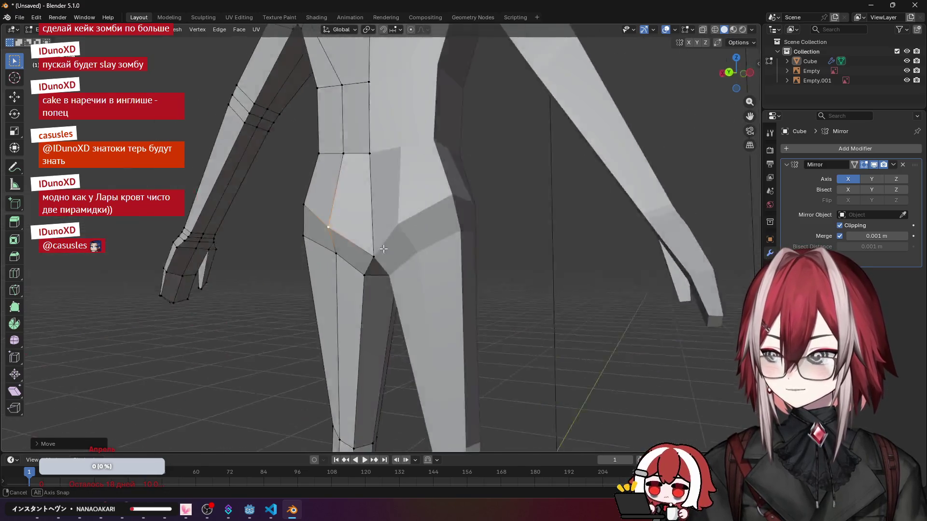
key("Tab")
Step: Select the body mesh, shade it smooth, and return to Edit Mode
left_click(527, 255)
mouse_move(509, 243)
middle_mouse_down()
mouse_move(510, 266)
mouse_move(436, 206)
middle_mouse_up()
left_click(436, 206)
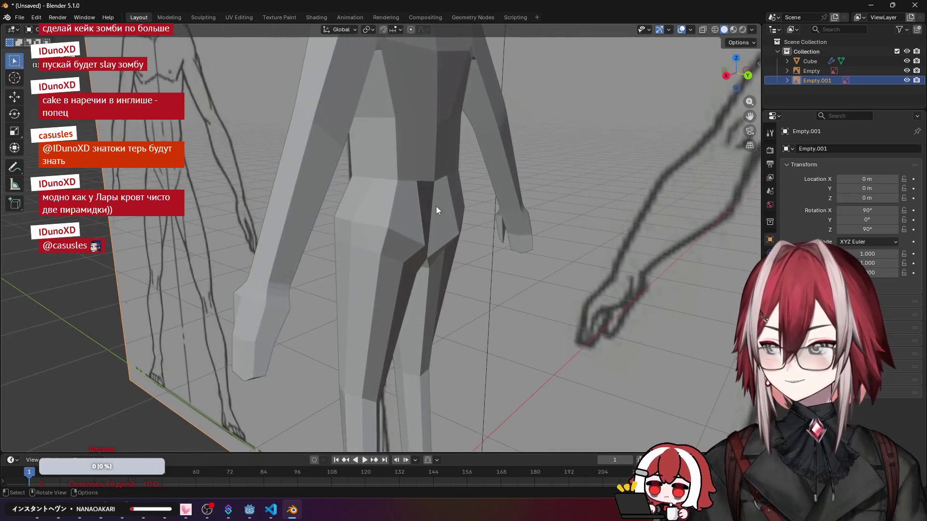
right_click(422, 197)
left_click(397, 197)
mouse_move(519, 238)
middle_mouse_down()
mouse_move(429, 271)
mouse_move(424, 296)
mouse_move(520, 238)
mouse_move(440, 196)
middle_mouse_up()
scroll(423, 297, "down", 4)
key("Tab")
Step: Adjust a shoulder vertex from the side view
key("KP_3")
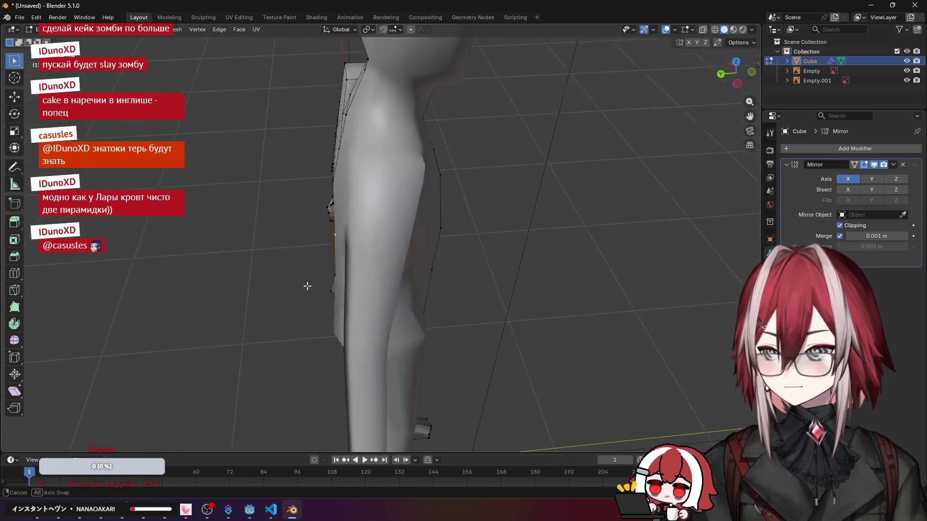
key("g")
mouse_move(385, 287)
middle_mouse_down()
mouse_move(346, 175)
mouse_move(412, 217)
mouse_move(406, 233)
middle_mouse_up()
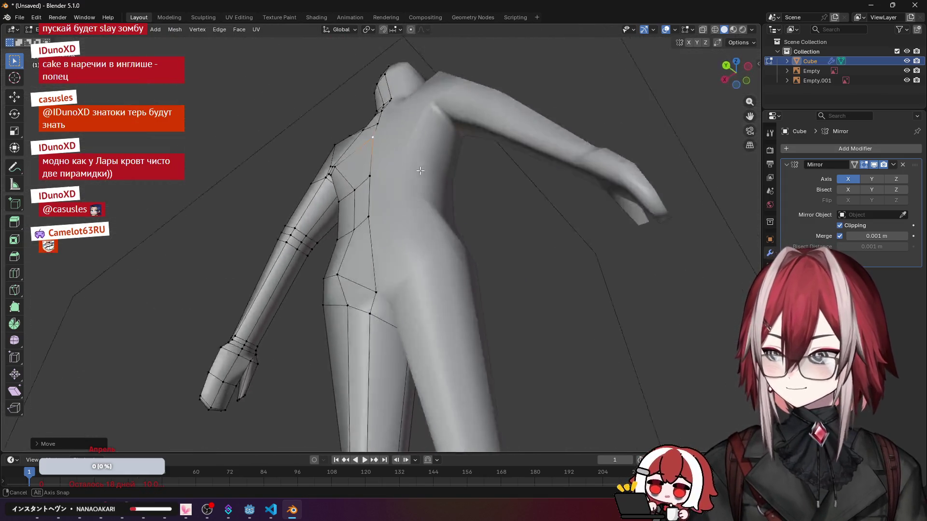
scroll(406, 232, "up", 3)
key("g")
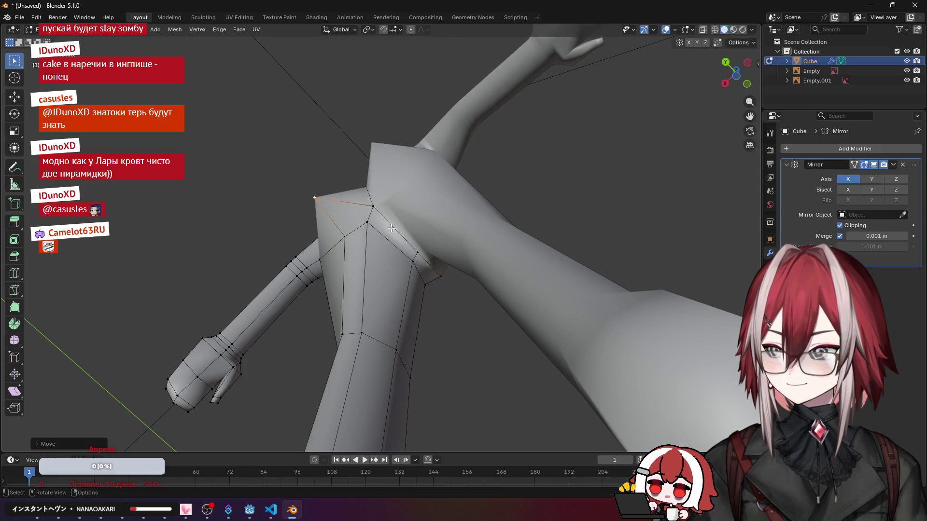
left_click(392, 228)
mouse_move(391, 228)
middle_mouse_down()
mouse_move(405, 218)
mouse_move(447, 222)
mouse_move(420, 289)
middle_mouse_up()
scroll(434, 247, "down", 4)
scroll(420, 290, "up", 3)
Step: Move crotch and knee vertices to refine the leg, then leave Edit Mode to view the figure
key("g")
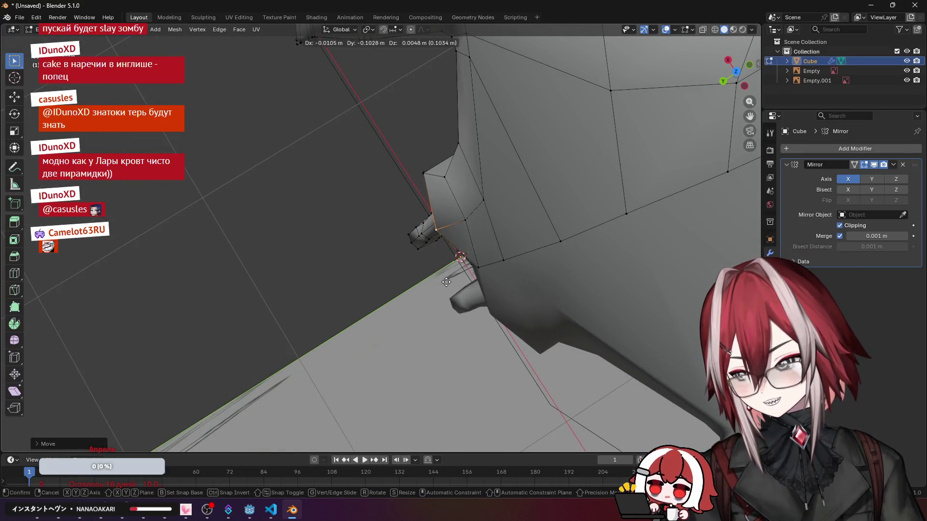
mouse_move(427, 224)
middle_mouse_down()
mouse_move(356, 206)
mouse_move(435, 305)
mouse_move(476, 382)
middle_mouse_up()
middle_click_drag(452, 337, 450, 195)
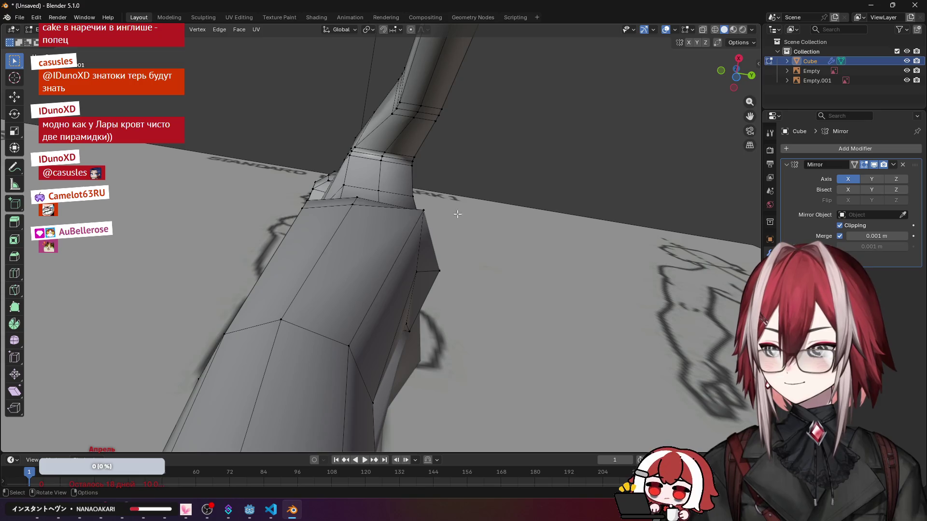
left_click(467, 235)
mouse_move(450, 247)
middle_mouse_down()
mouse_move(379, 398)
mouse_move(566, 333)
mouse_move(374, 205)
mouse_move(458, 273)
mouse_move(401, 214)
mouse_move(466, 310)
mouse_move(434, 275)
middle_mouse_up()
key("g")
scroll(416, 234, "down", 3)
key("Tab")
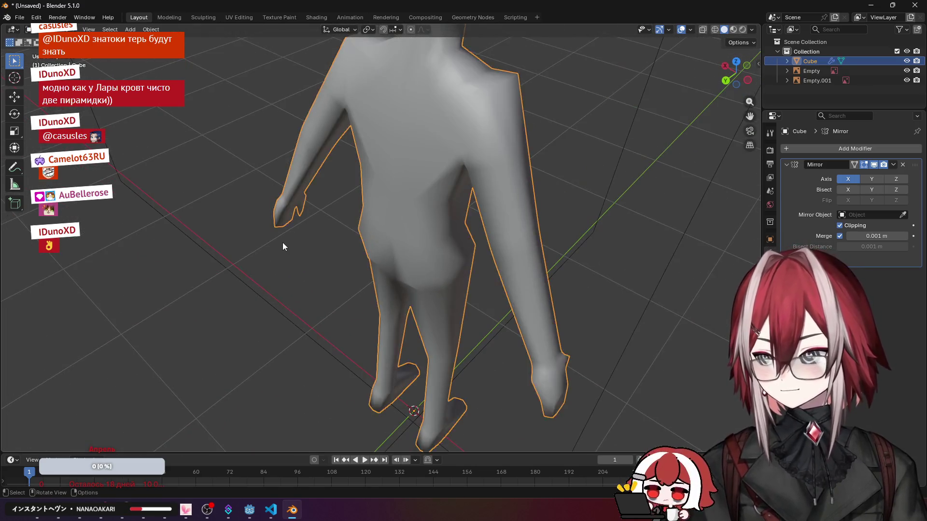
scroll(337, 275, "down", 5)
Step: Shift the hip vertices front-to-back along Y to refine the side silhouette
mouse_move(337, 276)
middle_mouse_down()
mouse_move(337, 287)
mouse_move(279, 186)
mouse_move(295, 206)
middle_mouse_up()
scroll(294, 207, "up", 4)
key("Tab")
scroll(364, 208, "up", 4)
middle_click_drag(364, 207, 405, 203)
scroll(435, 188, "up", 3)
key("KP_3")
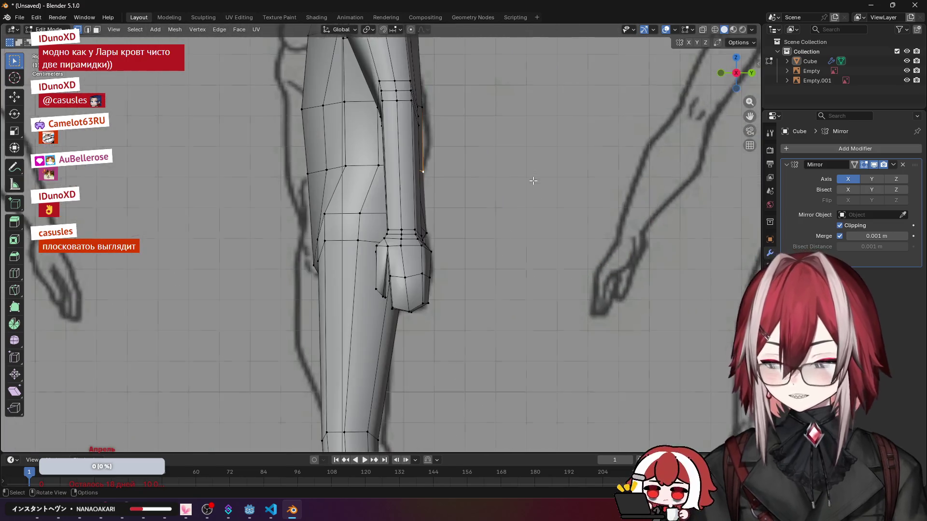
mouse_move(584, 150)
middle_mouse_down()
mouse_move(550, 174)
mouse_move(425, 178)
mouse_move(393, 194)
middle_mouse_up()
left_click(542, 174)
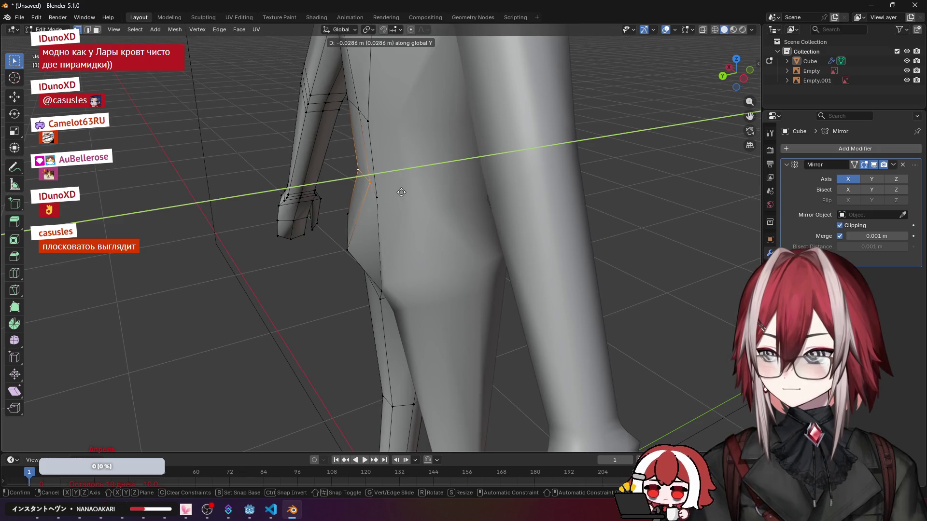
left_click(400, 192)
middle_click_drag(400, 192, 511, 176)
key("Tab")
mouse_move(637, 169)
middle_mouse_down()
mouse_move(479, 215)
mouse_move(480, 170)
mouse_move(464, 160)
mouse_move(359, 170)
middle_mouse_up()
left_click(478, 218)
scroll(375, 159, "up", 4)
Step: Move the ankle vertices along Y on the Cube body mesh, checking against the Empty.001 reference
left_click(360, 140)
key("Tab")
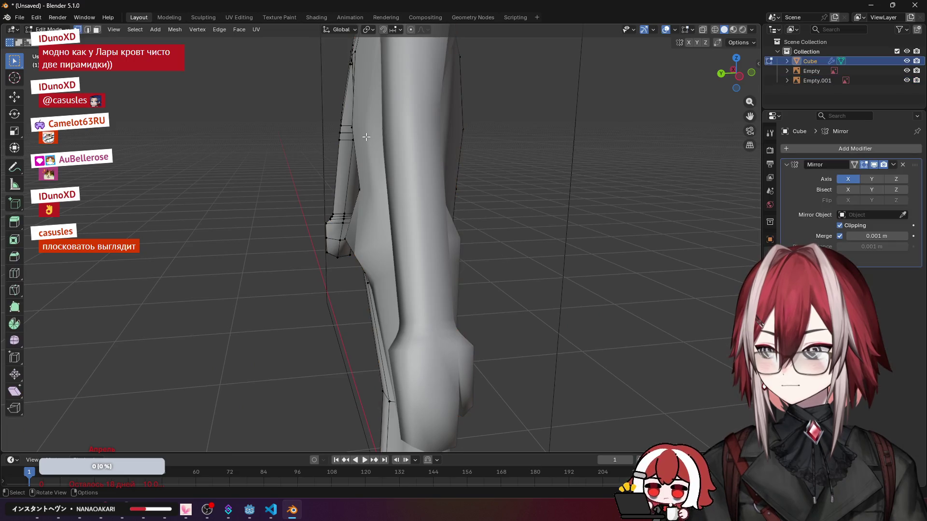
mouse_move(356, 127)
middle_mouse_down()
mouse_move(388, 160)
mouse_move(471, 188)
mouse_move(564, 178)
middle_mouse_up()
left_click(396, 160)
key("g")
key("y")
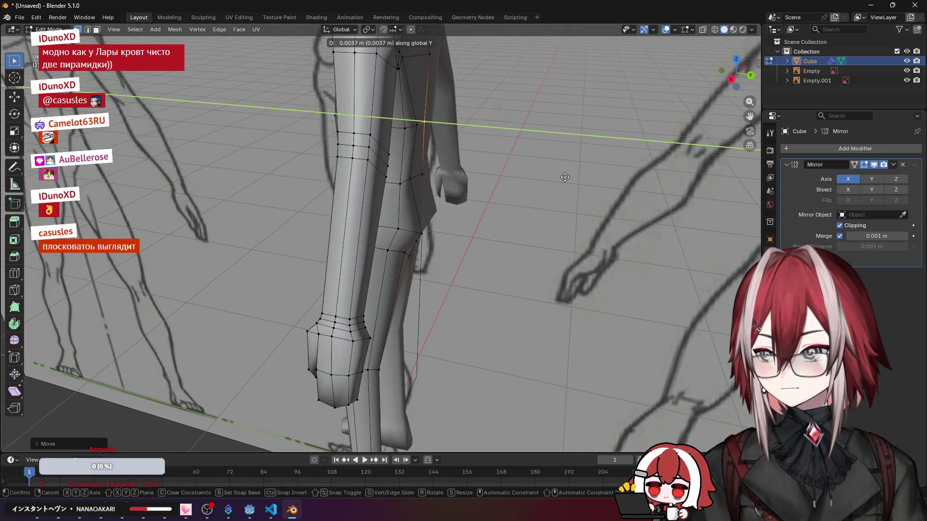
left_click(564, 177)
key("Tab")
left_click(516, 183)
scroll(510, 183, "down", 4)
mouse_move(510, 183)
middle_mouse_down()
mouse_move(386, 144)
mouse_move(336, 167)
mouse_move(183, 164)
mouse_move(160, 112)
mouse_move(205, 86)
mouse_move(309, 97)
mouse_move(425, 123)
mouse_move(488, 159)
mouse_move(430, 209)
mouse_move(540, 191)
middle_mouse_up()
scroll(540, 190, "up", 4)
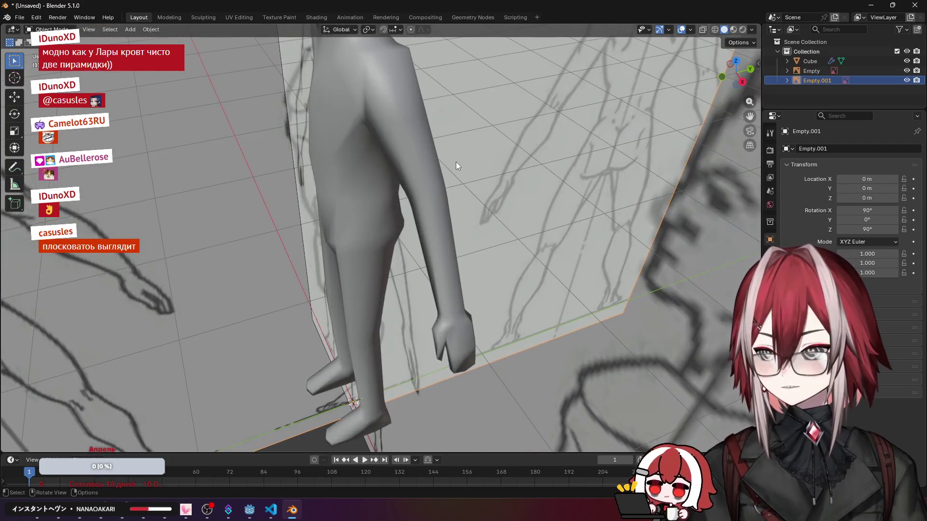
Step: Re-enter editing on the Cube body mesh and bring up the Add Modifier list
left_click(436, 160)
key("Tab")
mouse_move(436, 161)
middle_mouse_down()
mouse_move(474, 164)
mouse_move(449, 167)
middle_mouse_up()
scroll(464, 163, "down", 3)
left_click(855, 148)
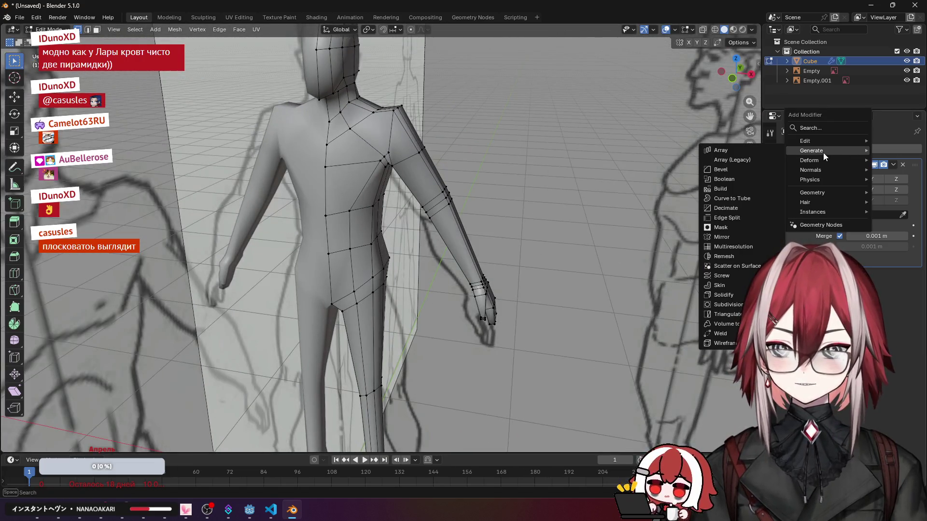
Step: Add a Subdivision Surface modifier to the body and inspect the smoothed figure with its wireframe shown
left_click(728, 304)
key("Tab")
scroll(503, 205, "down", 4)
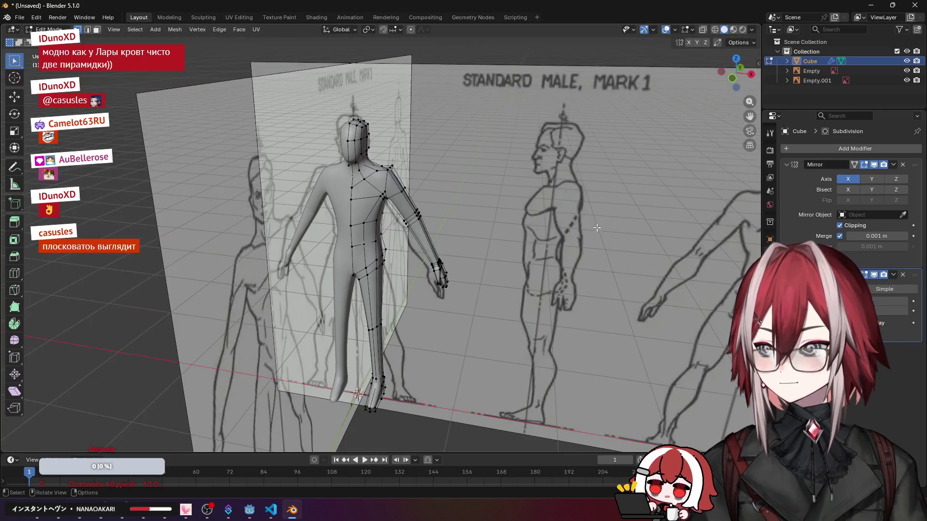
mouse_move(504, 205)
middle_mouse_down()
mouse_move(425, 121)
mouse_move(408, 177)
mouse_move(521, 211)
middle_mouse_up()
key("Tab")
scroll(408, 177, "up", 4)
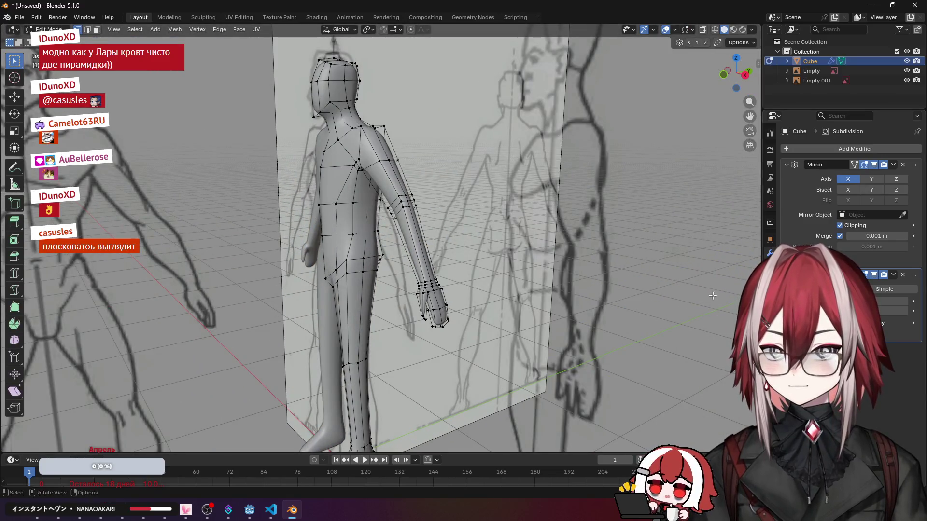
scroll(477, 202, "down", 4)
mouse_move(478, 202)
middle_mouse_down()
mouse_move(492, 210)
mouse_move(624, 177)
mouse_move(570, 207)
mouse_move(484, 211)
mouse_move(533, 204)
mouse_move(444, 123)
middle_mouse_up()
key("Tab")
key("Tab")
scroll(534, 204, "up", 3)
scroll(461, 193, "up", 3)
middle_click_drag(461, 194, 433, 260)
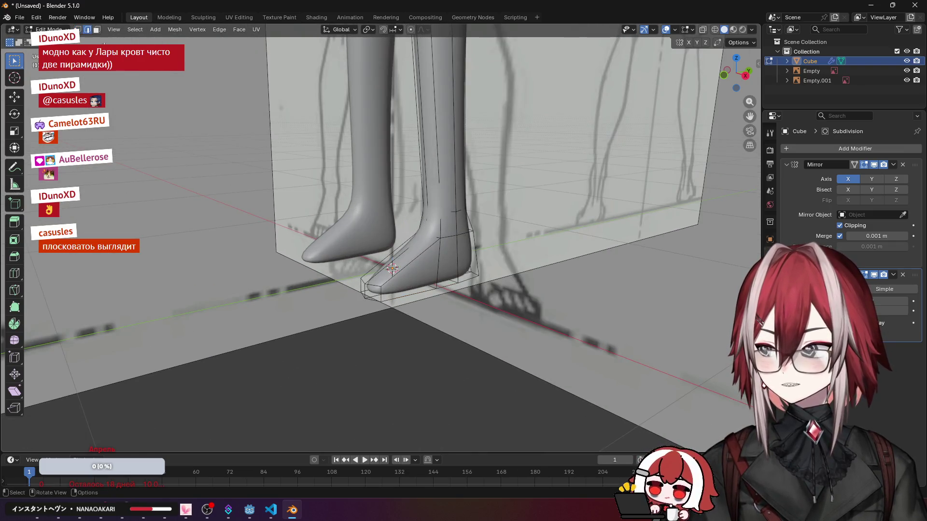
scroll(316, 144, "down", 3)
scroll(341, 137, "down", 4)
mouse_move(342, 136)
middle_mouse_down()
mouse_move(406, 181)
mouse_move(378, 217)
mouse_move(387, 187)
middle_mouse_up()
scroll(378, 217, "up", 5)
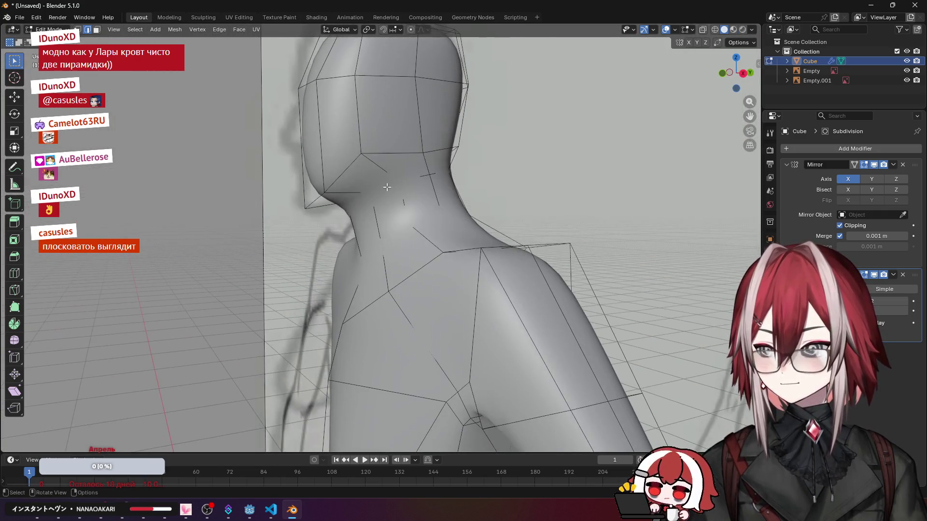
key("ctrl+2")
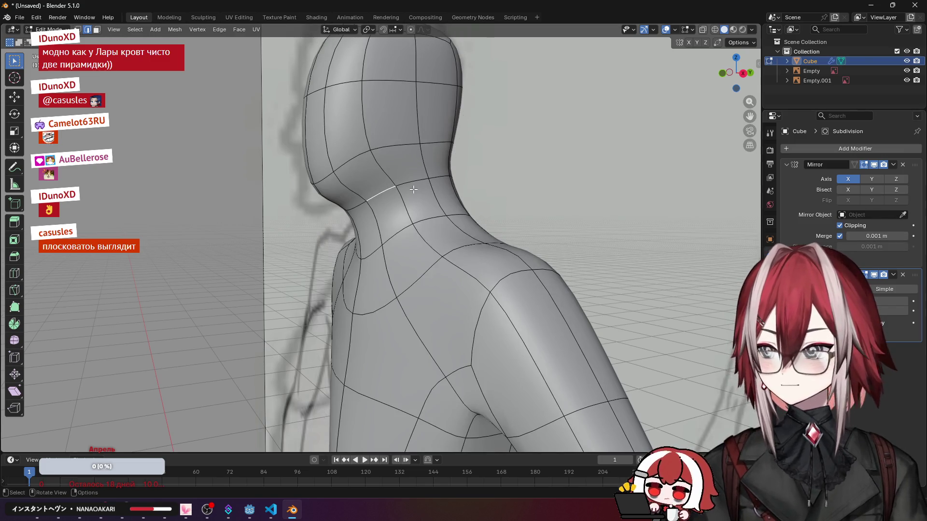
Step: Cancel a Ctrl+B bevel on the neck edge and toggle the modifier's on-cage display off and on
middle_click_drag(360, 205, 348, 212)
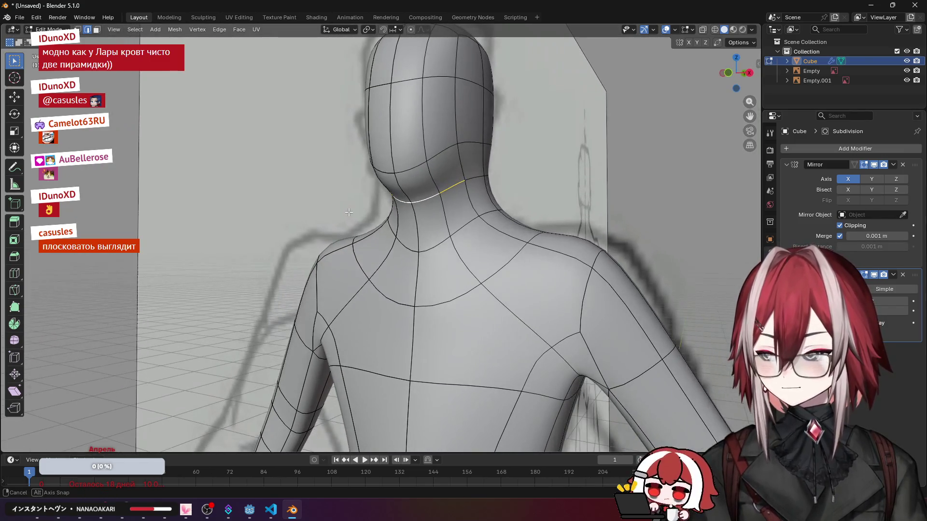
middle_click_drag(485, 208, 478, 215)
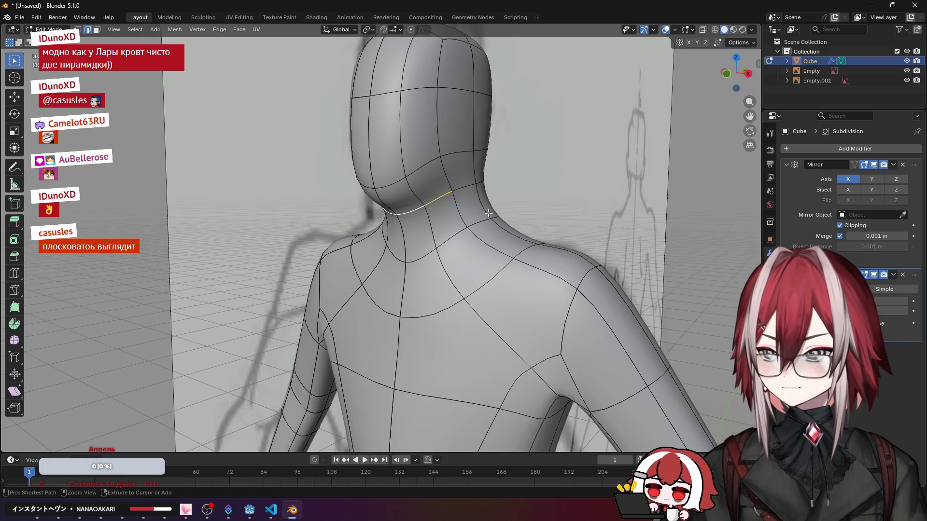
key("ctrl+b")
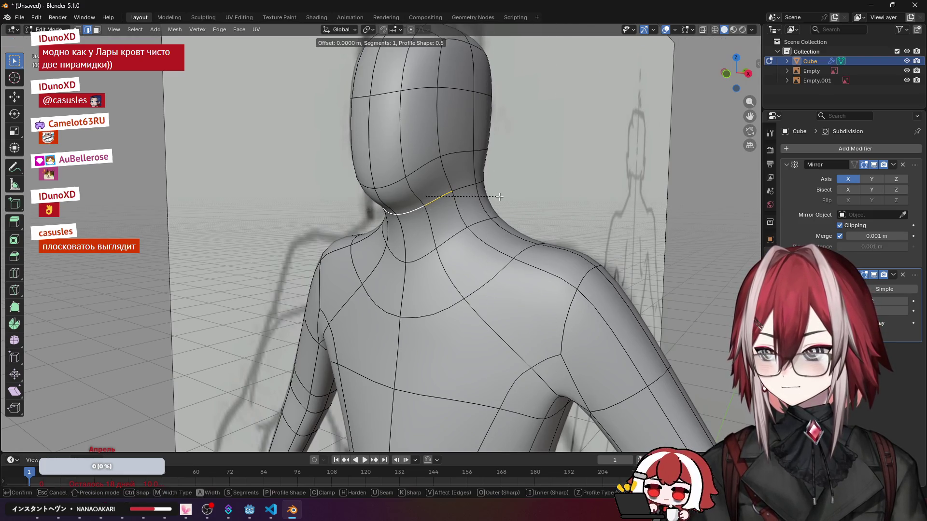
key("Escape")
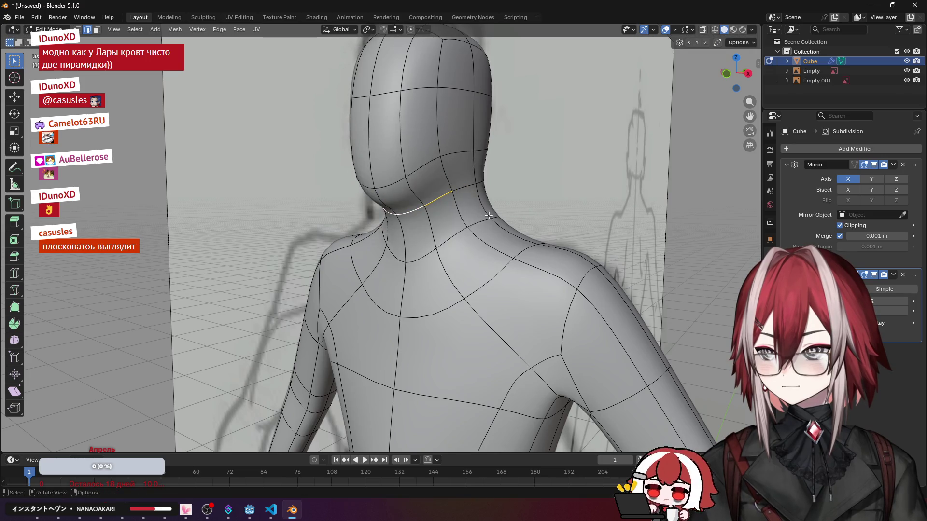
left_click(854, 165)
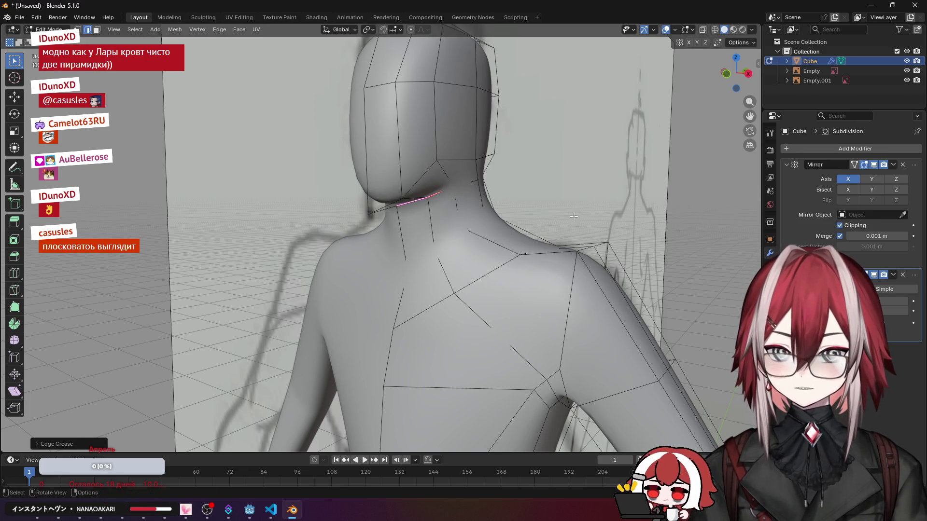
left_click(854, 164)
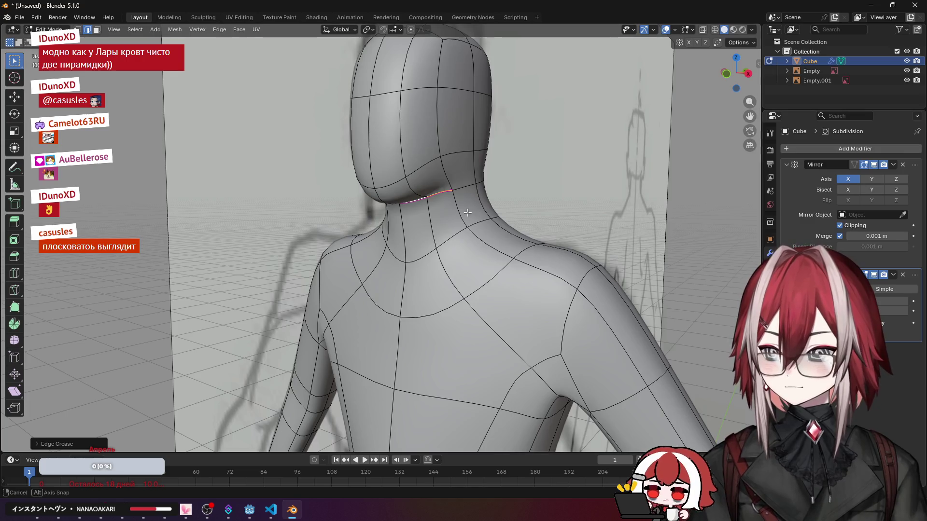
scroll(469, 212, "down", 2)
Step: Inspect the neck and shoulders from several angles, then select the crotch edges
middle_click_drag(469, 212, 406, 171)
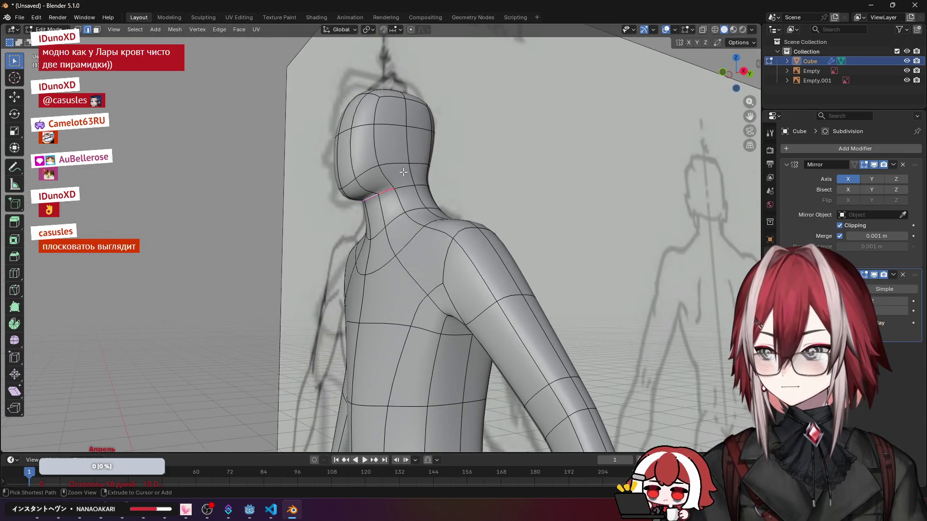
middle_click_drag(594, 165, 448, 191)
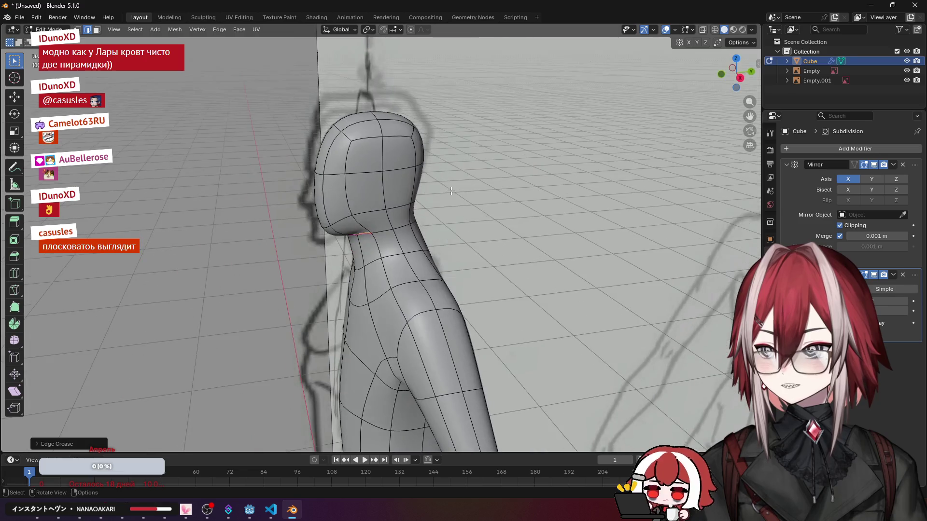
mouse_move(477, 223)
middle_mouse_down()
mouse_move(450, 181)
mouse_move(493, 132)
middle_mouse_up()
scroll(492, 133, "up", 3)
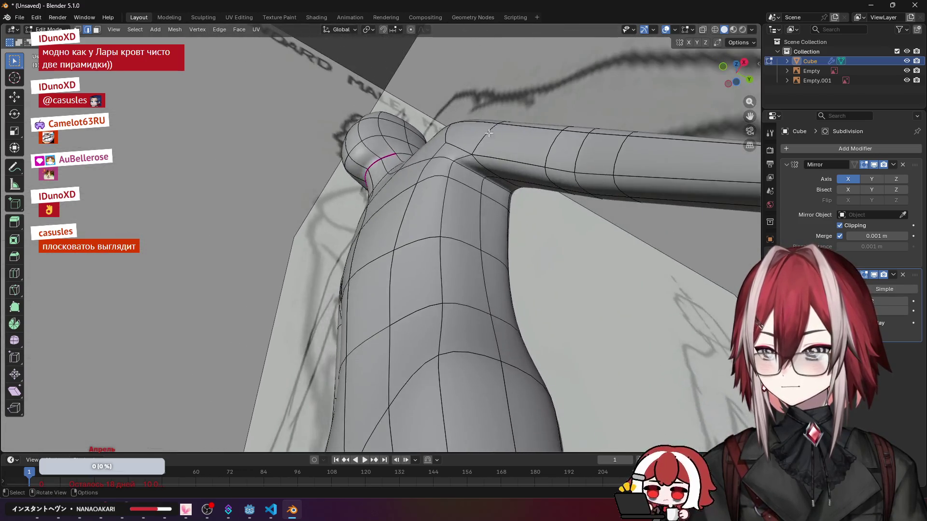
scroll(494, 188, "down", 3)
middle_click_drag(495, 188, 525, 246)
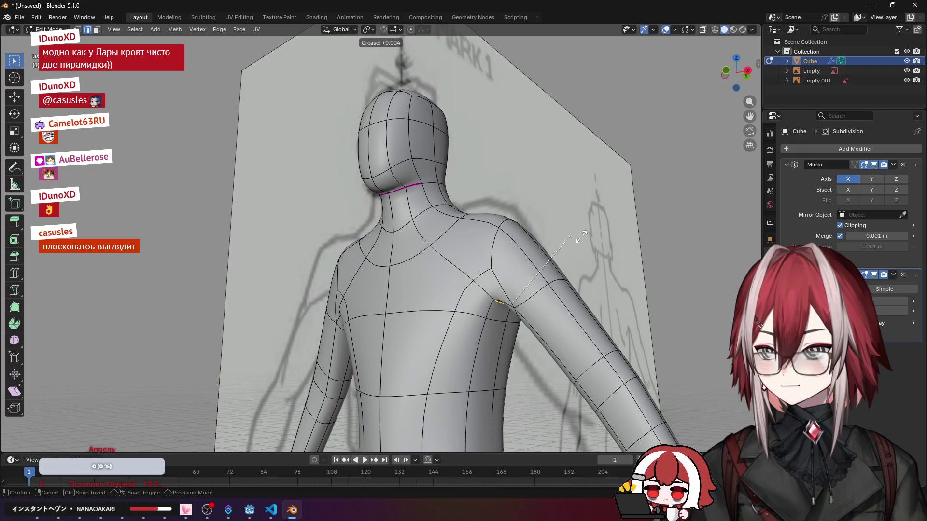
mouse_move(590, 214)
middle_mouse_down()
mouse_move(601, 145)
mouse_move(616, 196)
mouse_move(593, 239)
mouse_move(420, 195)
middle_mouse_up()
scroll(611, 210, "down", 3)
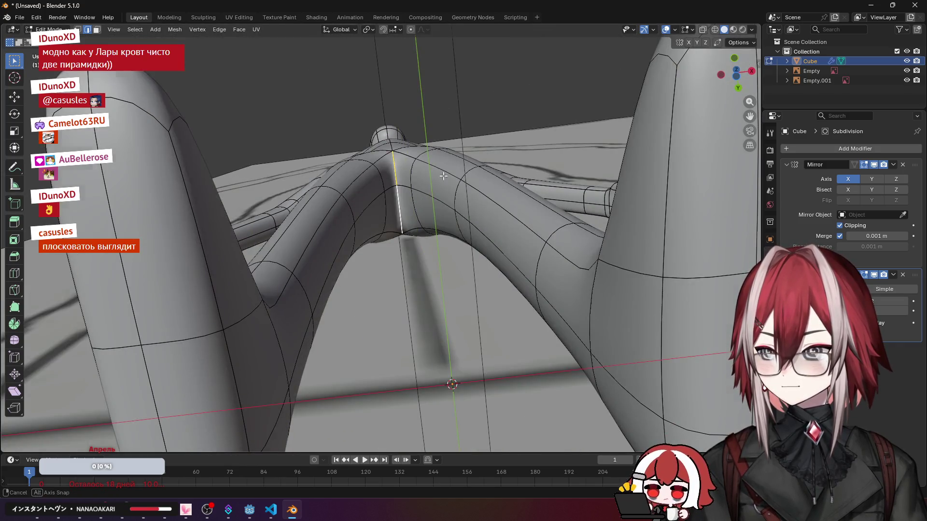
key("KP_1")
mouse_move(605, 199)
middle_mouse_down()
mouse_move(449, 232)
mouse_move(404, 269)
mouse_move(384, 246)
mouse_move(326, 225)
mouse_move(312, 260)
middle_mouse_up()
scroll(449, 231, "up", 3)
left_click(326, 225)
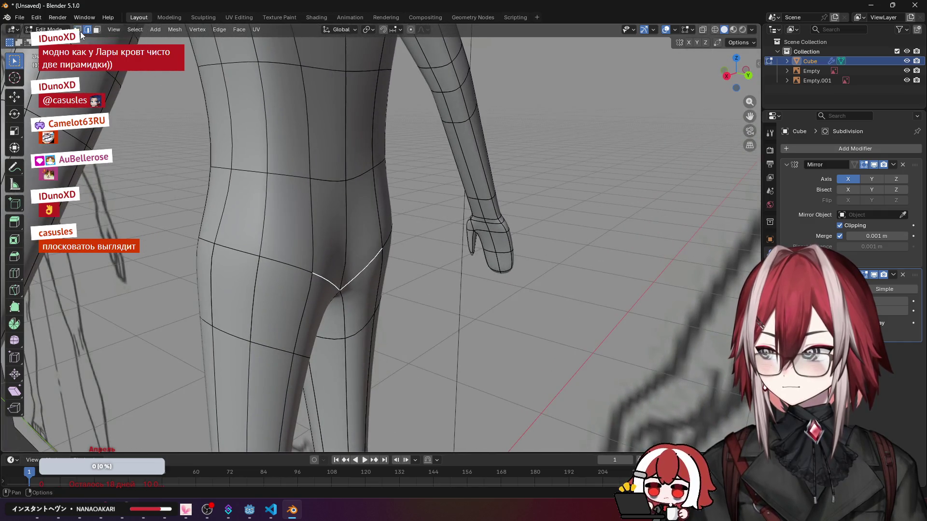
Step: Move the selected hip vertices to reshape the pelvis and deselect them
mouse_move(344, 256)
middle_mouse_down()
mouse_move(385, 251)
mouse_move(423, 222)
middle_mouse_up()
scroll(423, 222, "up", 3)
key("g")
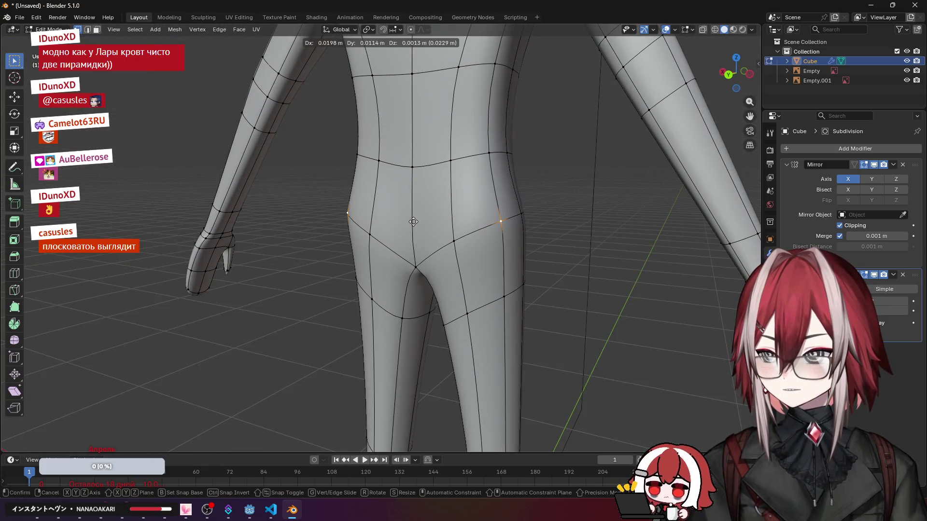
left_click(408, 224)
middle_click_drag(408, 224, 399, 211)
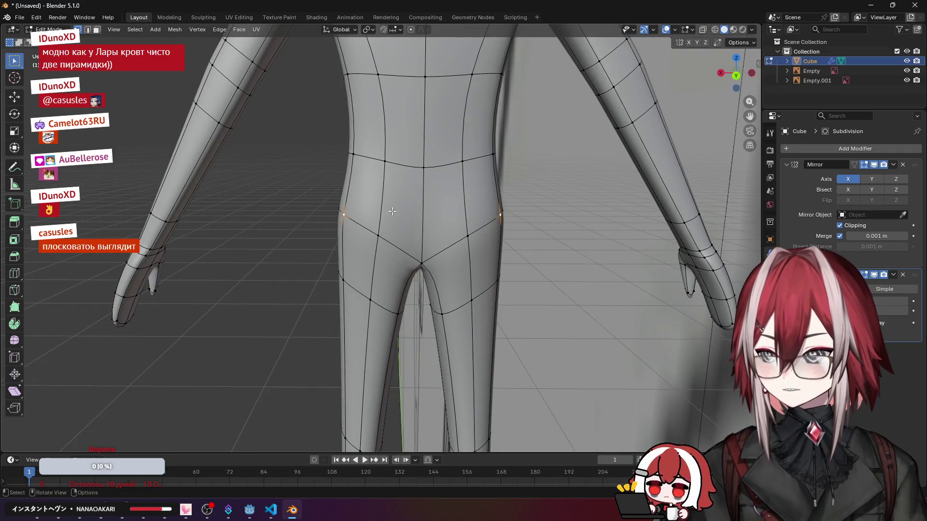
left_click(393, 214)
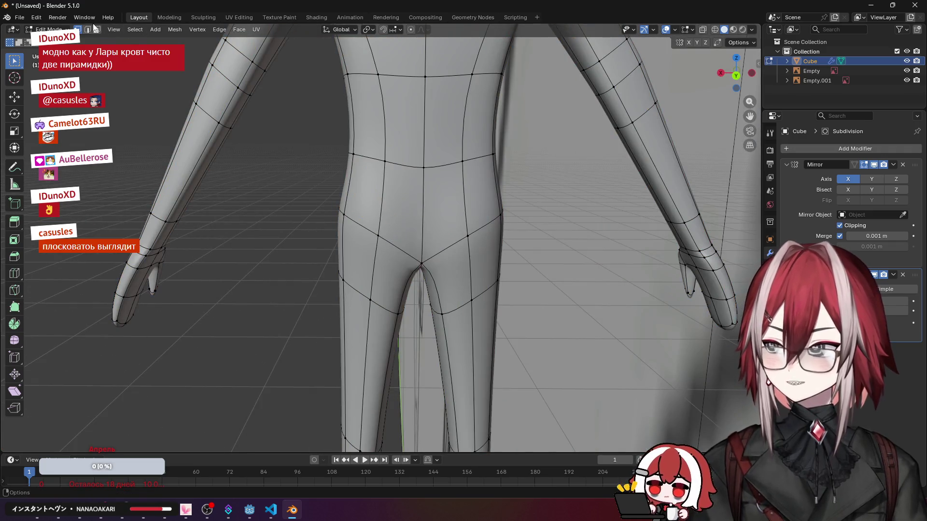
mouse_move(404, 236)
middle_mouse_down()
mouse_move(435, 217)
mouse_move(420, 225)
middle_mouse_up()
Step: Bevel the V-shaped crotch edge loop to add supporting edges along the groin crease
left_click(421, 257, "alt")
key("ctrl+b")
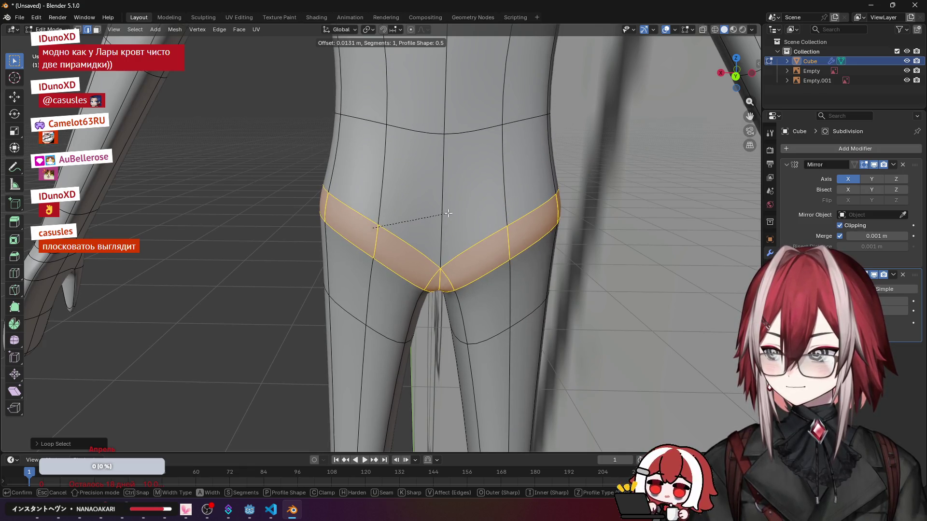
left_click(450, 213)
mouse_move(449, 214)
middle_mouse_down()
mouse_move(678, 187)
mouse_move(652, 185)
middle_mouse_up()
scroll(464, 217, "up", 3)
mouse_move(464, 217)
middle_mouse_down()
mouse_move(518, 198)
mouse_move(397, 145)
middle_mouse_up()
middle_click_drag(382, 121, 381, 205)
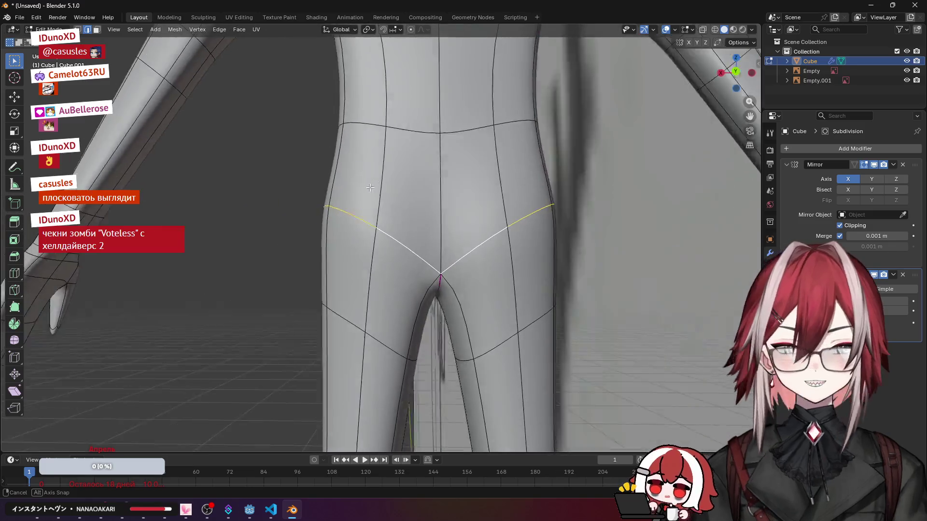
scroll(380, 205, "up", 2)
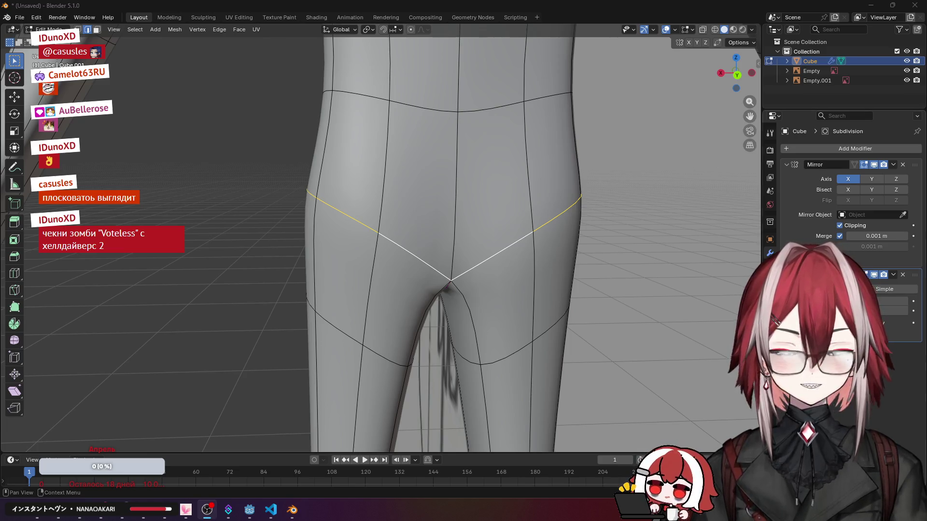
Step: Switch to the web browser and start a new tab
left_click(207, 510)
key("ctrl+t")
type("Voteless")
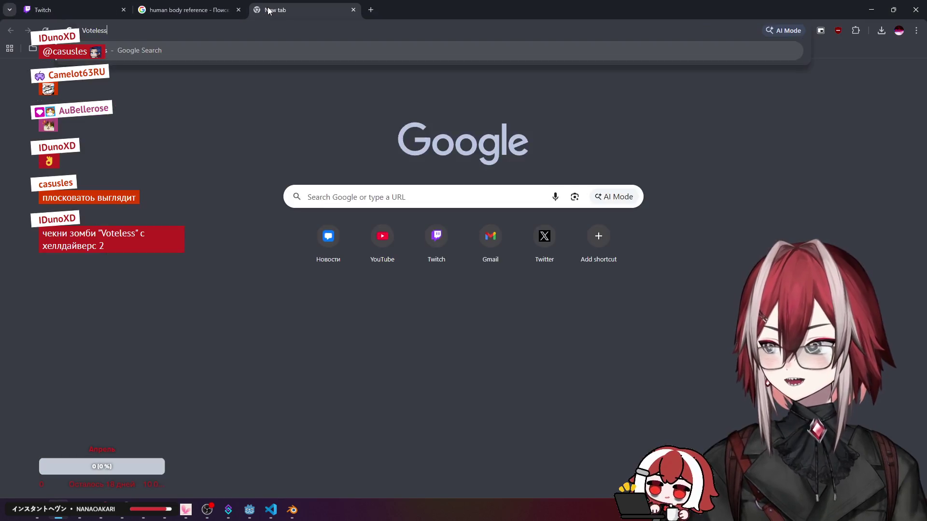
Step: Search Google for 'Voteless' and preview the image results as reference
key("Return")
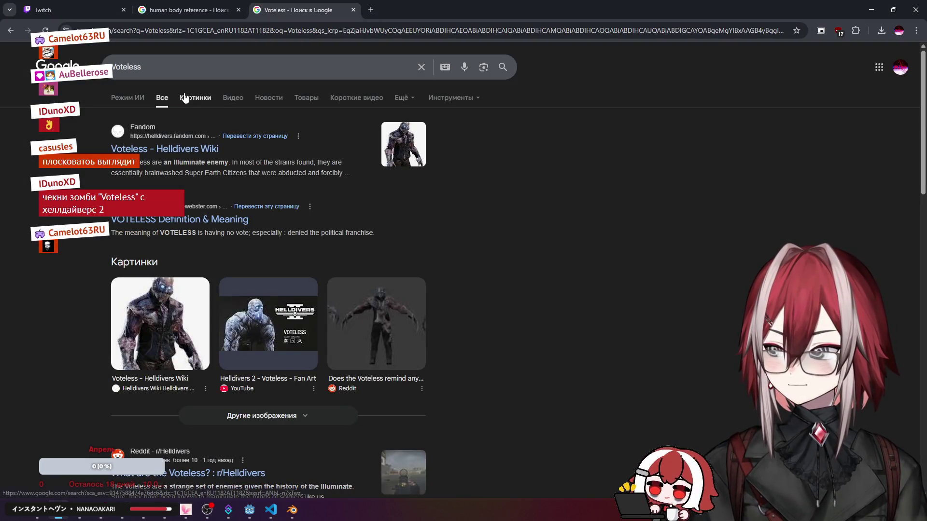
left_click(195, 97)
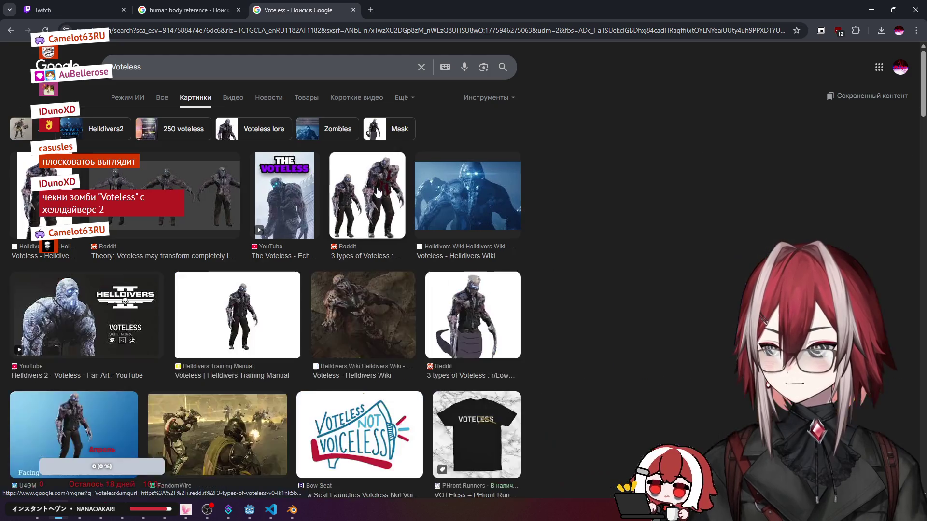
left_click(367, 196)
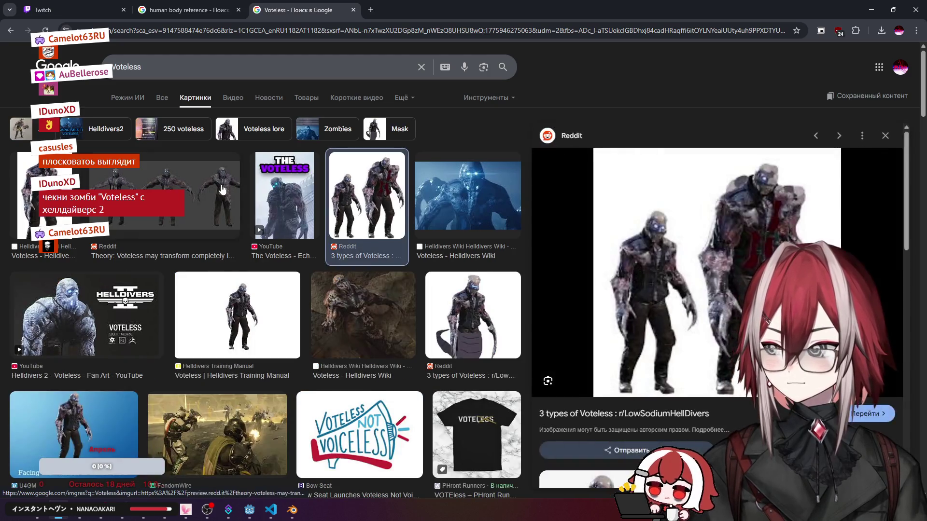
left_click(223, 190)
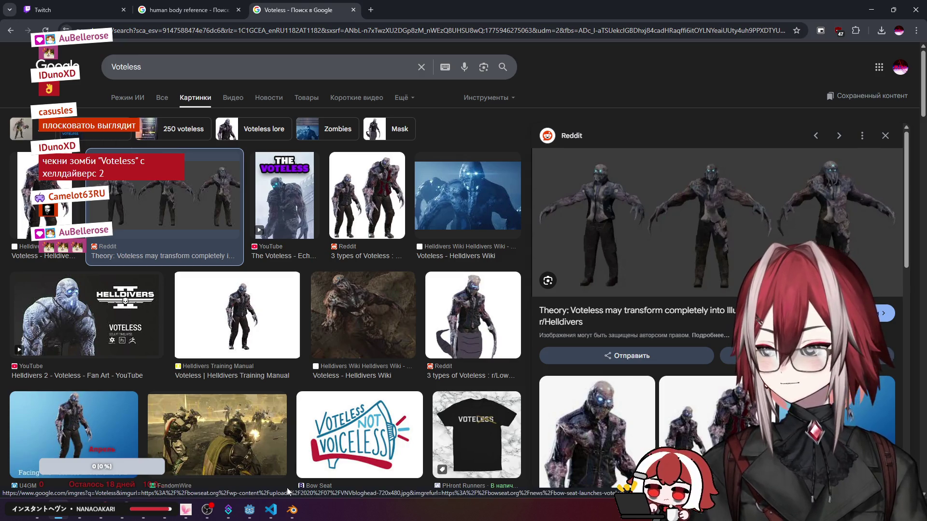
Step: Return to Blender and select the edges at the sides of the hips
key("alt+Tab")
mouse_move(405, 203)
middle_mouse_down()
mouse_move(390, 217)
mouse_move(404, 161)
middle_mouse_up()
left_click(355, 225)
scroll(371, 223, "down", 4)
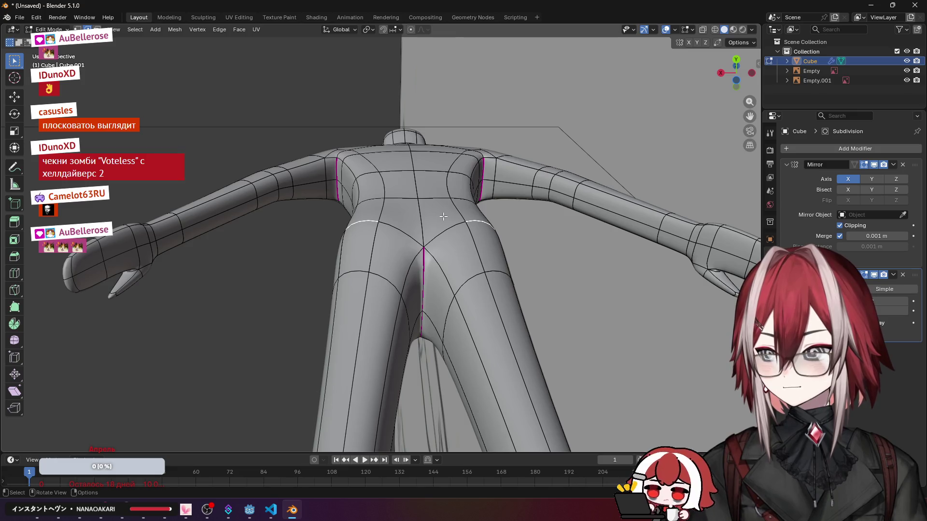
Step: Reposition the hip edges on both sides with a few grab moves
key("g")
left_click(435, 210)
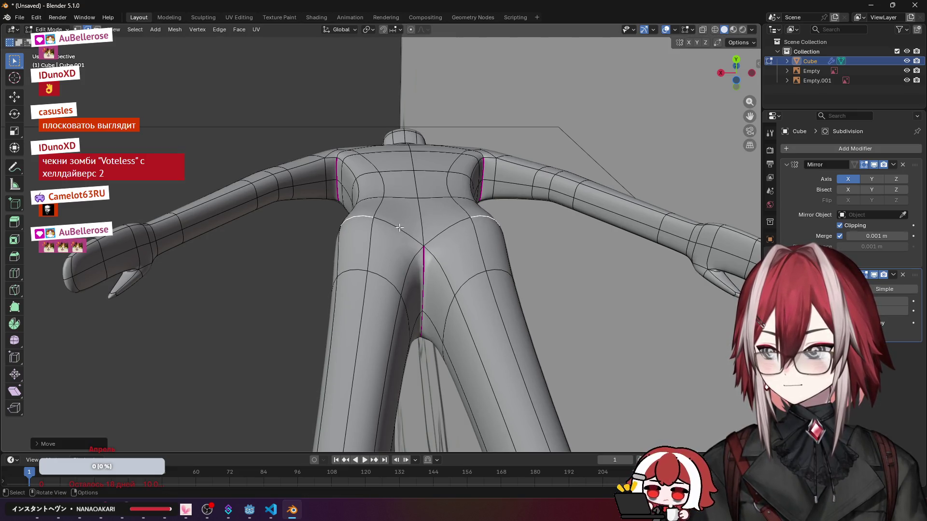
key("g")
left_click(427, 217)
middle_click_drag(427, 217, 399, 239)
left_click(379, 218, "alt")
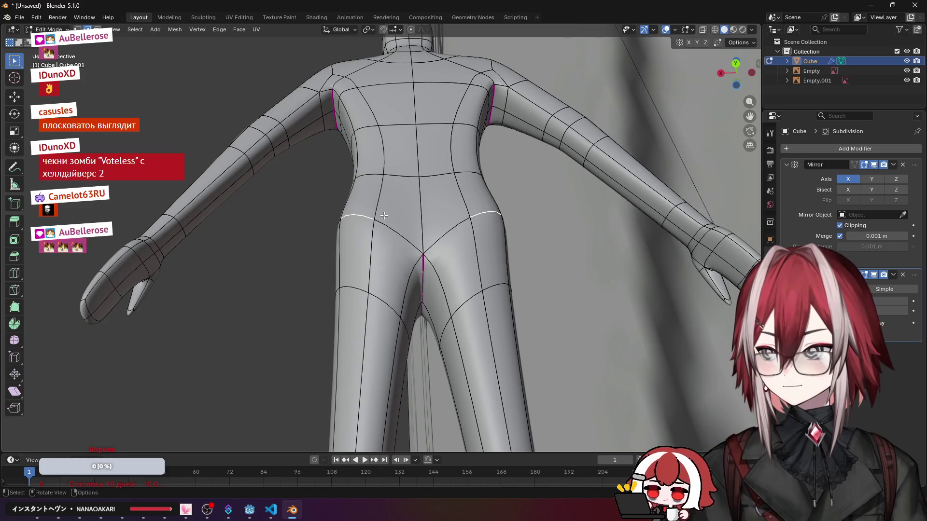
left_click(154, 81)
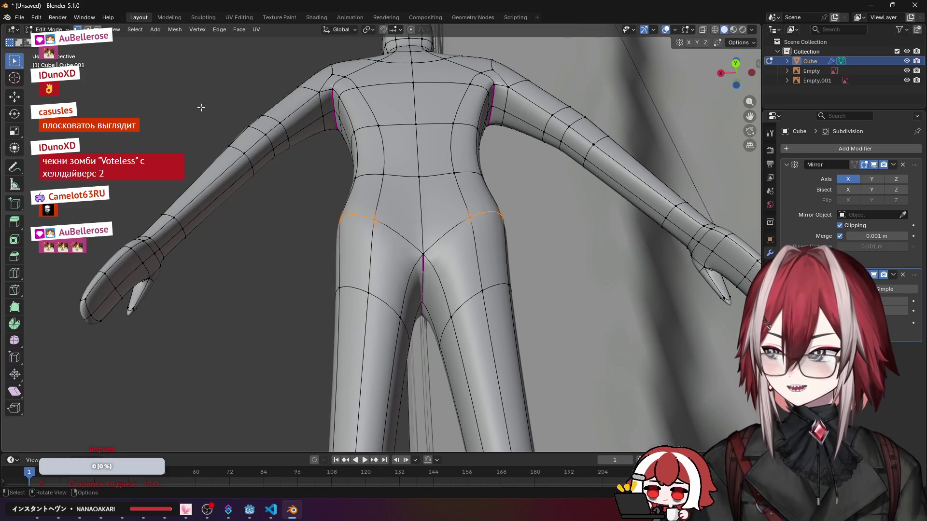
middle_click_drag(444, 222, 436, 207)
key("g")
left_click(435, 207)
Step: Vertex-bevel the hip points into small faces, nudge them into place and check the smoothed result
key("ctrl+b")
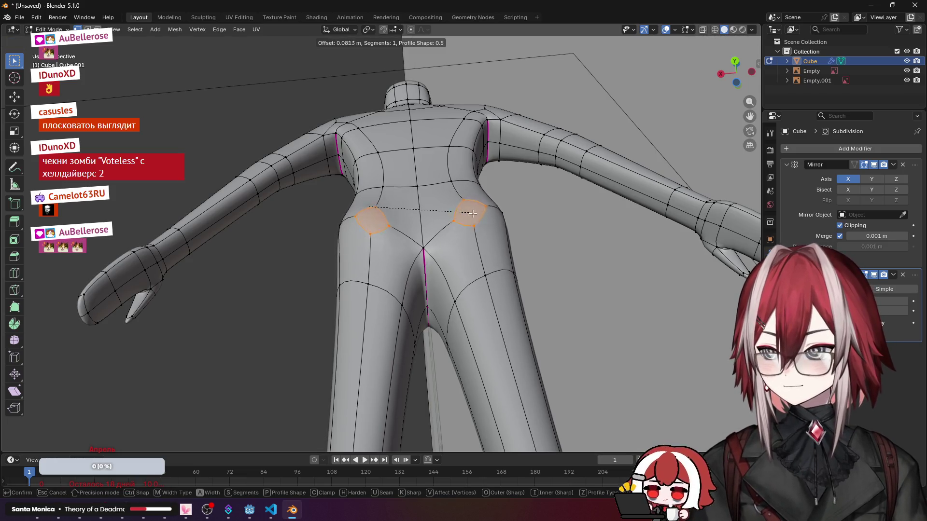
left_click(470, 211)
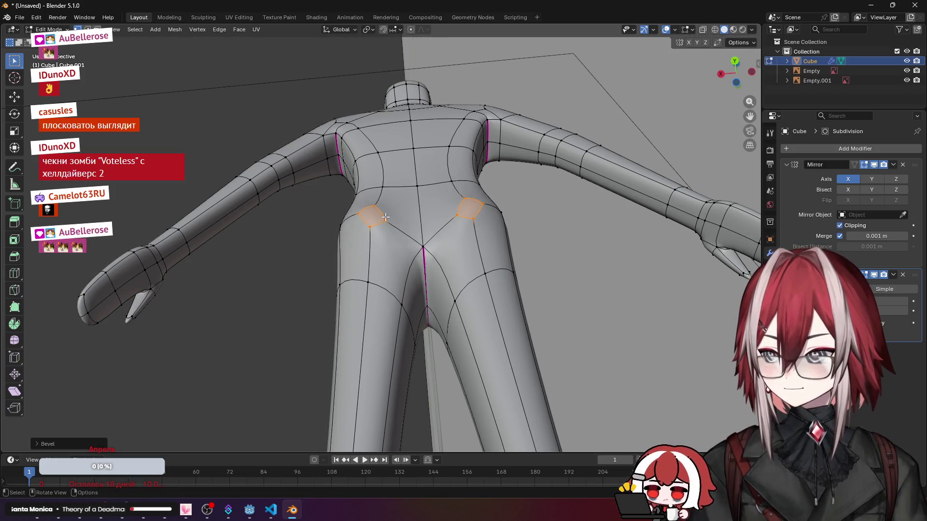
middle_click_drag(470, 211, 445, 186)
key("g")
left_click(445, 186)
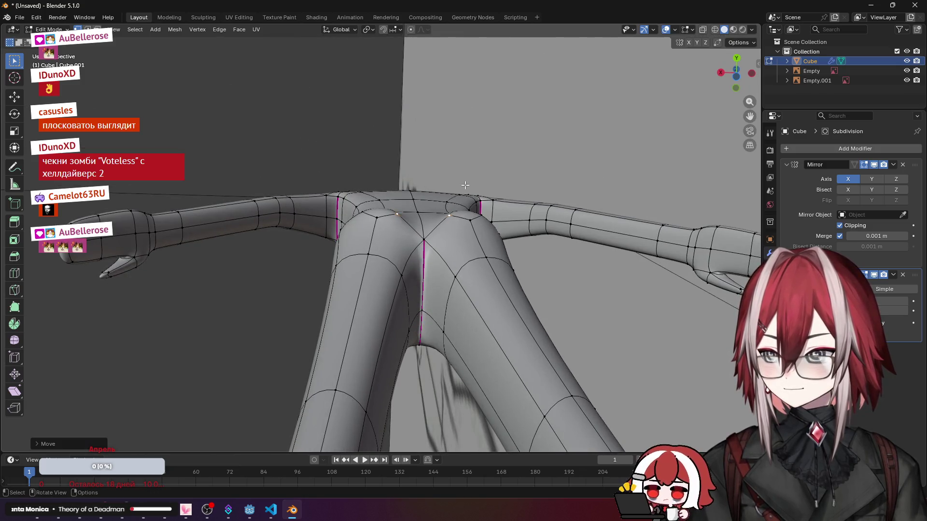
key("Tab")
scroll(516, 269, "up", 4)
scroll(515, 265, "down", 4)
mouse_move(469, 260)
middle_mouse_down()
mouse_move(338, 254)
mouse_move(556, 244)
middle_mouse_up()
key("Tab")
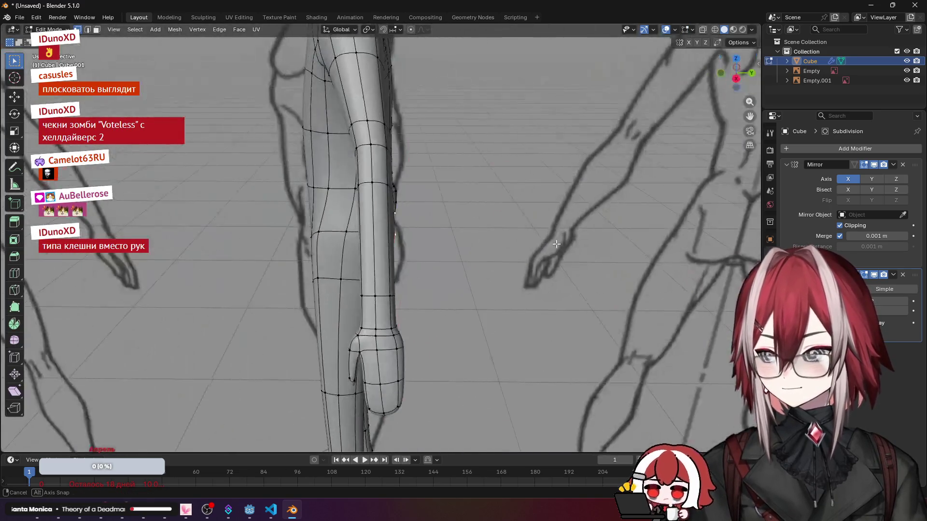
Step: Clear the selection, undo a modifier display toggle, and crease the selected crotch edges with Shift+E
mouse_move(490, 232)
middle_mouse_down()
mouse_move(433, 230)
mouse_move(425, 208)
middle_mouse_up()
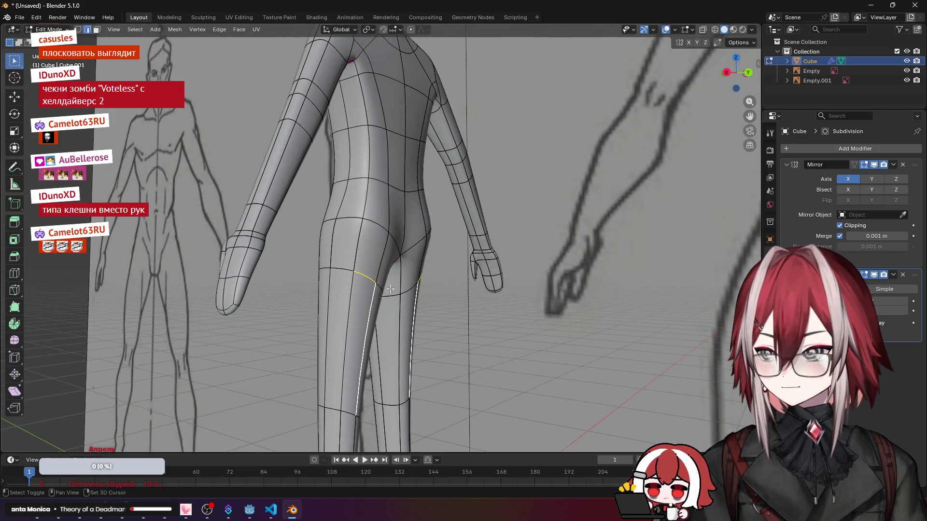
key("a")
key("alt+a")
key("KP_1")
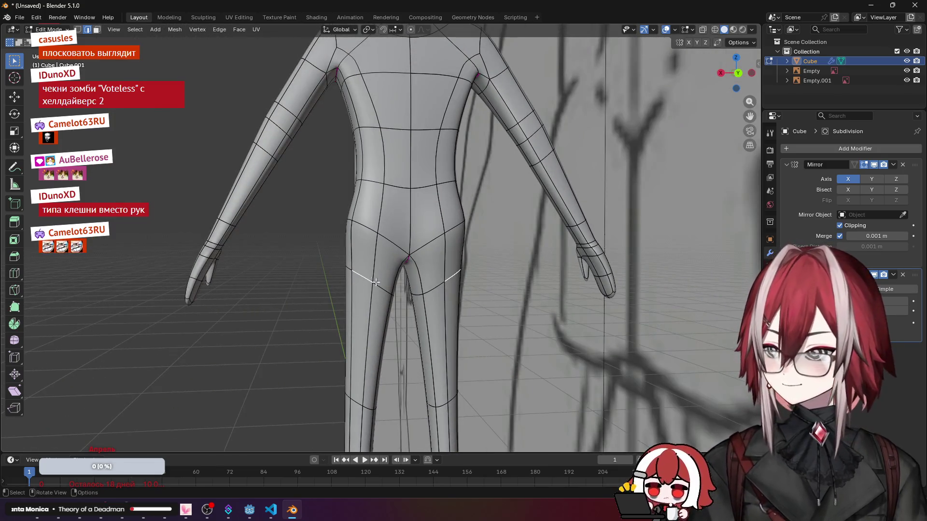
middle_click_drag(409, 278, 449, 290)
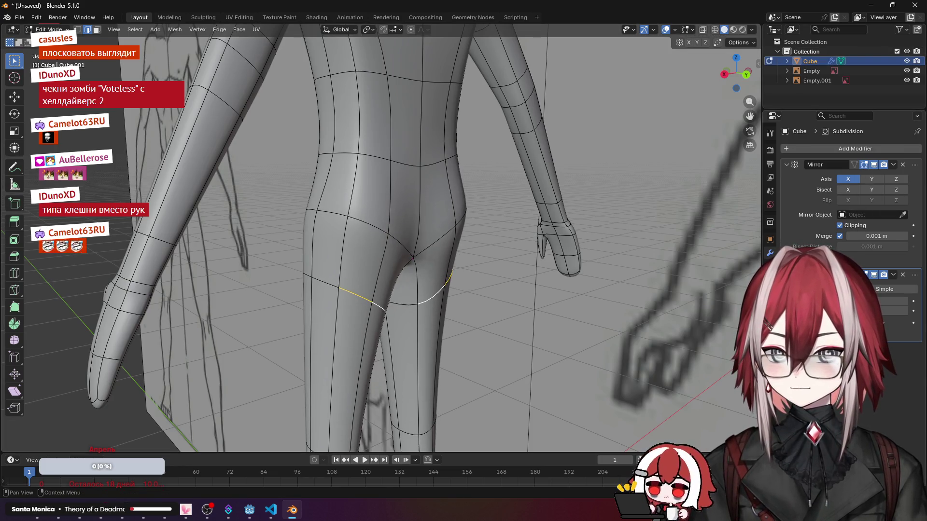
left_click(855, 165)
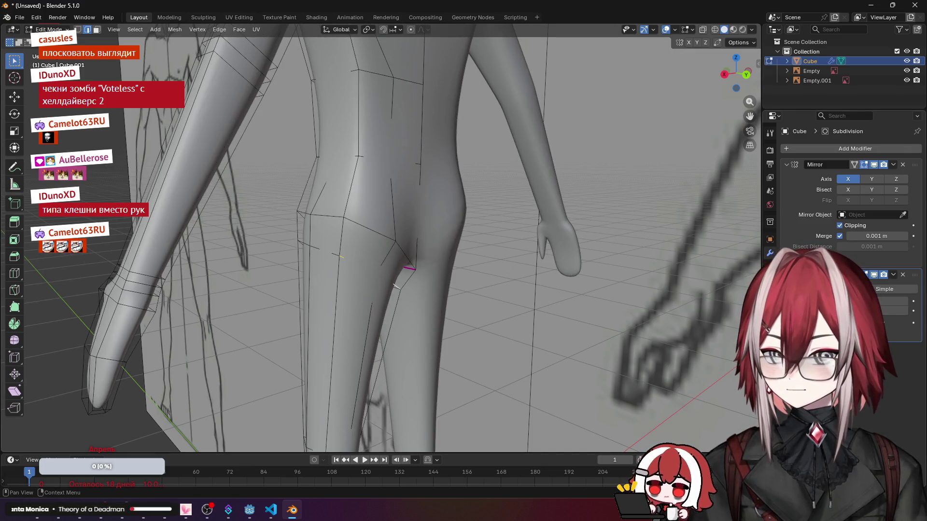
key("ctrl+z")
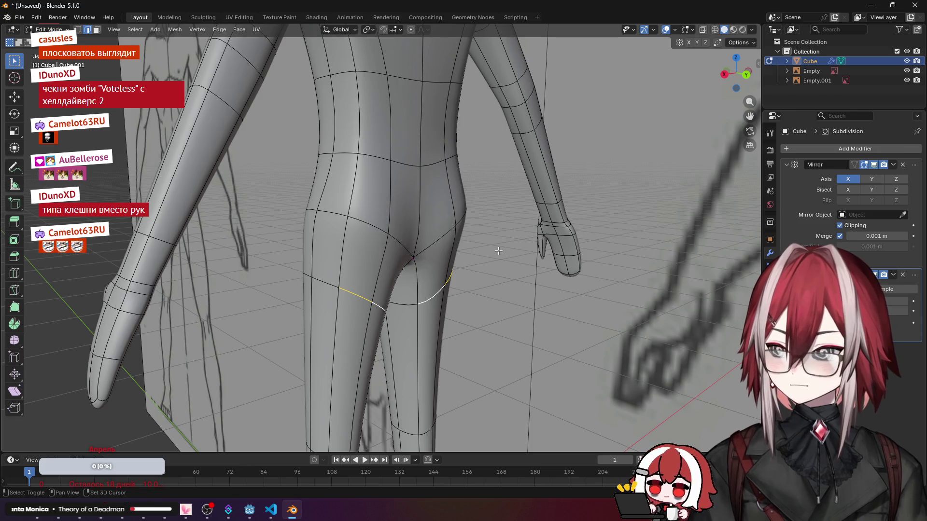
key("shift+e")
left_click(593, 245)
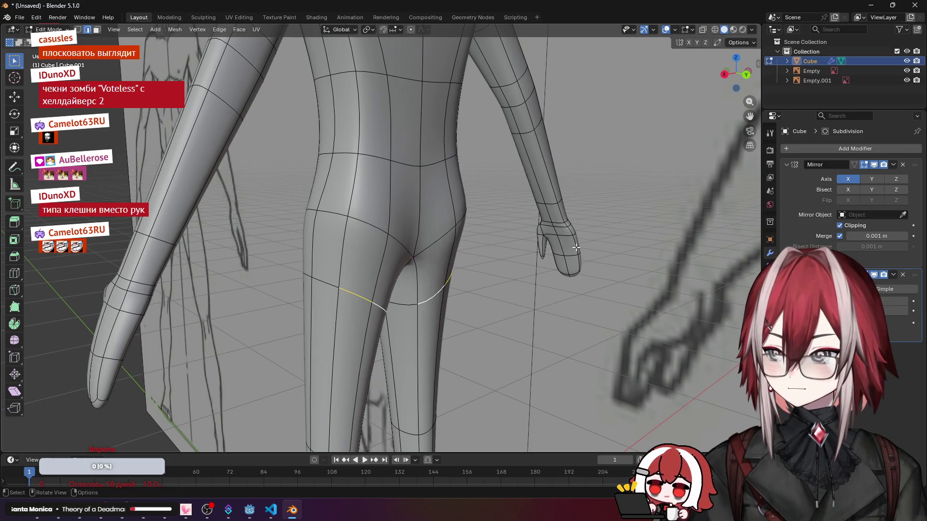
Step: Crease the edge loop running under the buttocks through the crotch and across the thighs
left_click(358, 290, "alt")
middle_click_drag(362, 290, 471, 276)
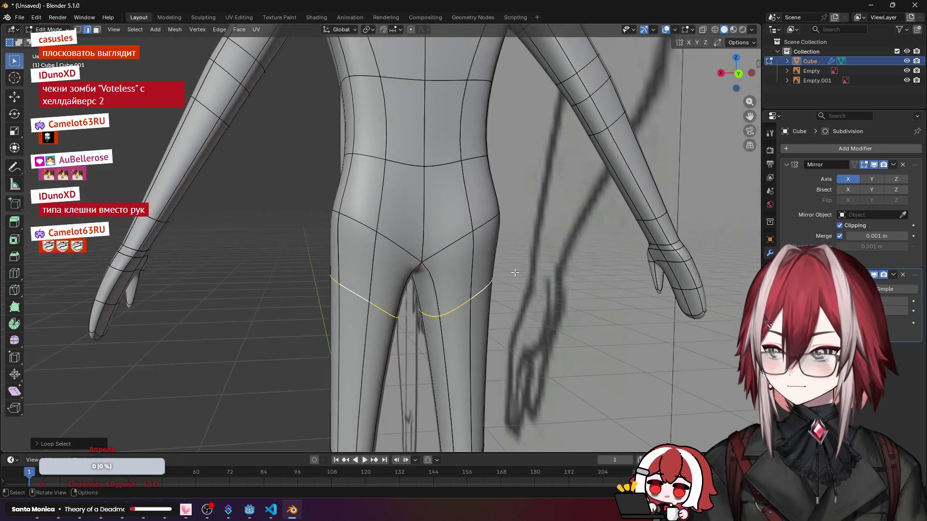
key("shift+e")
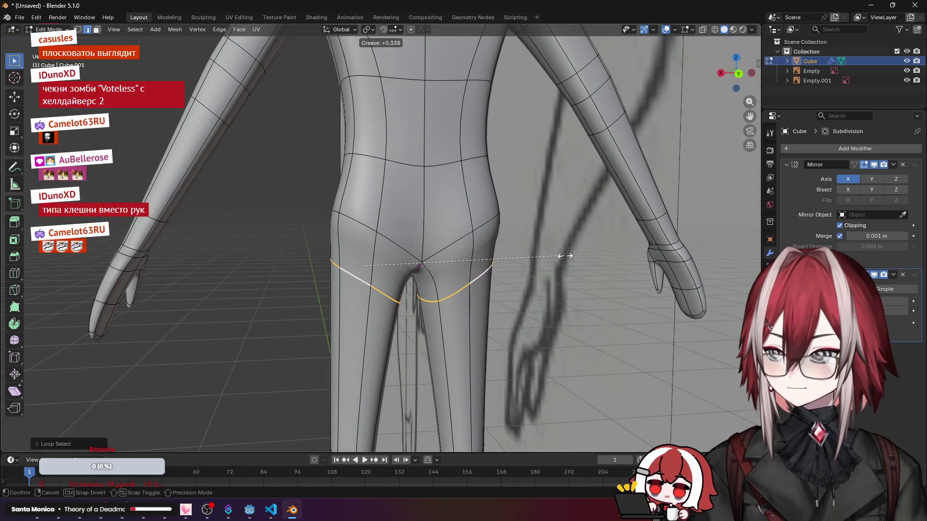
left_click(570, 255)
mouse_move(569, 255)
middle_mouse_down()
mouse_move(602, 249)
mouse_move(376, 231)
mouse_move(403, 230)
mouse_move(440, 255)
mouse_move(376, 186)
middle_mouse_up()
key("g")
Step: Nudge an outer-thigh vertex slightly, check the whole figure and switch to the Sculpting workspace
right_click(437, 254)
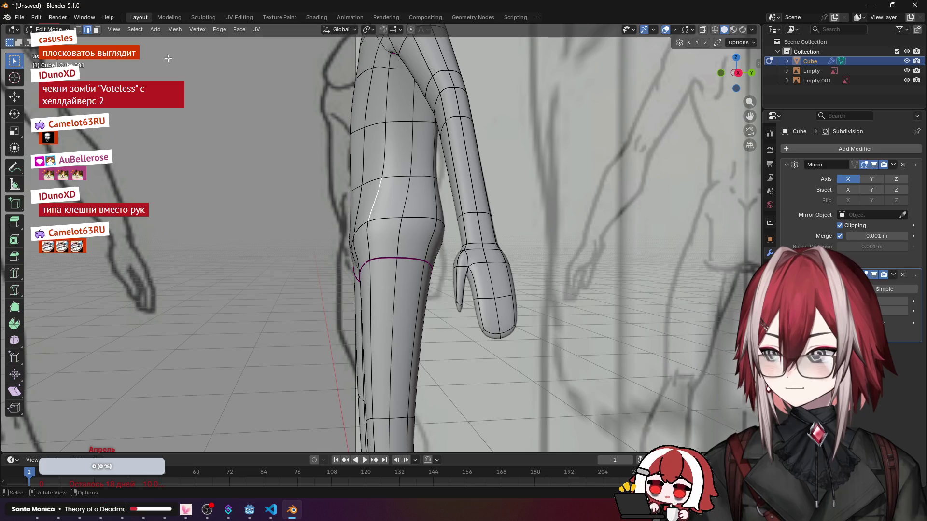
left_click(383, 187)
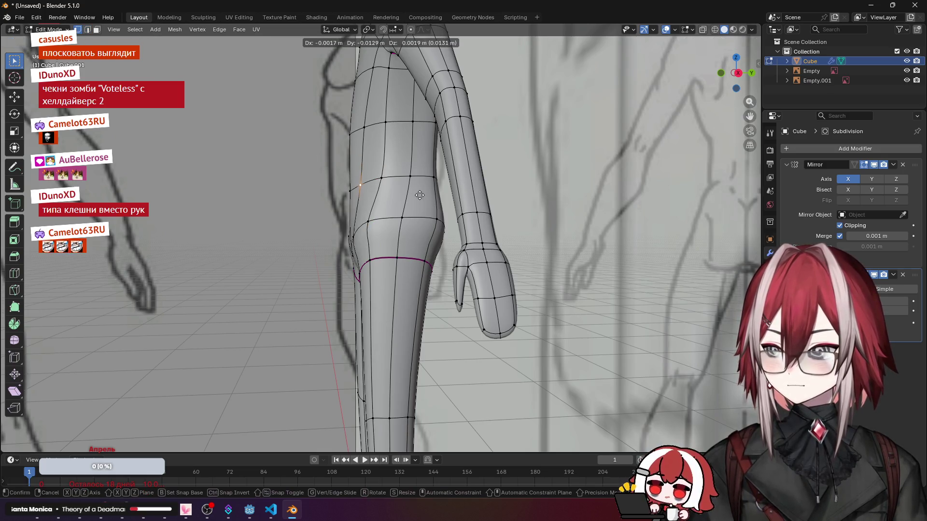
key("g")
left_click(417, 195)
mouse_move(417, 196)
middle_mouse_down()
mouse_move(592, 197)
mouse_move(406, 217)
middle_mouse_up()
scroll(471, 210, "down", 3)
middle_click_drag(442, 190, 204, 56)
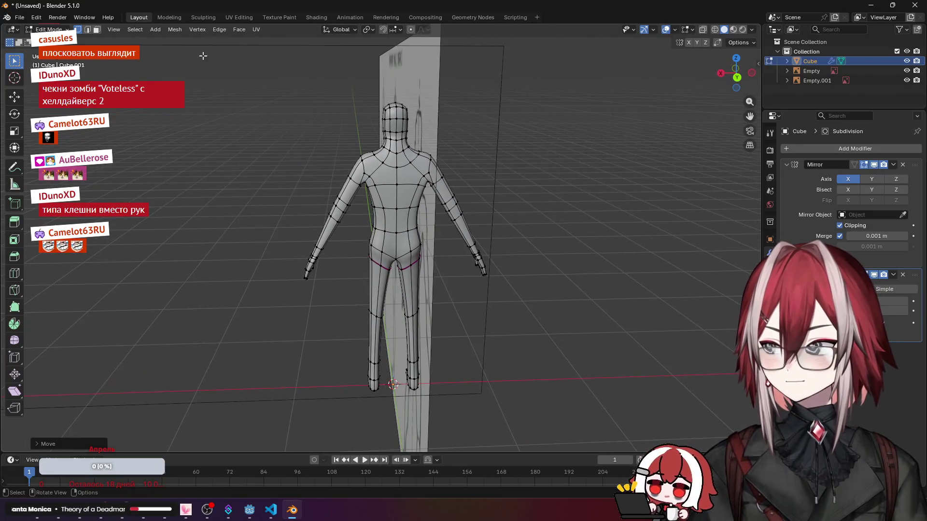
left_click(202, 17)
scroll(432, 246, "up", 6)
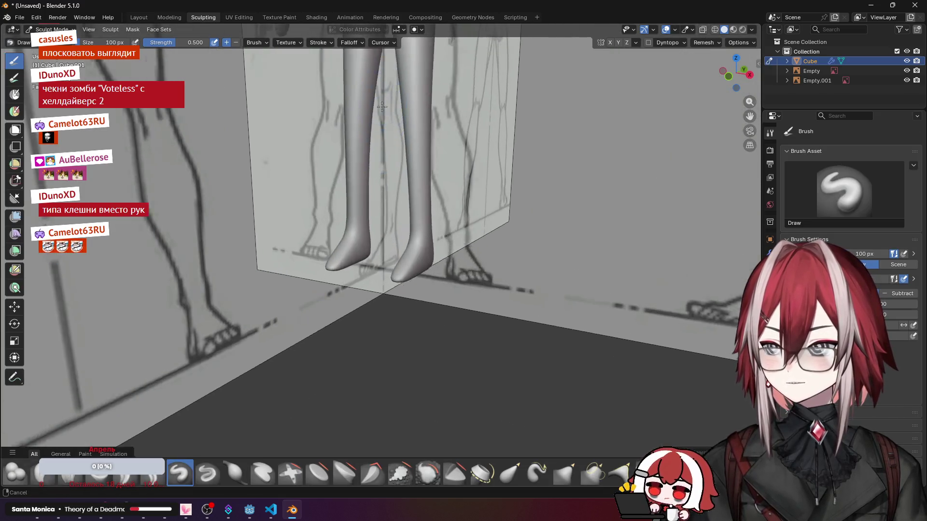
scroll(432, 245, "up", 3)
Step: Enable the Wireframe viewport overlay in the Sculpting workspace and look over the hips and legs
middle_click_drag(433, 246, 389, 227, "shift")
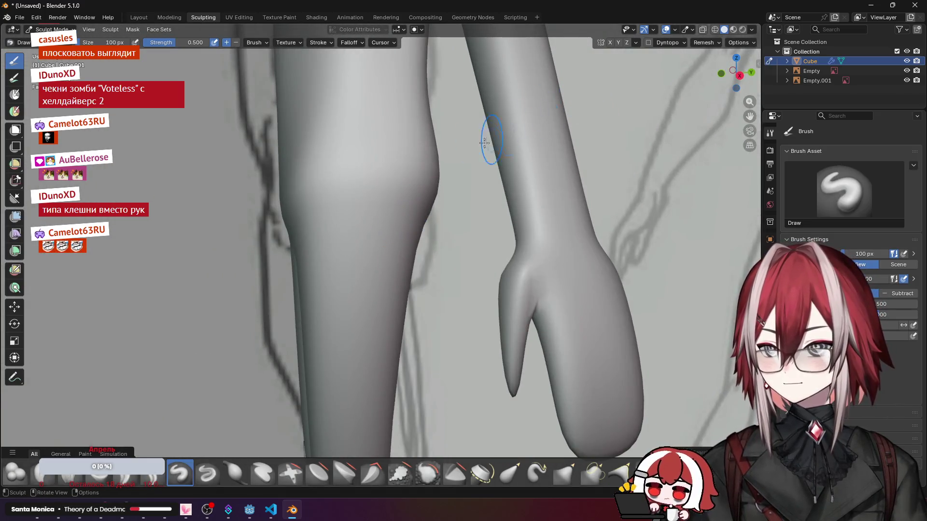
middle_click_drag(491, 139, 362, 181)
scroll(418, 196, "up", 3)
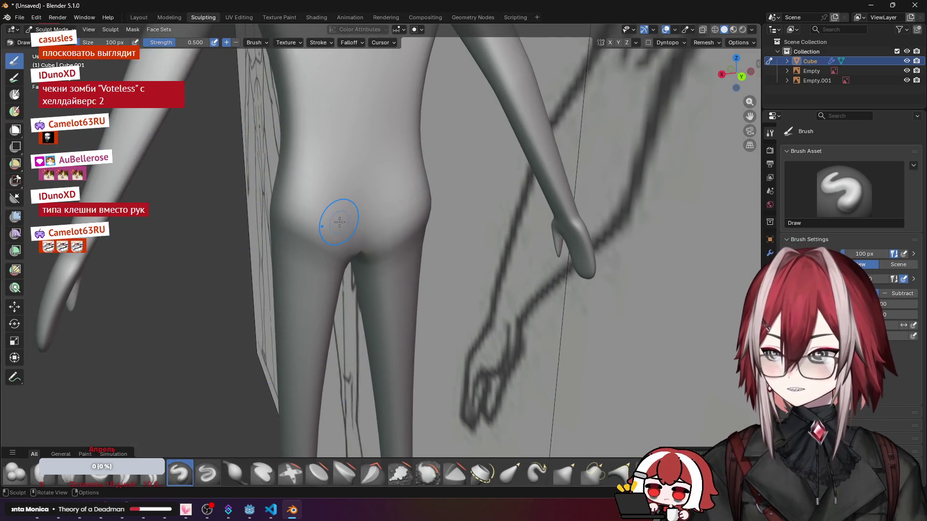
left_click(751, 28)
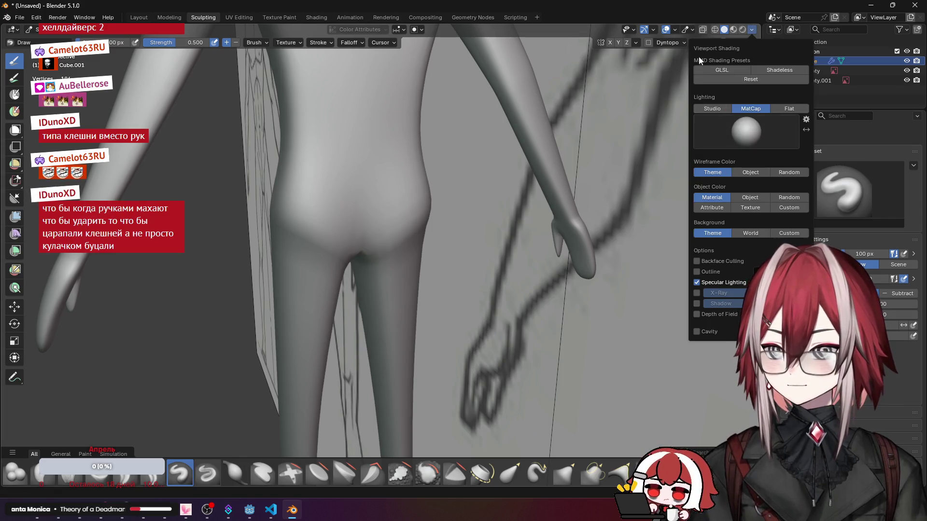
left_click(675, 29)
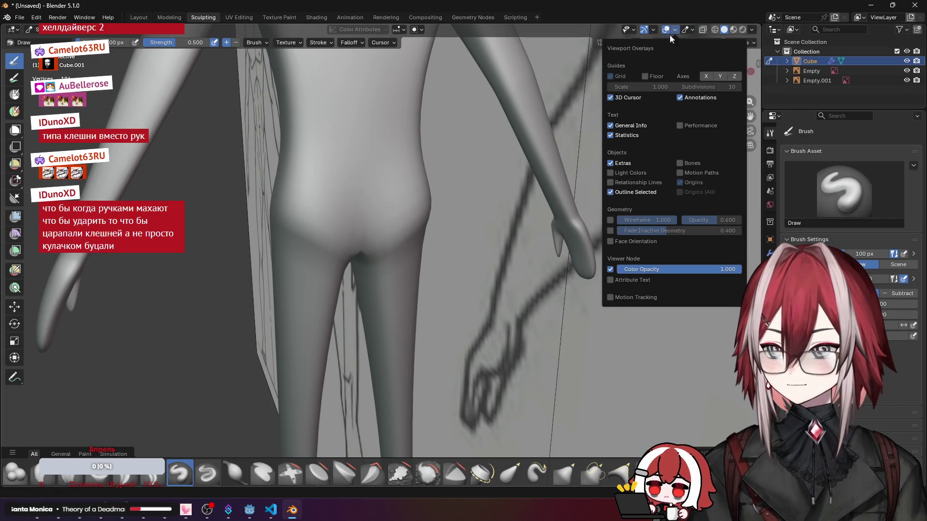
left_click(610, 219)
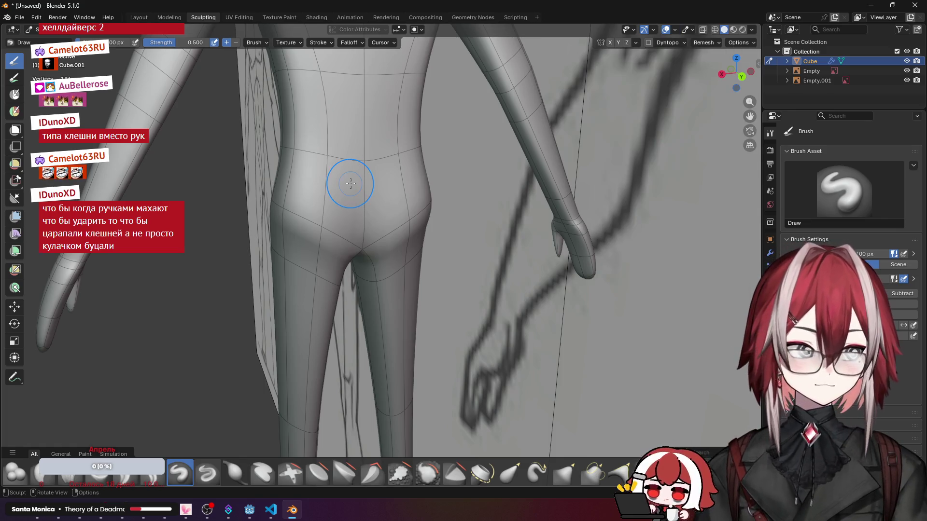
scroll(351, 183, "up", 1)
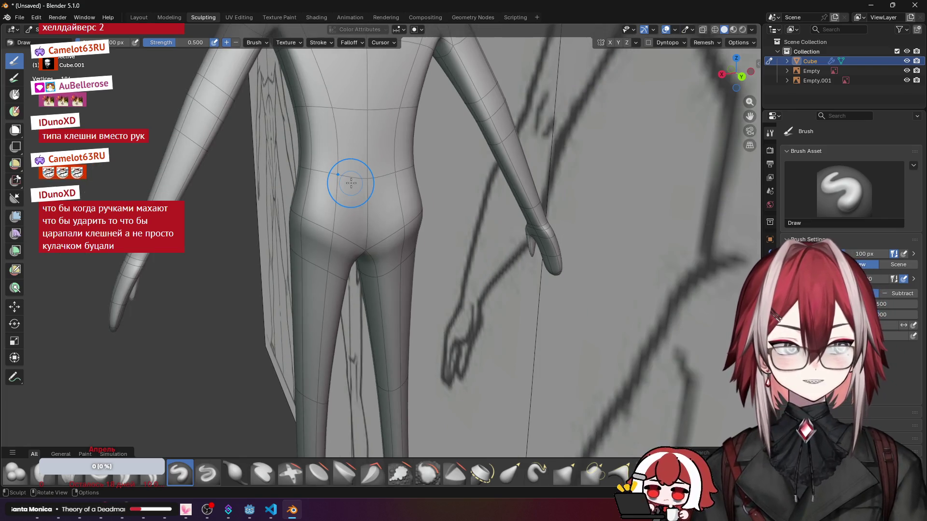
mouse_move(350, 182)
middle_mouse_down()
mouse_move(367, 179)
mouse_move(397, 247)
middle_mouse_up()
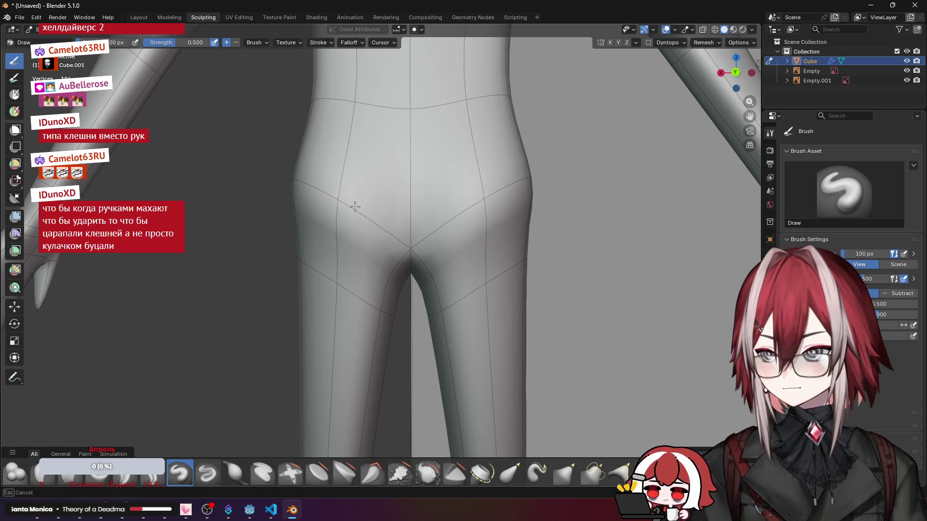
middle_click_drag(353, 209, 383, 256)
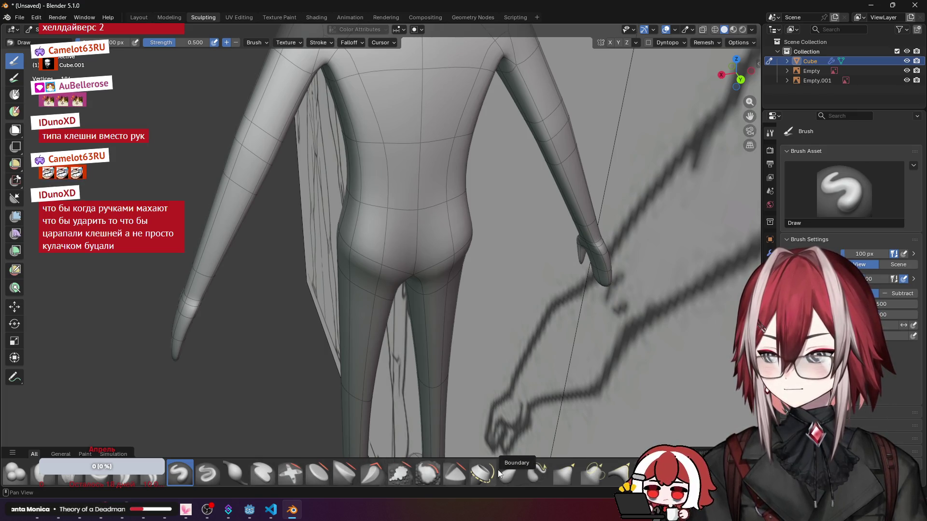
Step: Pull the thigh's shape with an Elastic Grab stroke, then switch to the Draw brush
left_click(515, 473)
middle_click_drag(428, 347, 399, 294)
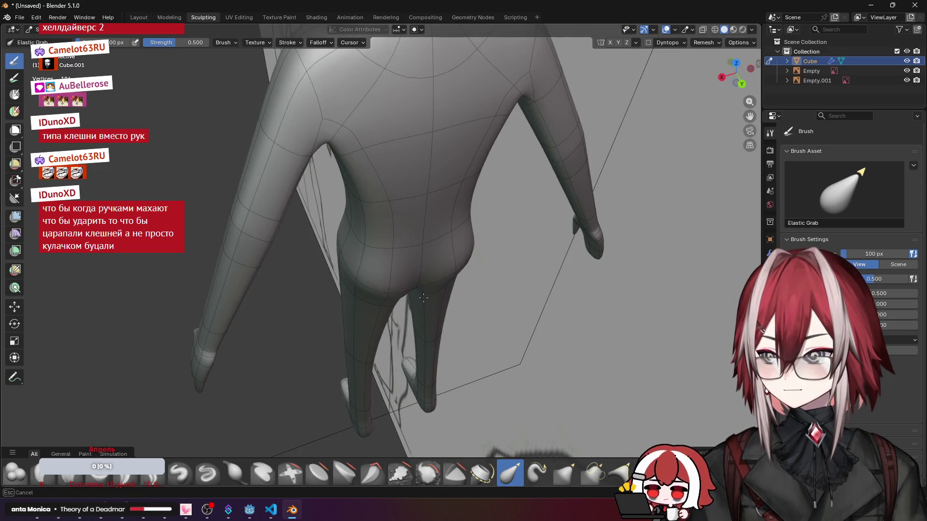
mouse_move(409, 304)
middle_mouse_down()
mouse_move(379, 181)
mouse_move(392, 218)
mouse_move(388, 170)
mouse_move(455, 265)
middle_mouse_up()
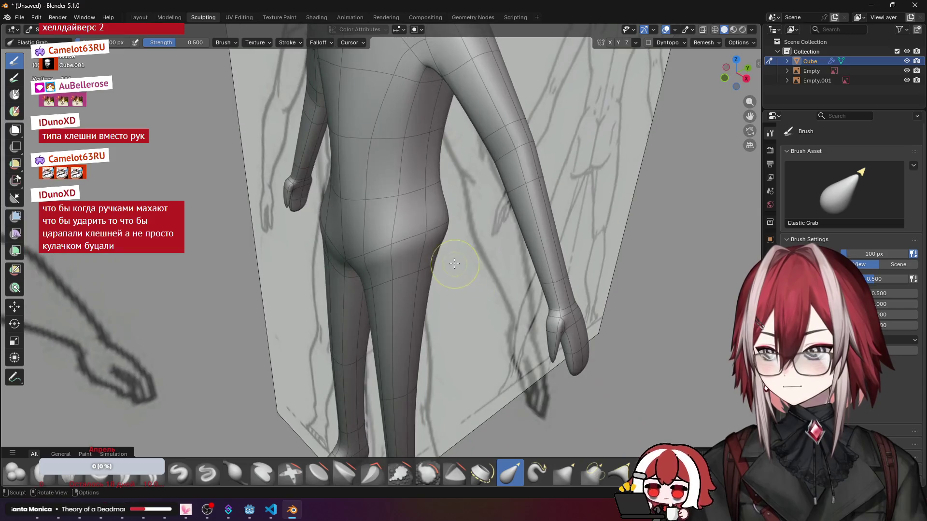
middle_click_drag(413, 237, 399, 175)
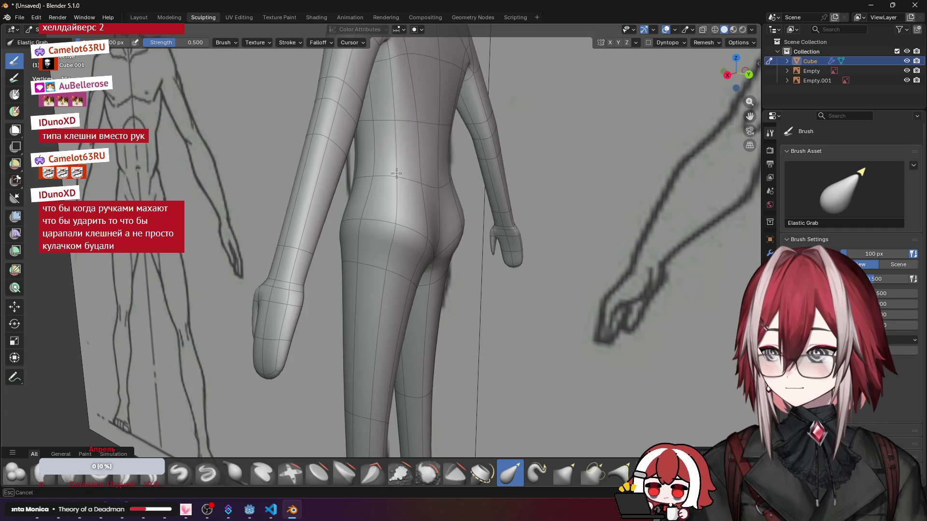
scroll(392, 148, "down", 3)
middle_click_drag(377, 167, 363, 253)
left_click_drag(373, 281, 374, 343)
scroll(363, 312, "up", 3)
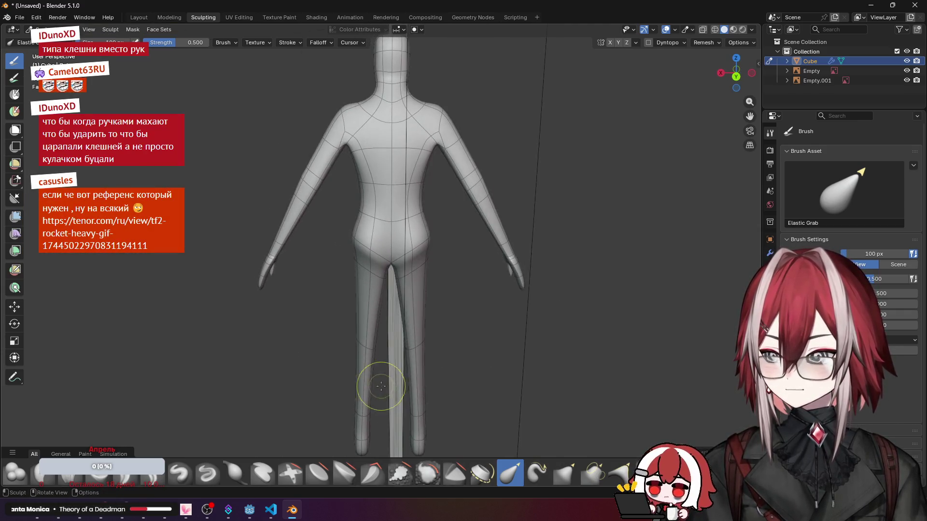
mouse_move(354, 312)
middle_mouse_down()
mouse_move(340, 289)
mouse_move(353, 271)
middle_mouse_up()
left_click(180, 472)
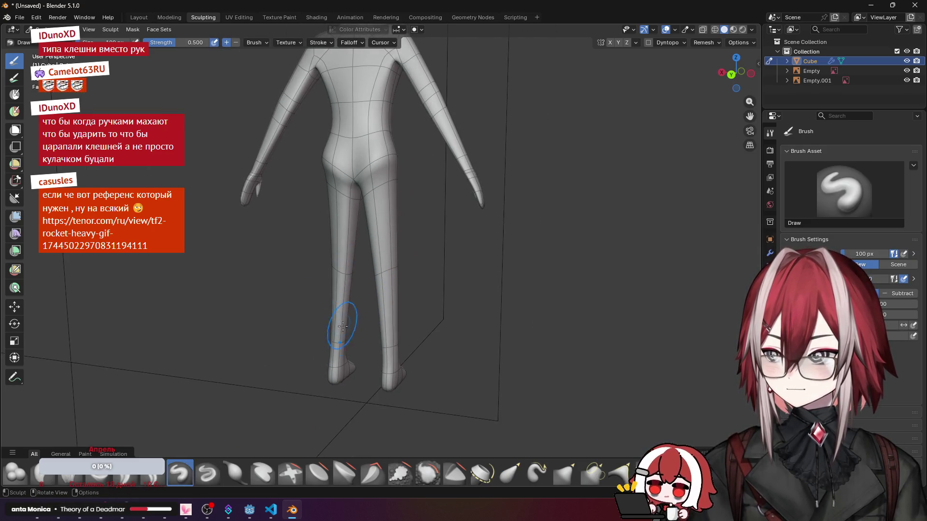
Step: Inspect the legs from several angles with the Draw brush, then return the mesh to Edit Mode
middle_click_drag(346, 330, 465, 359)
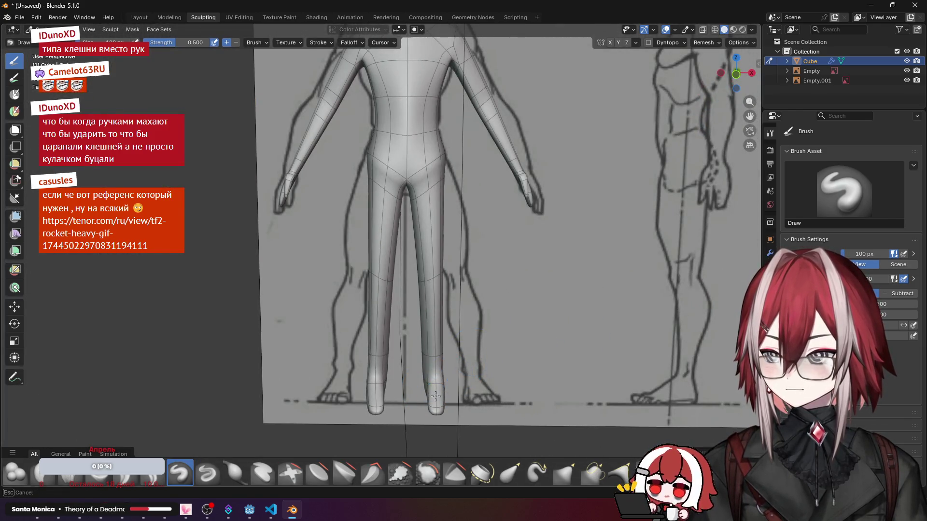
mouse_move(447, 402)
middle_mouse_down()
mouse_move(405, 406)
mouse_move(458, 387)
mouse_move(420, 377)
mouse_move(395, 348)
mouse_move(450, 347)
middle_mouse_up()
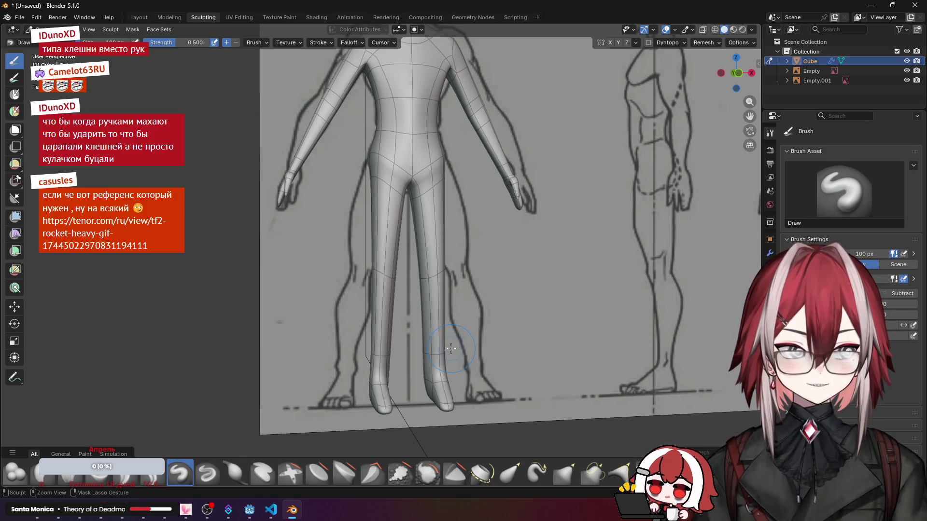
middle_click_drag(451, 348, 352, 332)
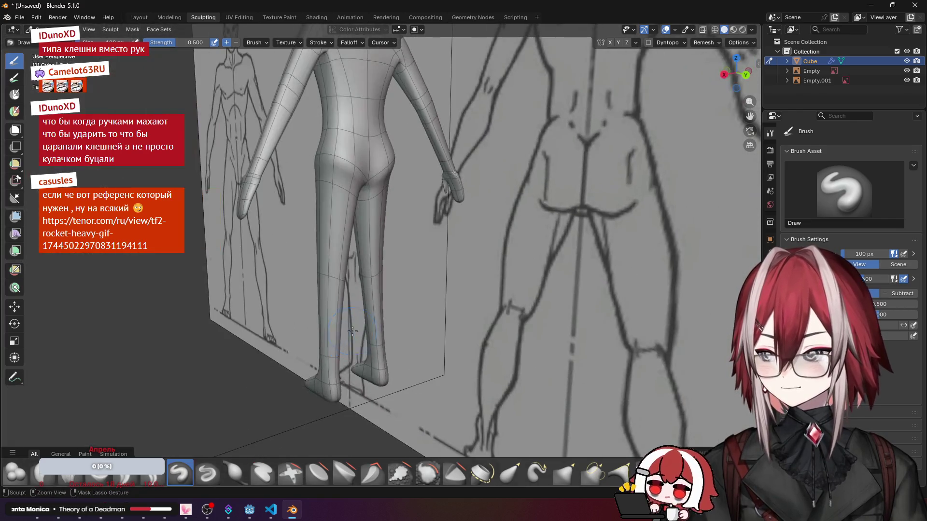
key("KP_1")
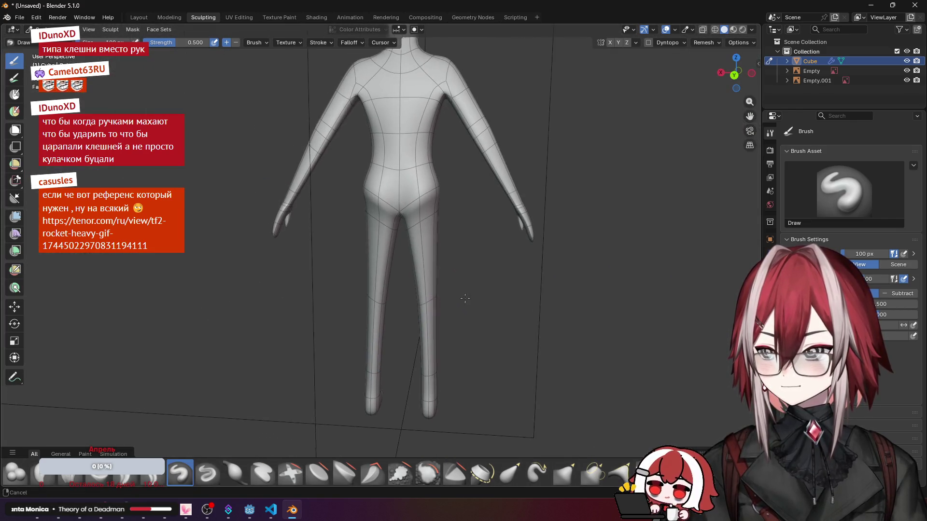
middle_click_drag(462, 296, 442, 282)
key("Tab")
Step: Widen both lower legs by scaling without Z, using X-ray to box-select them
middle_click_drag(392, 299, 373, 290)
left_click_drag(332, 256, 397, 384)
mouse_move(391, 290)
middle_mouse_down()
mouse_move(616, 340)
mouse_move(656, 149)
middle_mouse_up()
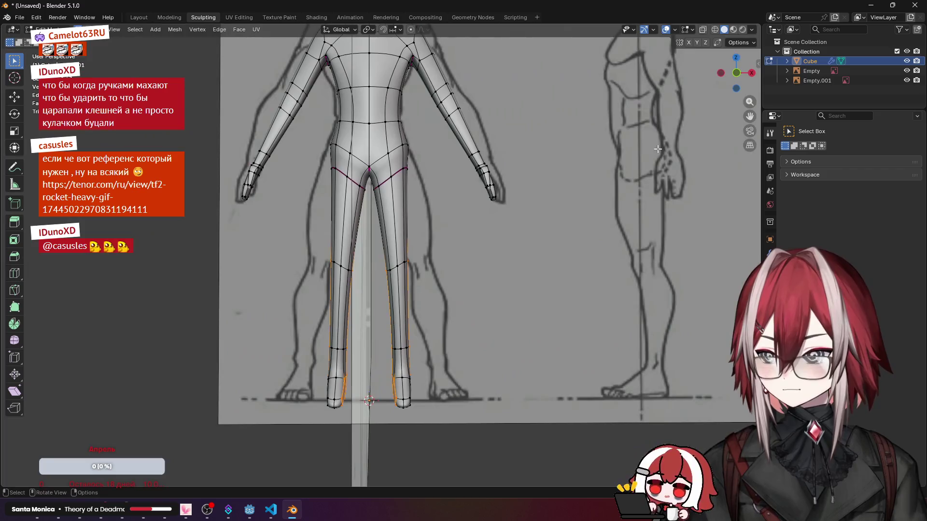
left_click(708, 34)
left_click_drag(376, 253, 436, 371, "shift")
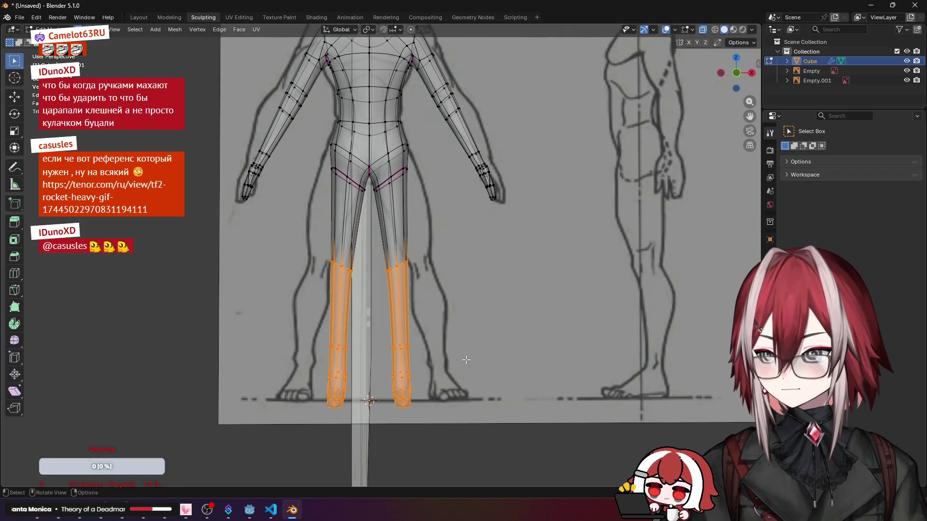
middle_click_drag(434, 362, 475, 323)
key("s")
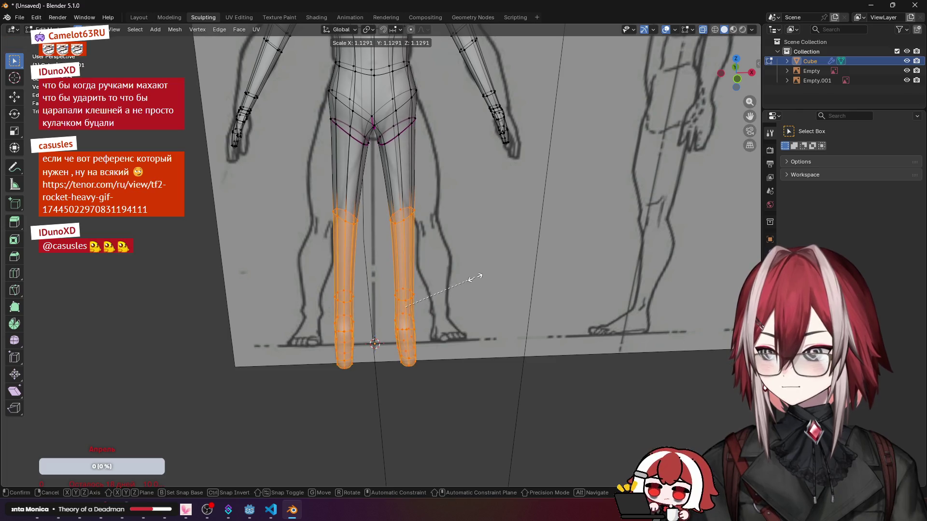
key("shift+z")
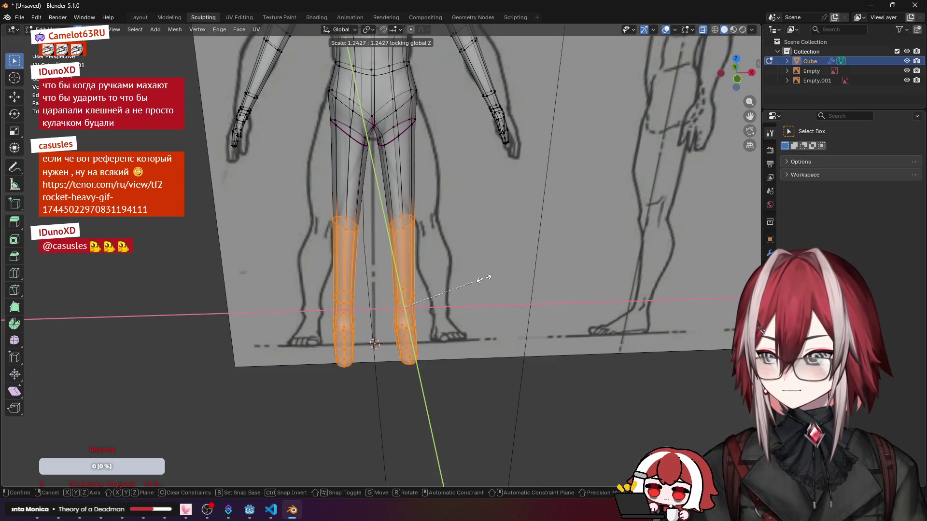
left_click(505, 291)
Step: Shift the feet along the Y axis and return the mesh to Sculpt Mode
mouse_move(470, 289)
middle_mouse_down()
mouse_move(406, 217)
mouse_move(387, 339)
middle_mouse_up()
scroll(398, 322, "up", 3)
scroll(397, 323, "down", 3)
scroll(387, 339, "up", 3)
mouse_move(441, 392)
middle_mouse_down()
mouse_move(377, 348)
mouse_move(362, 359)
middle_mouse_up()
key("g")
key("y")
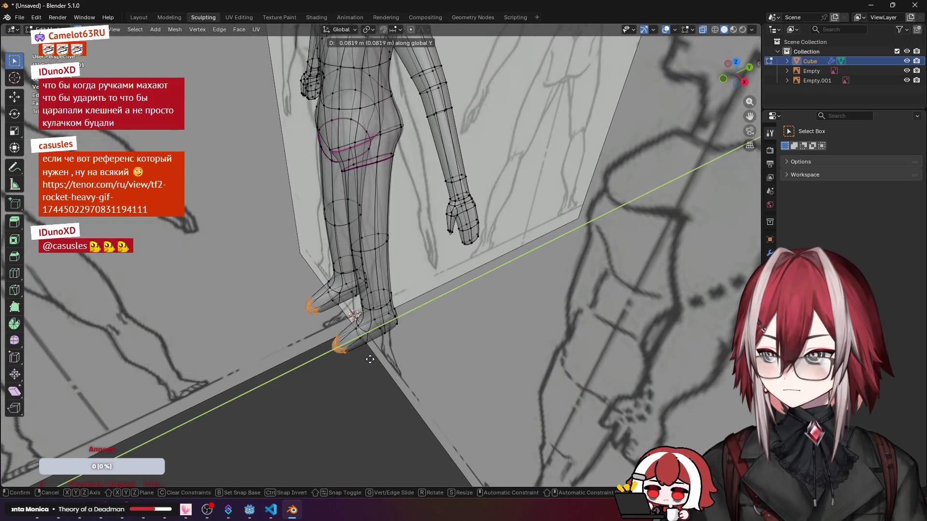
left_click(374, 359)
key("ctrl+Tab")
mouse_move(435, 320)
middle_mouse_down()
mouse_move(448, 297)
mouse_move(404, 221)
mouse_move(391, 231)
mouse_move(400, 228)
middle_mouse_up()
scroll(434, 275, "up", 3)
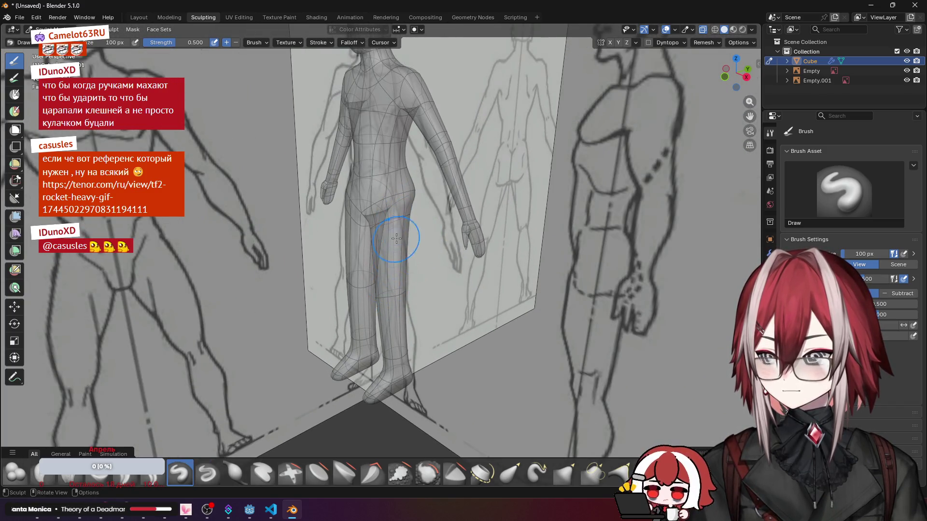
Step: Turn X-ray off, inspect the solid figure from front, back and below, then enter Edit Mode
middle_click_drag(397, 239, 417, 218)
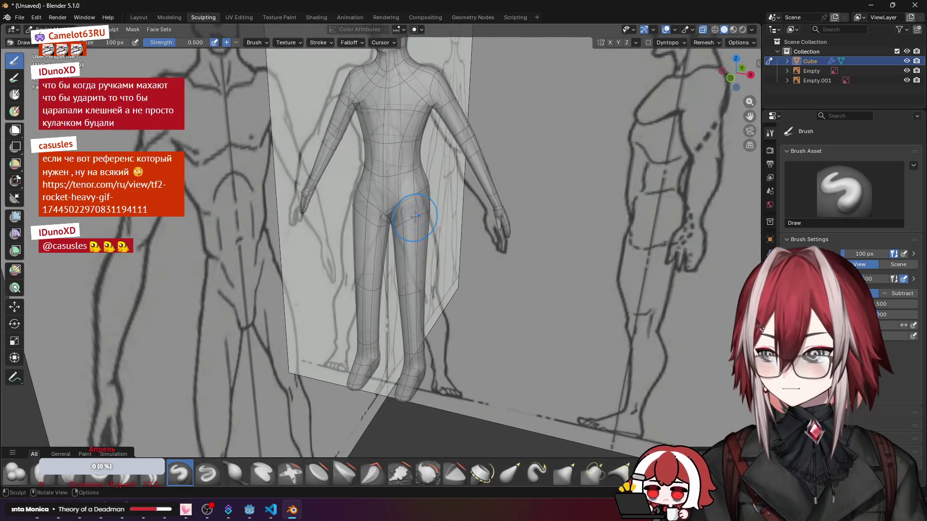
left_click(701, 32)
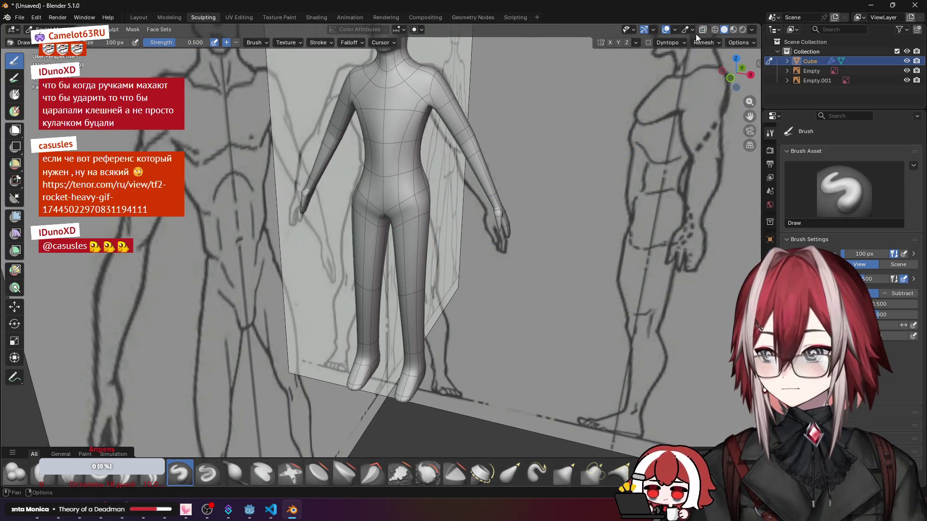
middle_click_drag(420, 303, 415, 243)
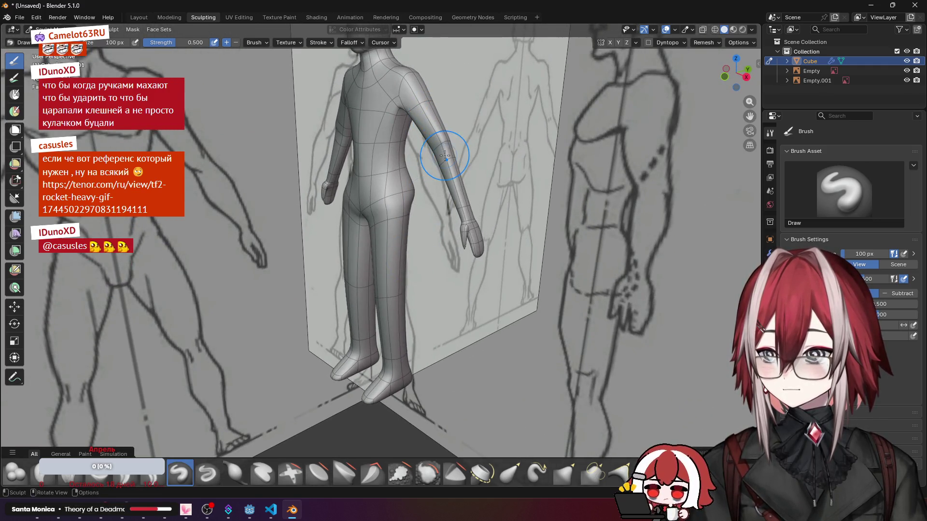
middle_click_drag(431, 119, 396, 180)
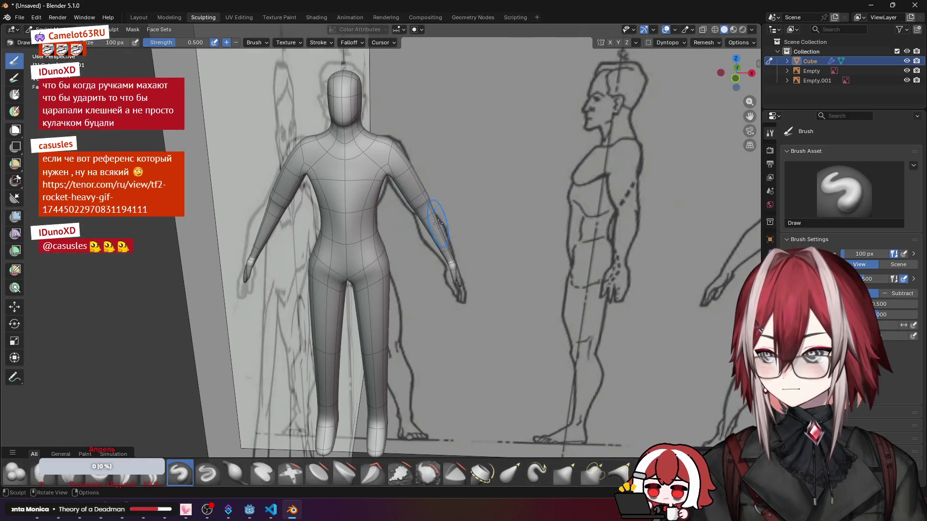
middle_click_drag(446, 248, 333, 233)
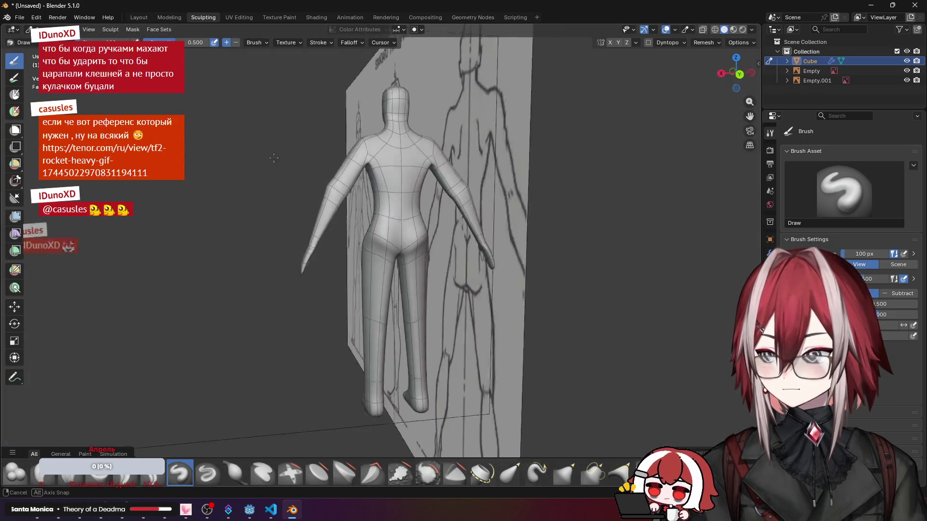
mouse_move(332, 196)
middle_mouse_down()
mouse_move(377, 239)
mouse_move(437, 272)
mouse_move(499, 275)
mouse_move(388, 255)
mouse_move(422, 189)
middle_mouse_up()
scroll(376, 240, "up", 3)
scroll(387, 255, "up", 3)
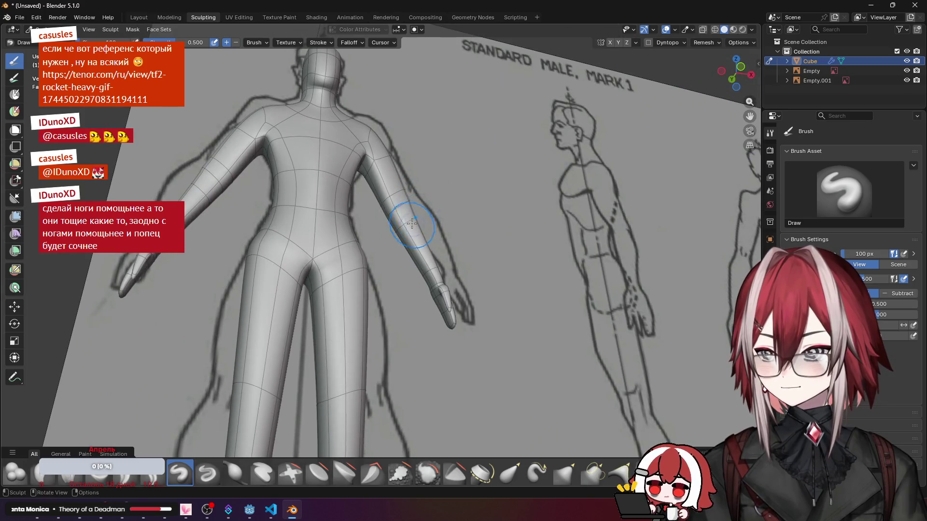
mouse_move(422, 262)
middle_mouse_down()
mouse_move(449, 228)
mouse_move(406, 246)
mouse_move(382, 308)
middle_mouse_up()
scroll(405, 246, "up", 3)
scroll(405, 246, "down", 3)
key("Tab")
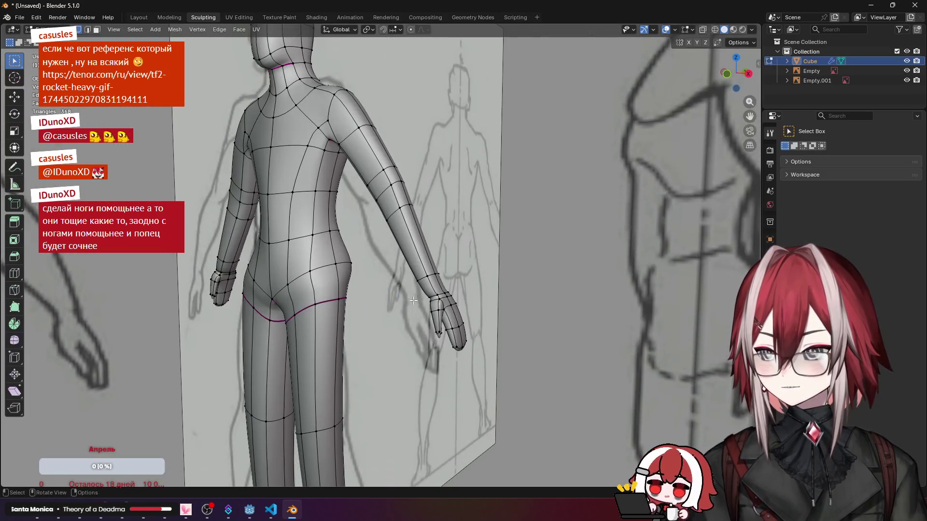
Step: Box-select both hands and check them from the side view, toggling modes and X-ray
left_click_drag(400, 283, 494, 339)
middle_click_drag(463, 326, 419, 354)
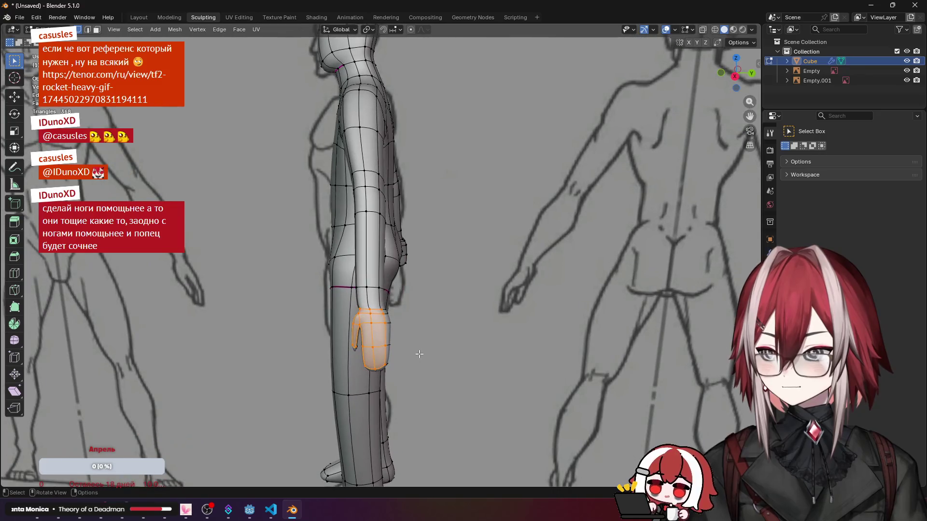
key("Tab")
scroll(415, 335, "down", 4)
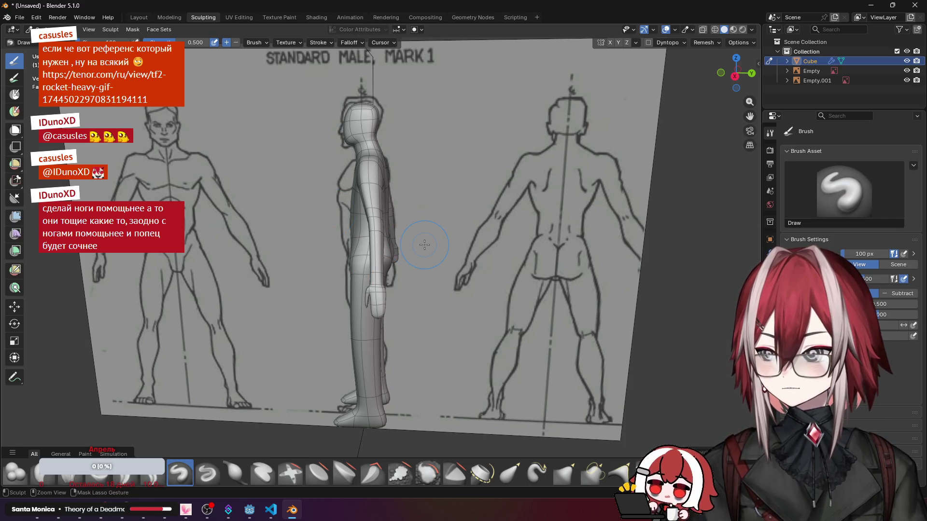
middle_click_drag(423, 245, 430, 259)
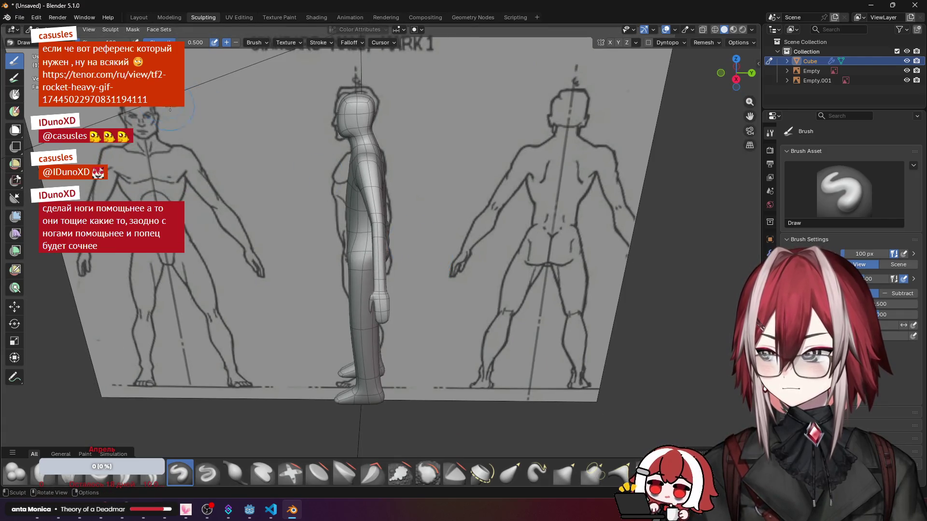
key("Tab")
middle_click_drag(362, 281, 494, 282)
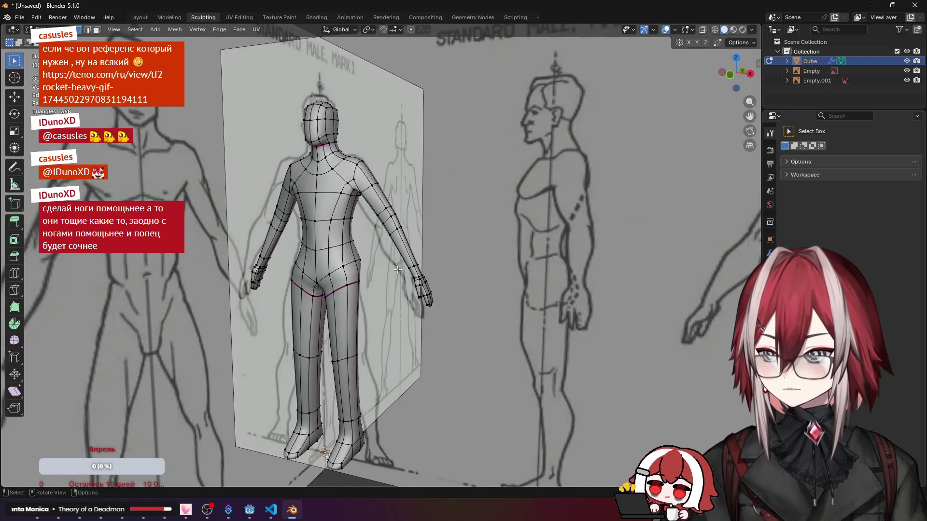
left_click(703, 30)
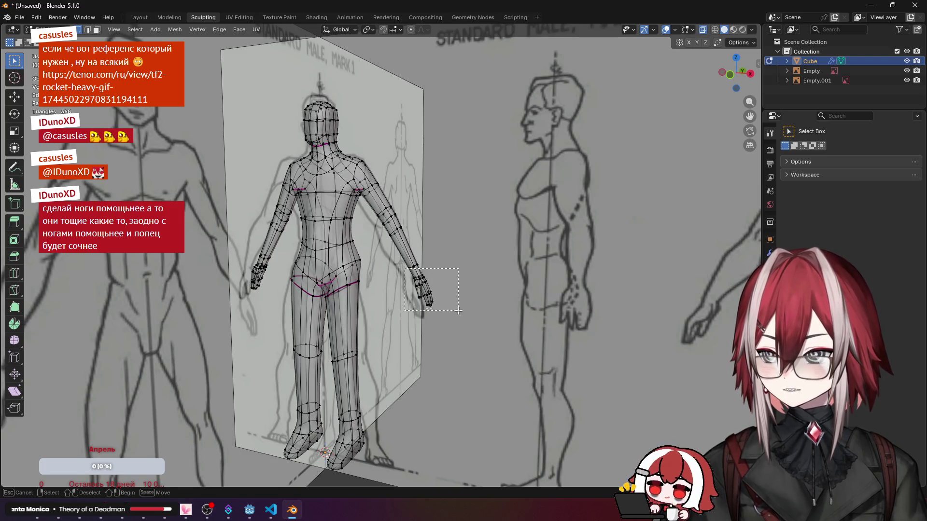
left_click(697, 29)
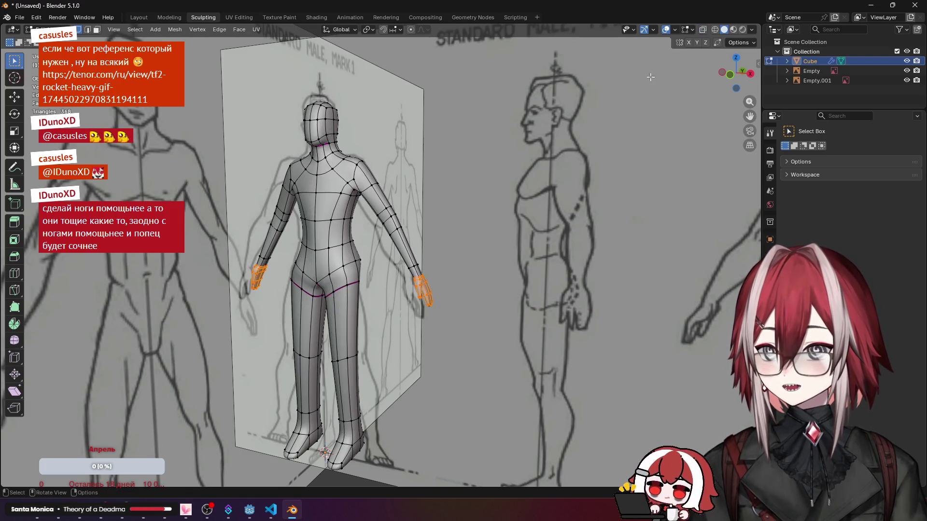
key("KP_3")
scroll(374, 217, "up", 3)
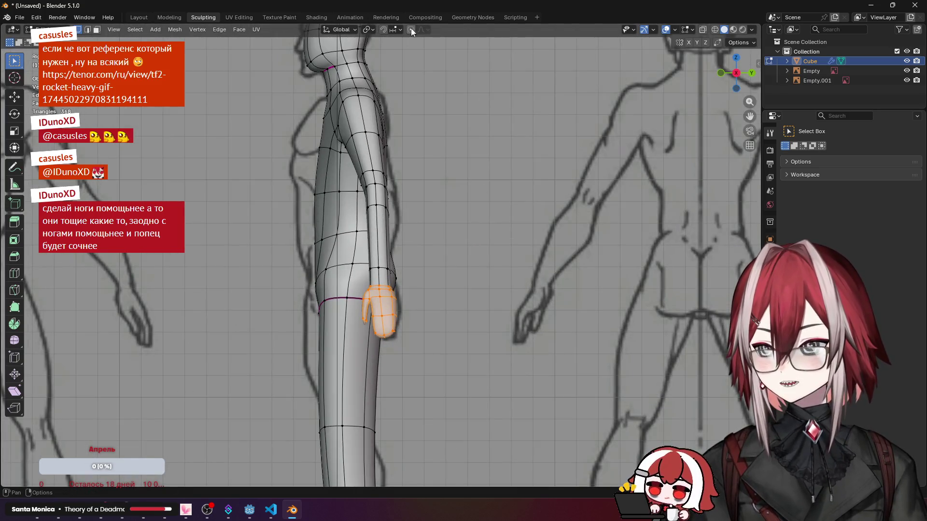
Step: Enable proportional editing and move the hands along the Y axis
left_click(411, 29)
scroll(488, 193, "down", 3)
key("g")
key("y")
scroll(486, 221, "down", 3)
left_click(486, 222)
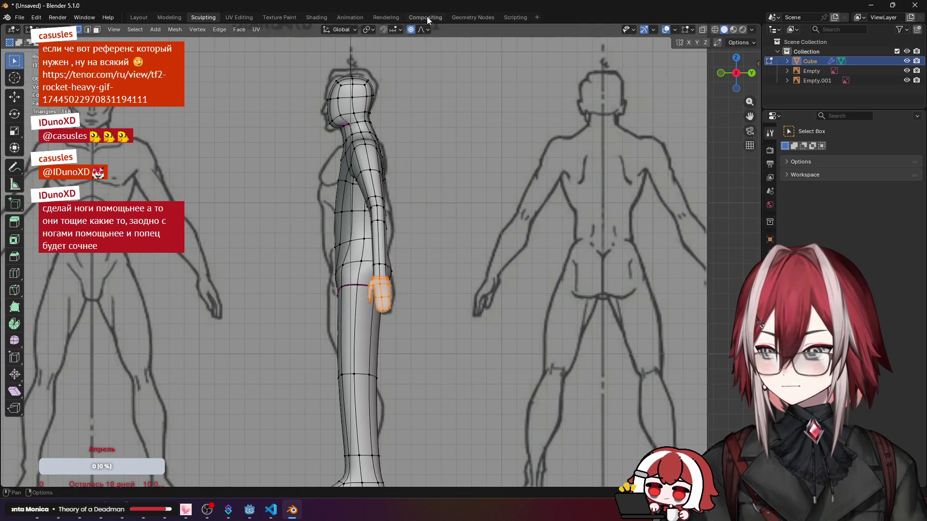
Step: Limit proportional editing to Connected Only and shift the hands along Y
left_click(423, 30)
left_click(391, 50)
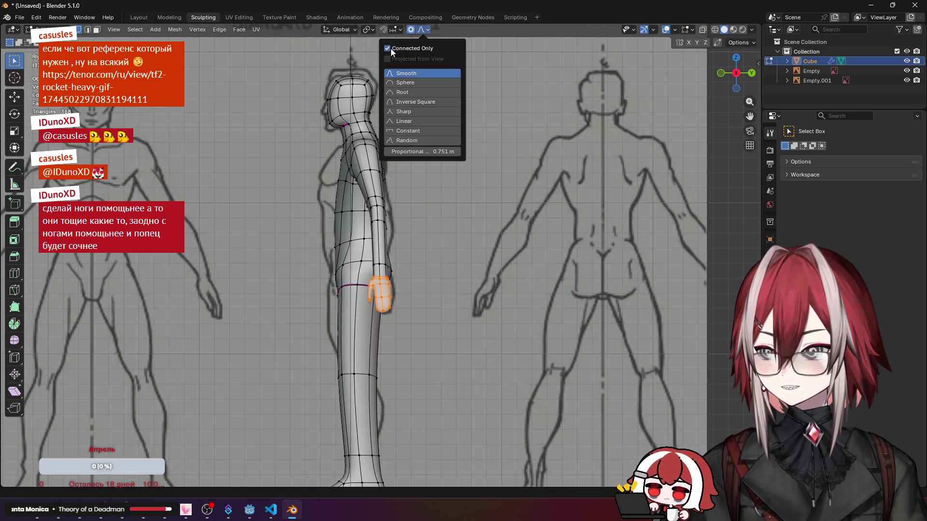
left_click(489, 295)
key("g")
key("y")
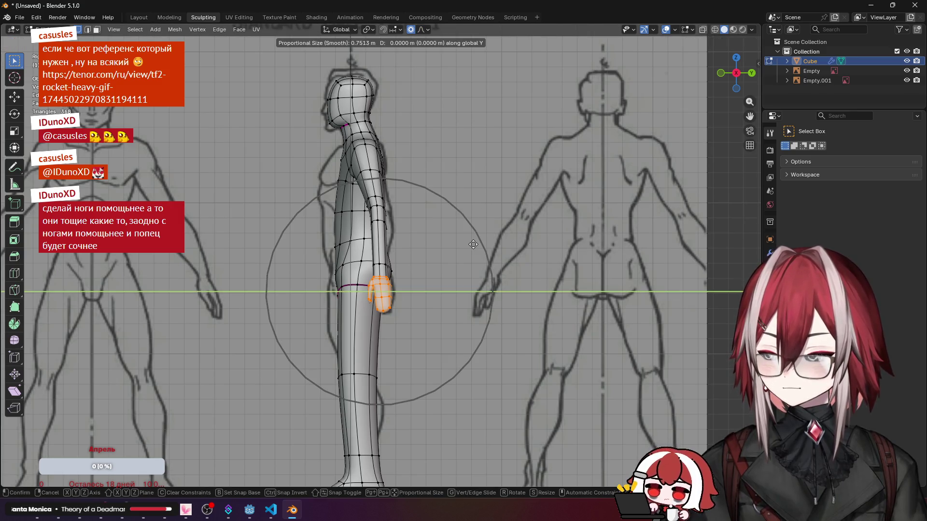
scroll(468, 253, "up", 1)
scroll(469, 257, "up", 2)
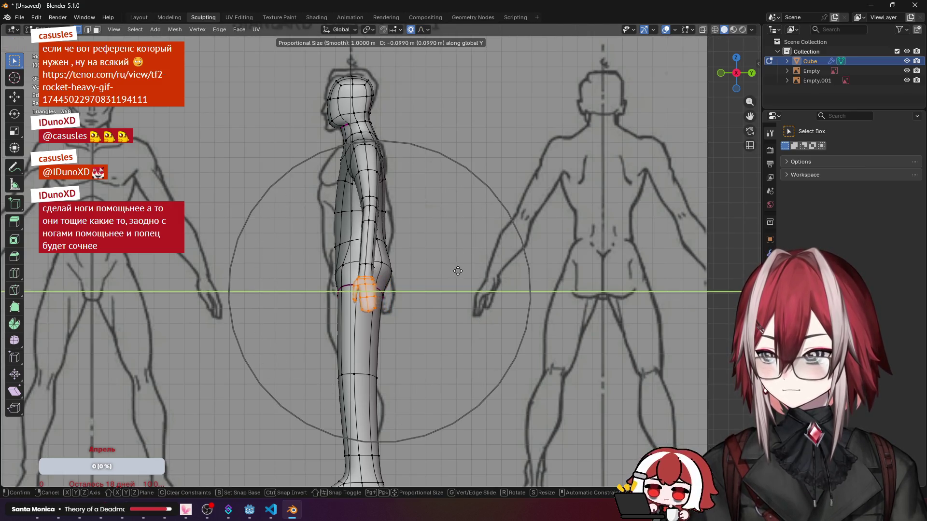
left_click(455, 297)
Step: Rotate and slightly enlarge the hands with proportional editing
key("g")
left_click(490, 286)
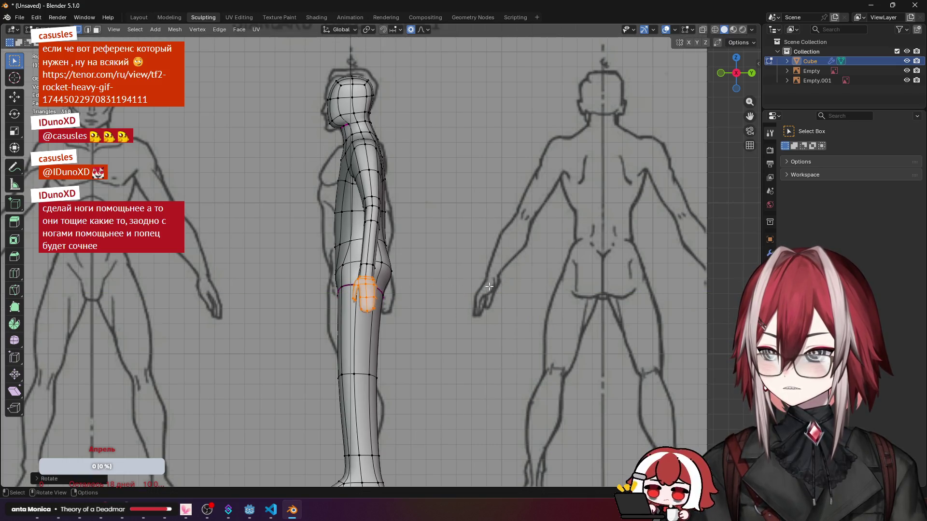
key("g")
left_click(484, 288)
key("s")
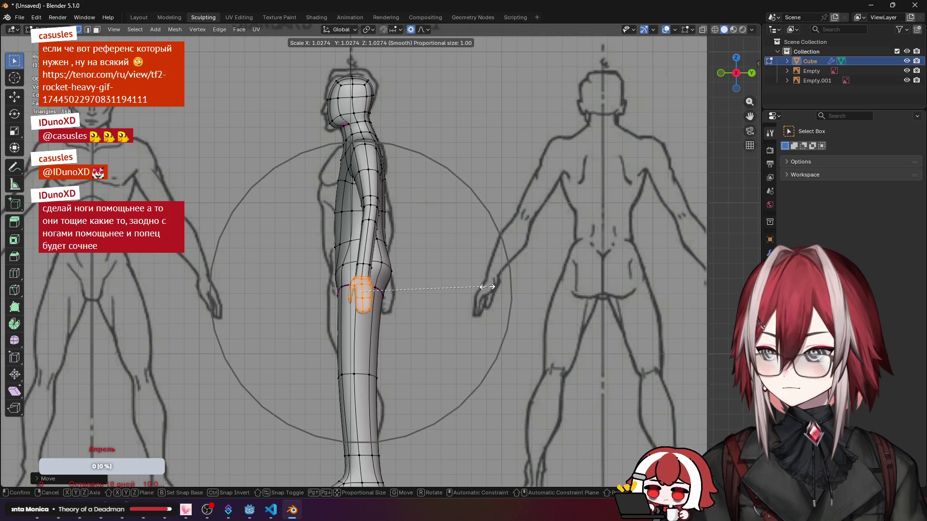
scroll(504, 293, "down", 2)
scroll(514, 301, "down", 1)
left_click(528, 311)
mouse_move(507, 305)
middle_mouse_down()
mouse_move(578, 253)
mouse_move(572, 362)
middle_mouse_up()
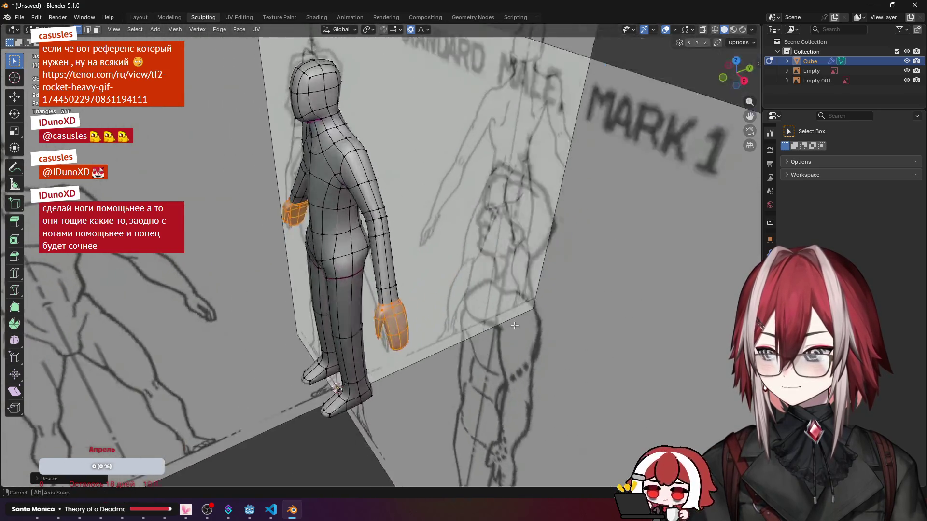
Step: Select the upper-arm edge loop in side view and scale it thicker
key("KP_3")
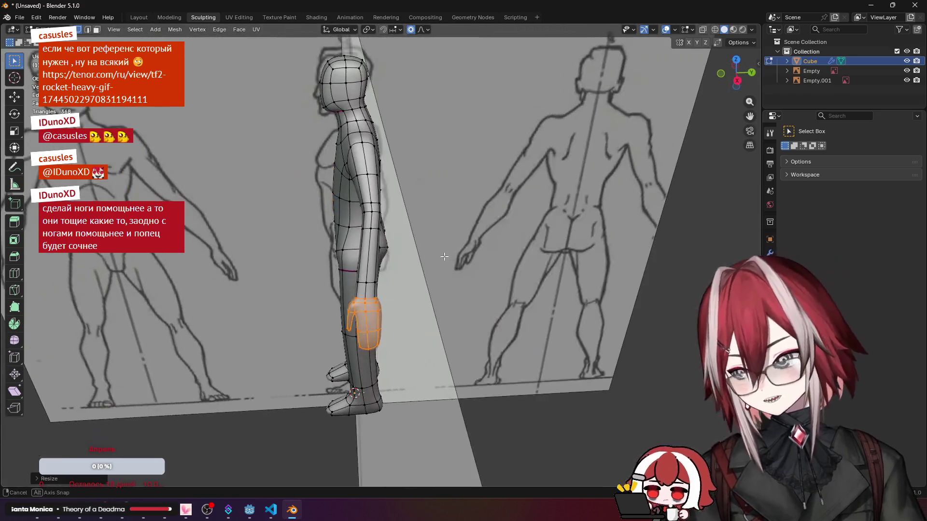
scroll(371, 208, "up", 2)
scroll(372, 208, "up", 2)
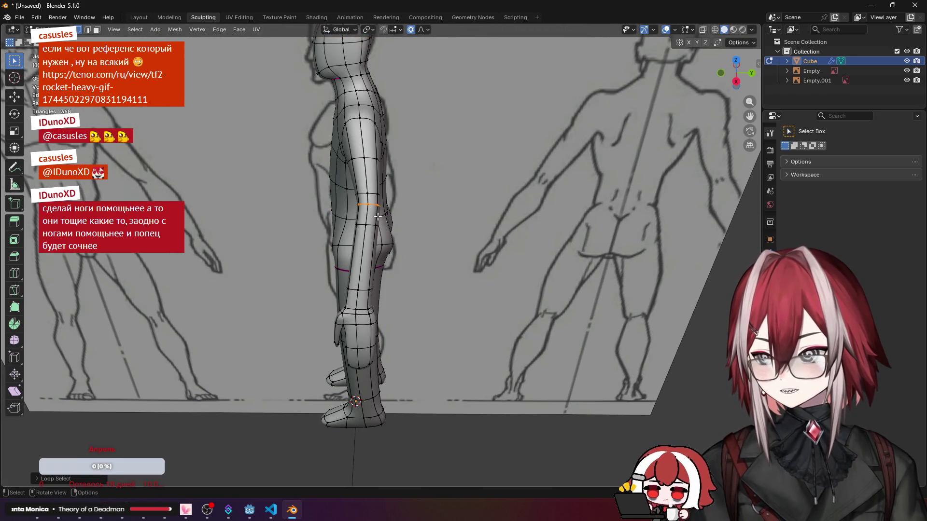
left_click(376, 211, "alt")
middle_click_drag(434, 217, 507, 218)
key("s")
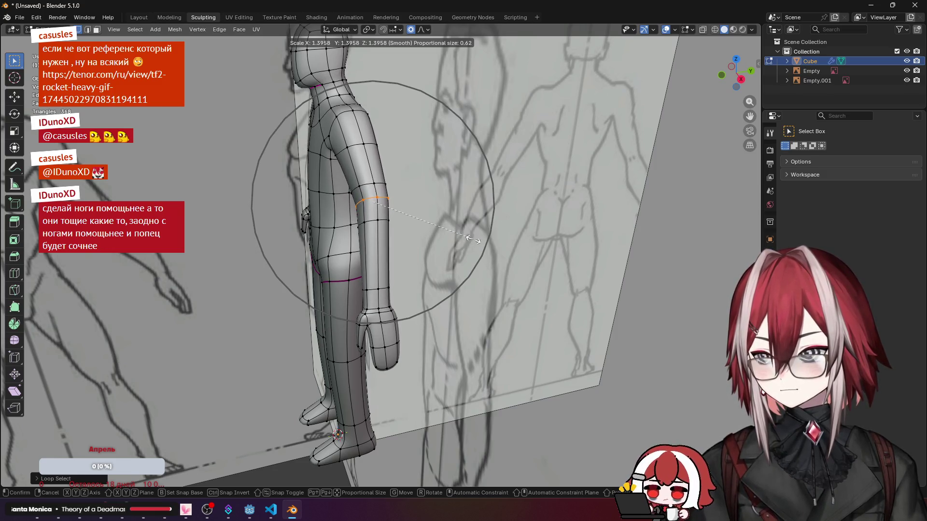
left_click(474, 239)
Step: Pull the upper-arm loops in along X from front view and switch to Sculpt Mode
mouse_move(475, 239)
middle_mouse_down()
mouse_move(543, 243)
mouse_move(479, 223)
middle_mouse_up()
key("KP_1")
key("KP_1")
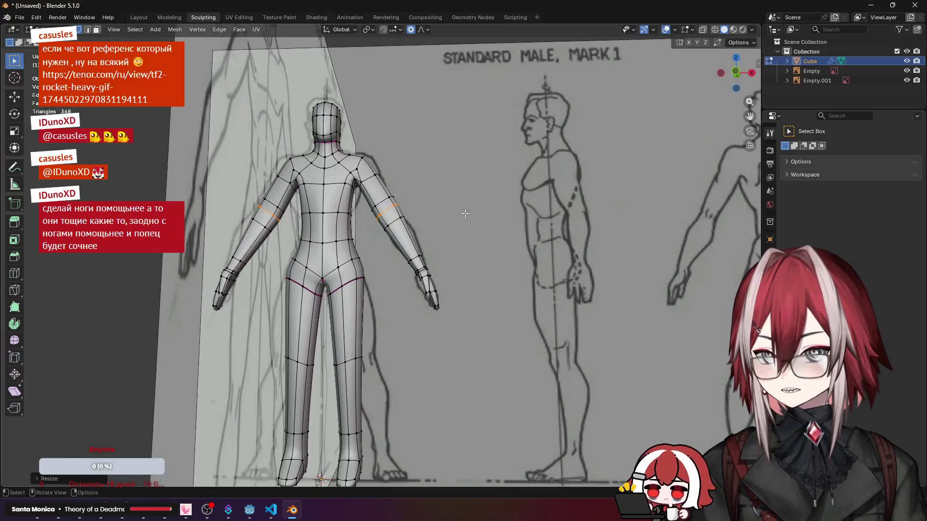
scroll(478, 223, "up", 2)
scroll(479, 224, "up", 2)
scroll(463, 218, "up", 1)
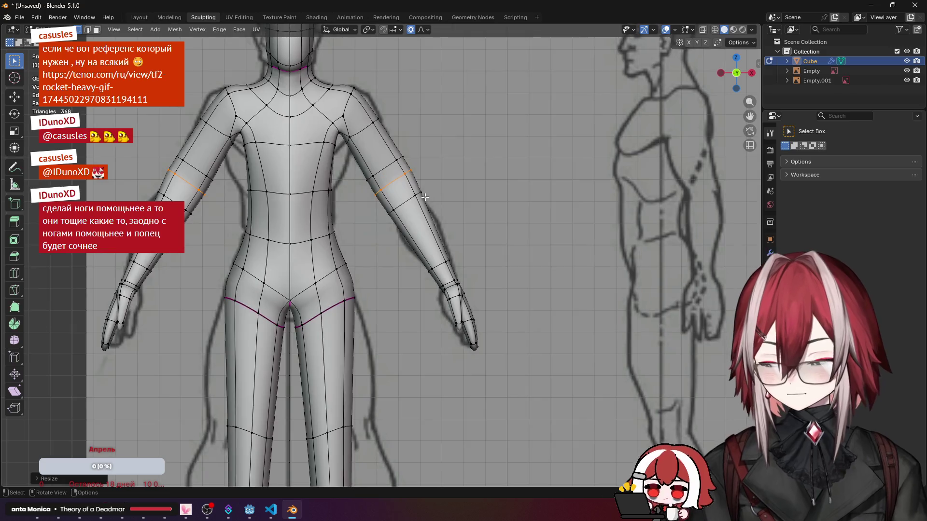
scroll(444, 201, "up", 1)
key("s")
key("x")
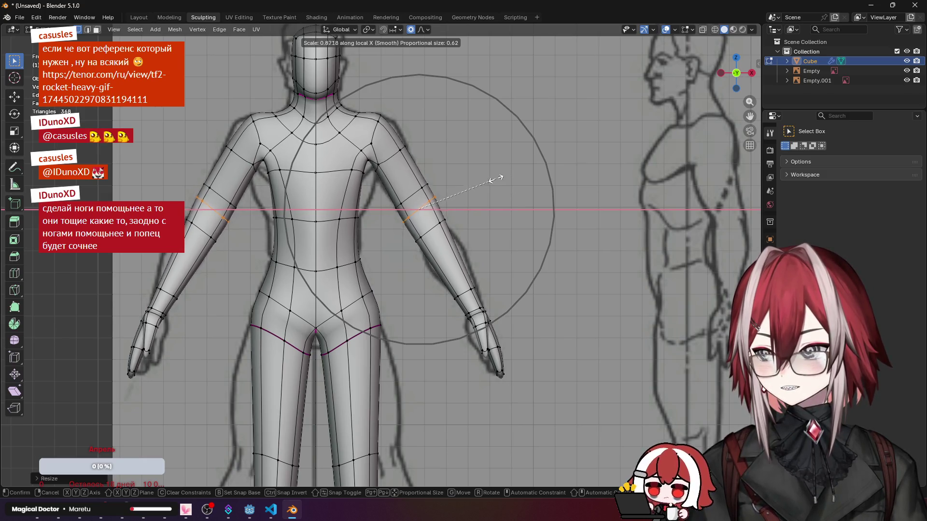
scroll(487, 184, "down", 3)
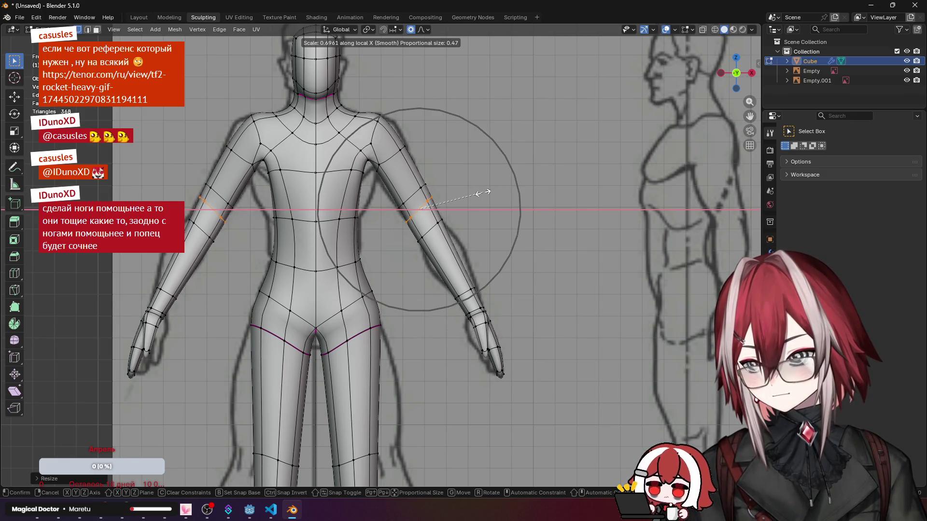
left_click(480, 194)
mouse_move(435, 196)
middle_mouse_down()
mouse_move(276, 192)
mouse_move(489, 208)
mouse_move(226, 216)
mouse_move(275, 203)
middle_mouse_up()
key("ctrl+Tab")
scroll(403, 181, "up", 6)
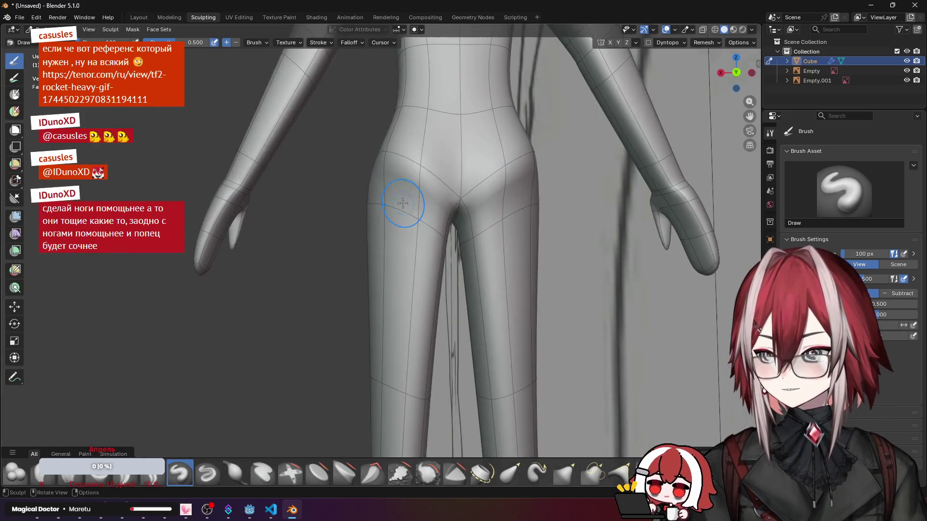
scroll(403, 180, "down", 3)
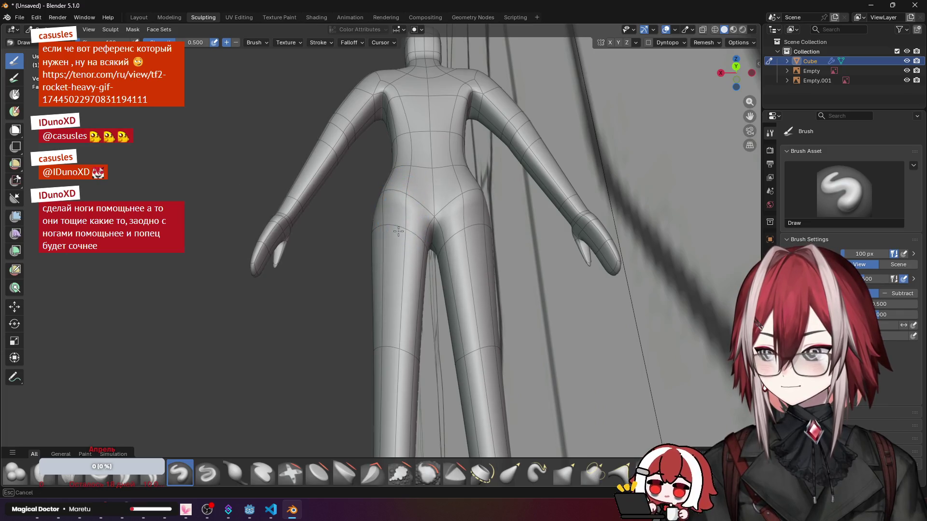
Step: Inspect the figure from the side, back and front in Sculpt Mode, then return to Edit Mode
mouse_move(392, 224)
middle_mouse_down()
mouse_move(481, 265)
mouse_move(393, 230)
mouse_move(408, 230)
mouse_move(405, 178)
mouse_move(359, 149)
mouse_move(401, 181)
middle_mouse_up()
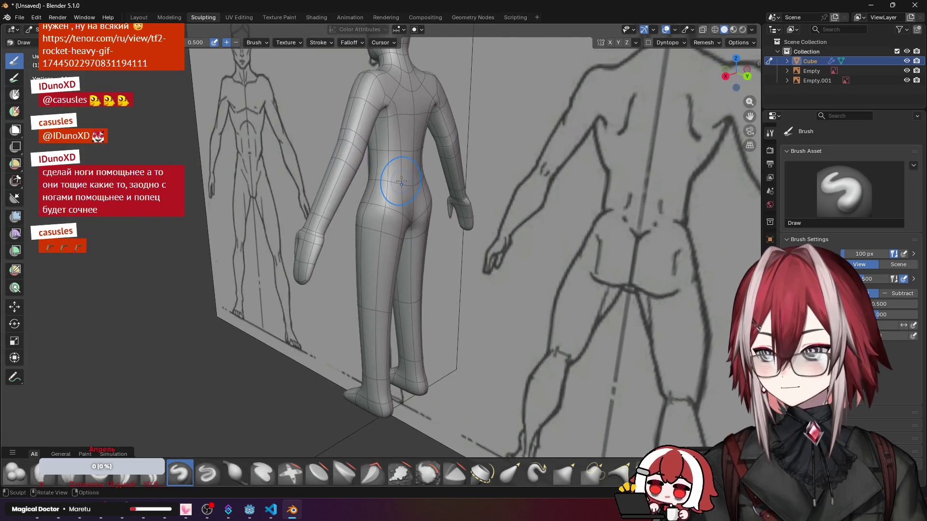
mouse_move(382, 227)
middle_mouse_down()
mouse_move(430, 211)
mouse_move(403, 209)
mouse_move(581, 247)
mouse_move(406, 202)
middle_mouse_up()
scroll(406, 203, "up", 3)
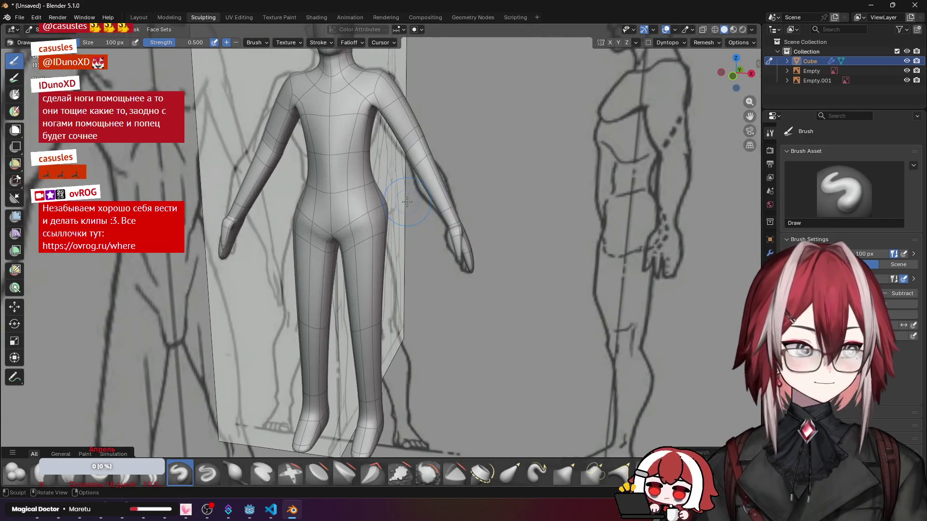
mouse_move(407, 202)
middle_mouse_down()
mouse_move(428, 216)
mouse_move(377, 210)
mouse_move(255, 231)
mouse_move(328, 270)
middle_mouse_up()
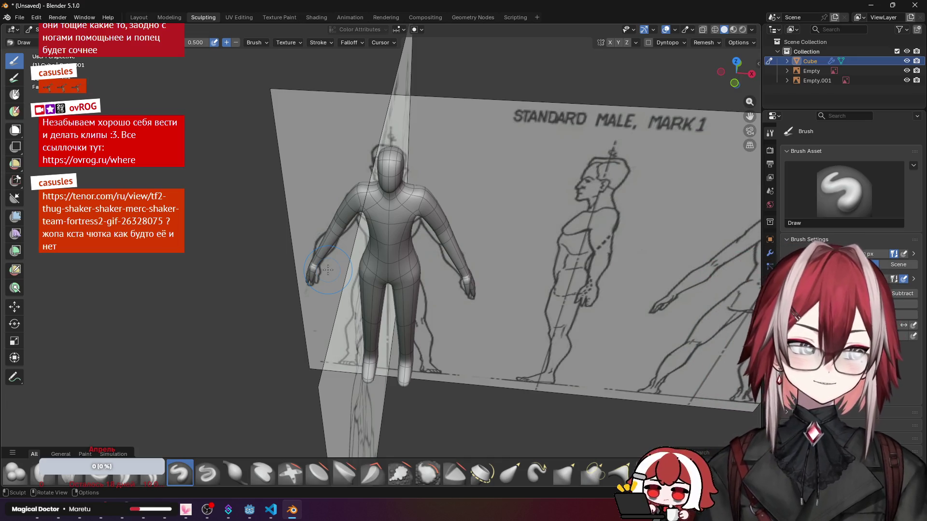
scroll(327, 269, "up", 2)
mouse_move(363, 239)
middle_mouse_down()
mouse_move(440, 210)
mouse_move(348, 218)
middle_mouse_up()
scroll(440, 210, "down", 3)
key("Tab")
scroll(344, 127, "up", 3)
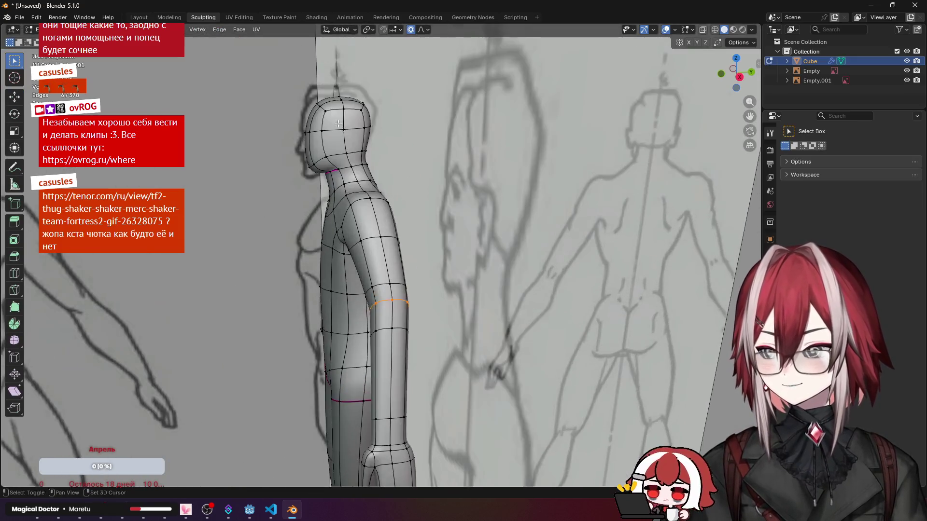
Step: Box-select the whole head in side view with X-ray on, including the front of the face
middle_click_drag(344, 127, 336, 135)
left_click_drag(313, 132, 434, 230)
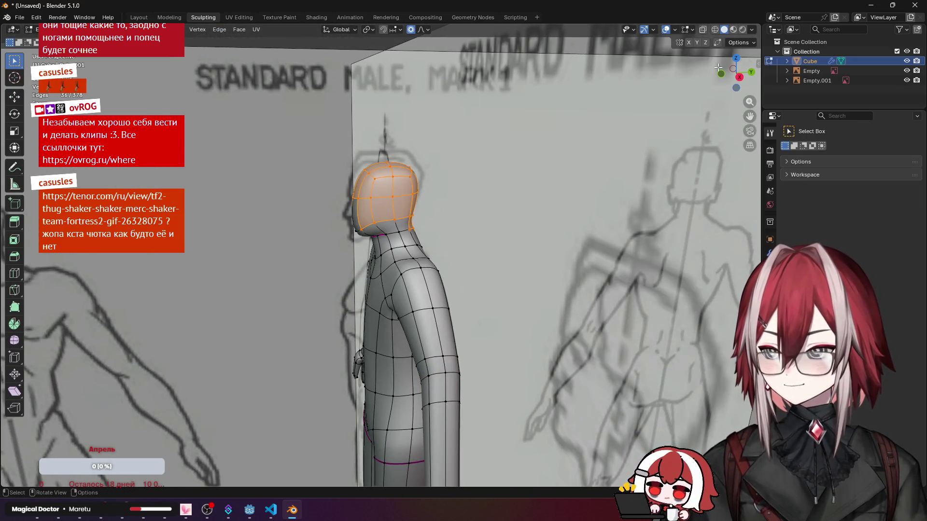
left_click(561, 132)
left_click(702, 30)
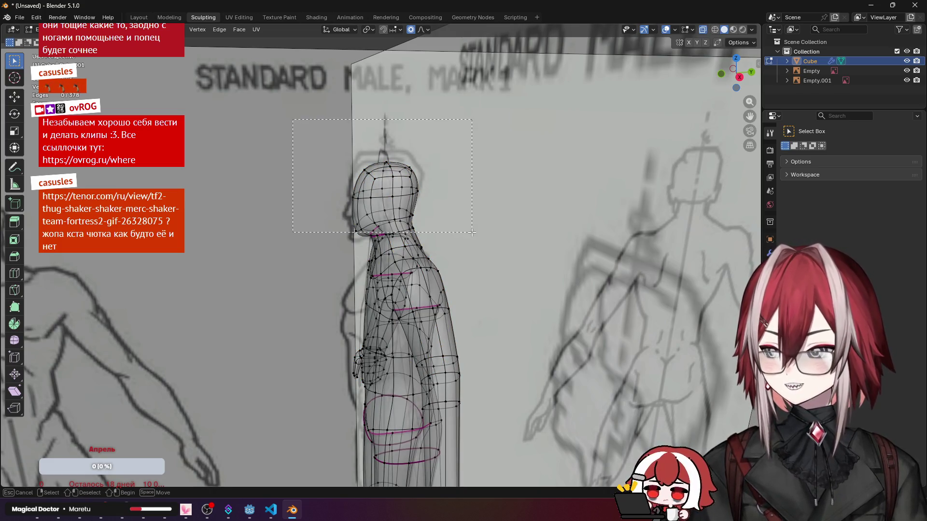
left_click_drag(294, 120, 479, 234)
key("KP_3")
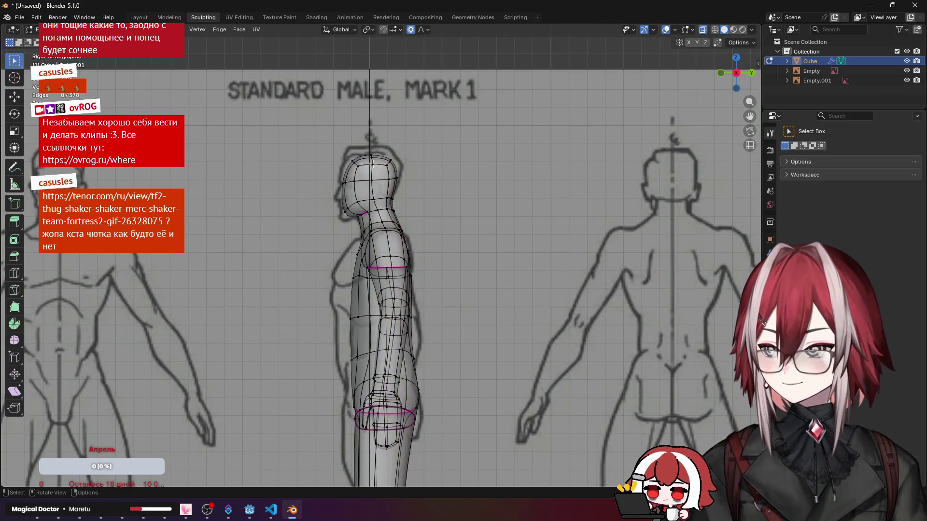
left_click_drag(285, 123, 481, 206)
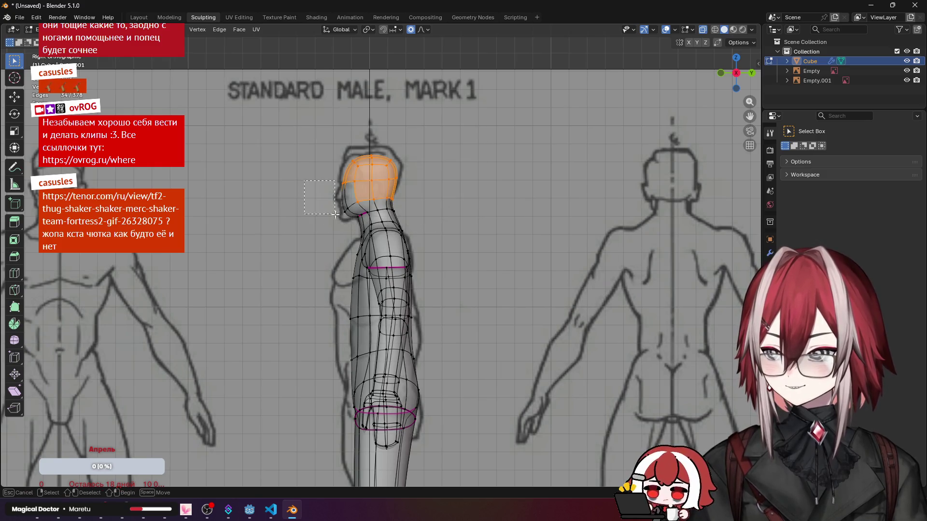
left_click_drag(304, 181, 350, 227)
Step: Slightly enlarge and raise the head with scale and move adjustments
key("s")
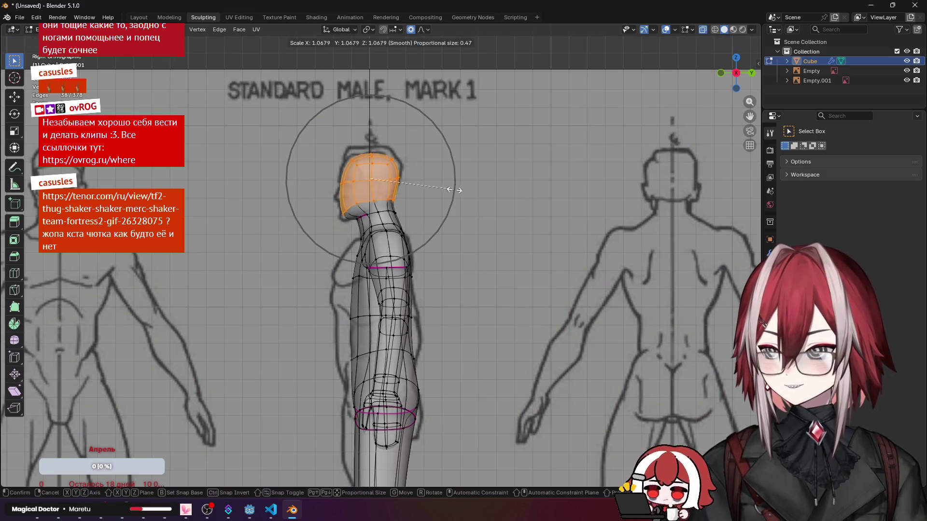
left_click(459, 190)
key("g")
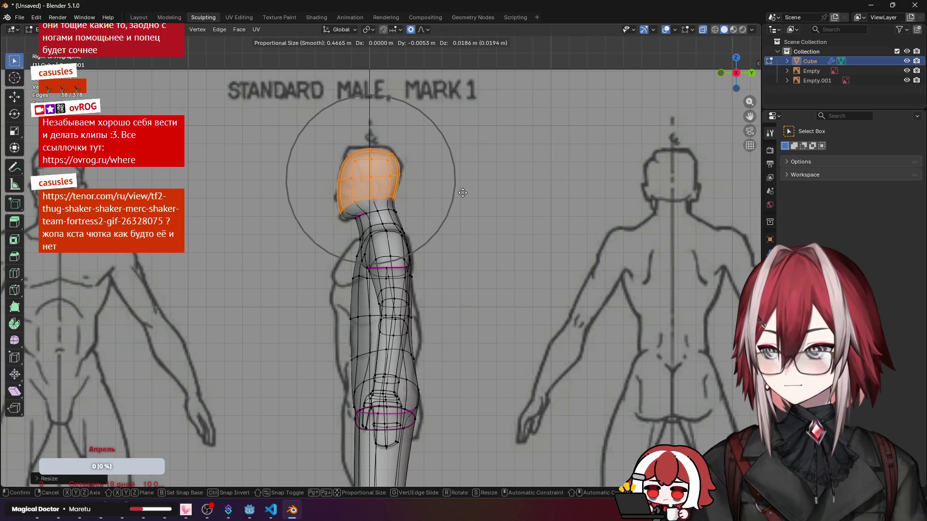
scroll(462, 194, "down", 3)
left_click(462, 194)
key("s")
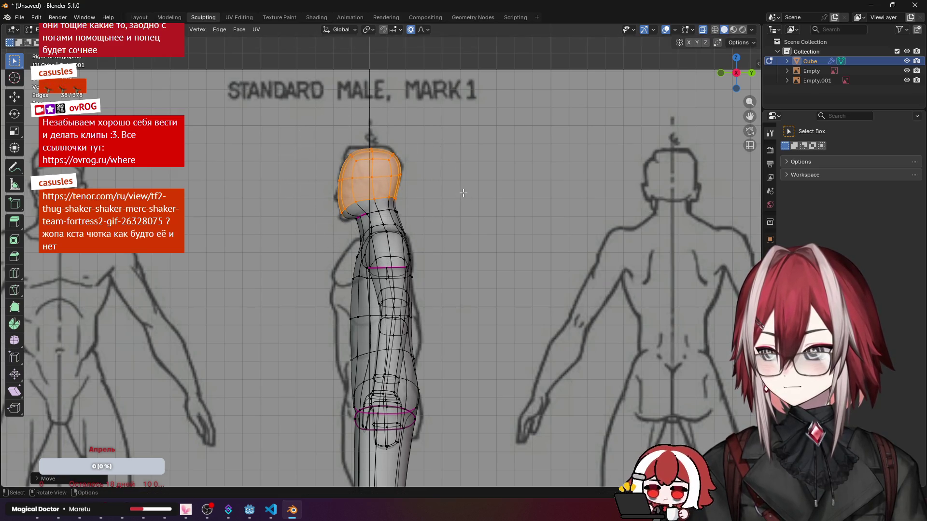
left_click(468, 193)
Step: Turn off X-ray, clear the selection and return to Sculpt Mode to review the head
middle_click_drag(468, 193, 519, 190)
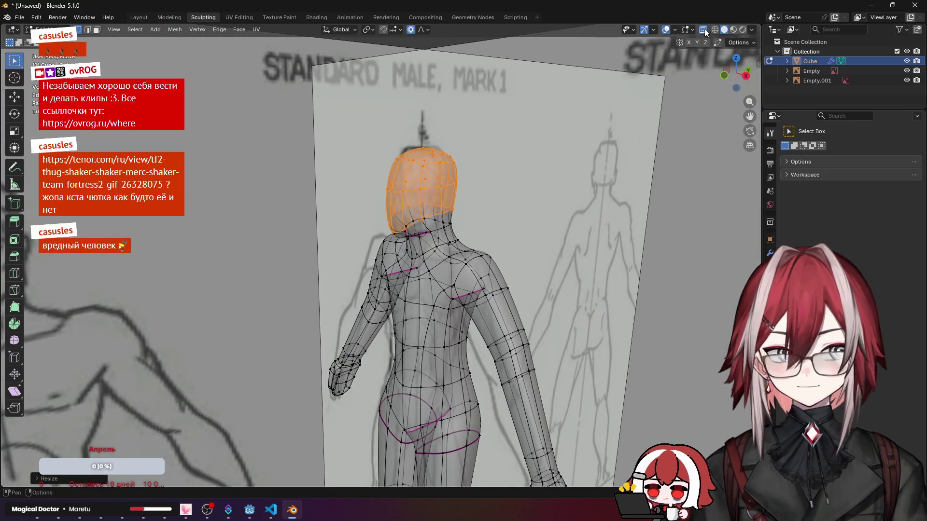
left_click(667, 30)
scroll(433, 93, "down", 2)
left_click(433, 94)
mouse_move(433, 94)
middle_mouse_down()
mouse_move(422, 168)
mouse_move(505, 144)
middle_mouse_up()
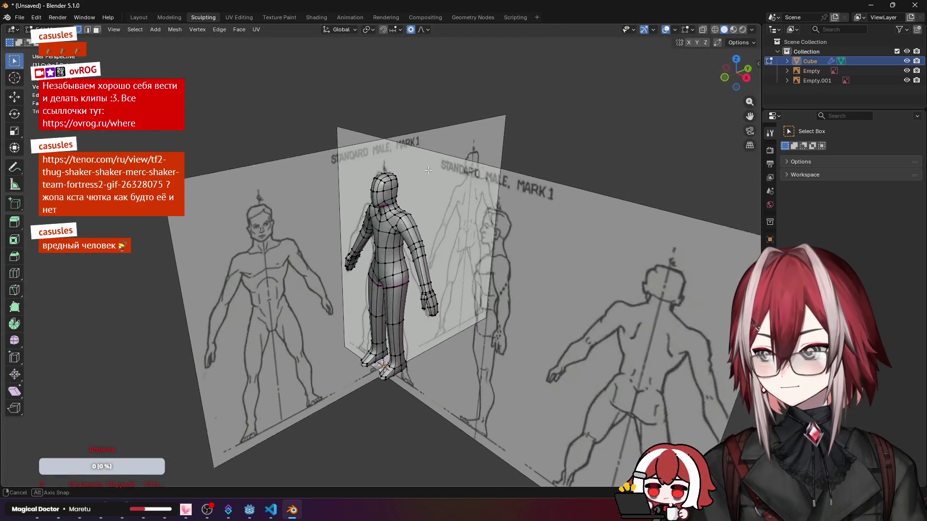
key("ctrl+Tab")
scroll(507, 159, "up", 2)
scroll(471, 173, "down", 1)
mouse_move(438, 188)
middle_mouse_down()
mouse_move(317, 232)
mouse_move(251, 170)
middle_mouse_up()
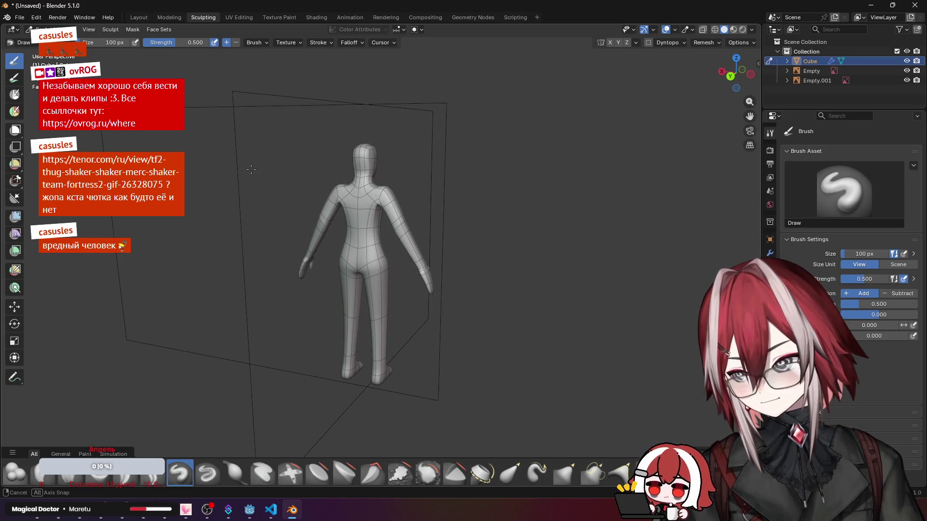
middle_click_drag(252, 170, 456, 153)
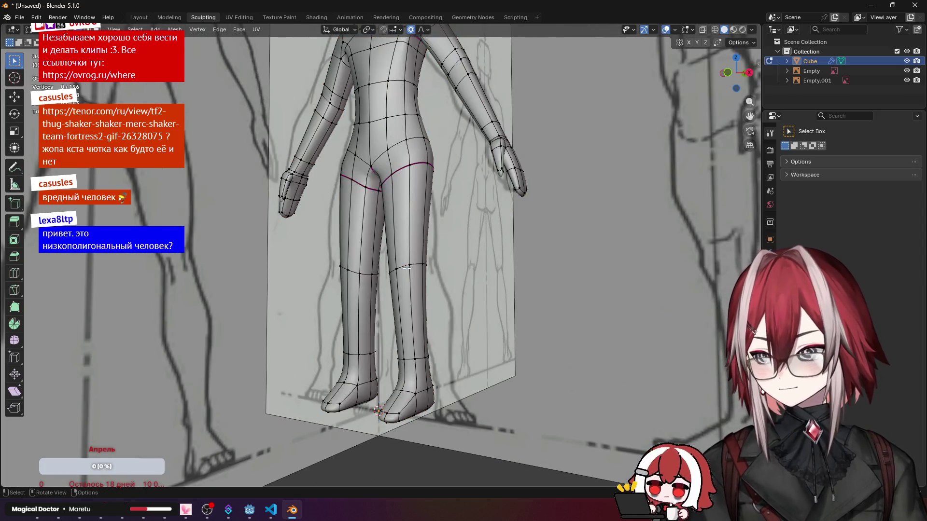
Step: Bevel the knee edge loop into a wider band and switch back to Sculpt Mode
left_click(408, 268, "alt")
middle_click_drag(407, 267, 437, 284)
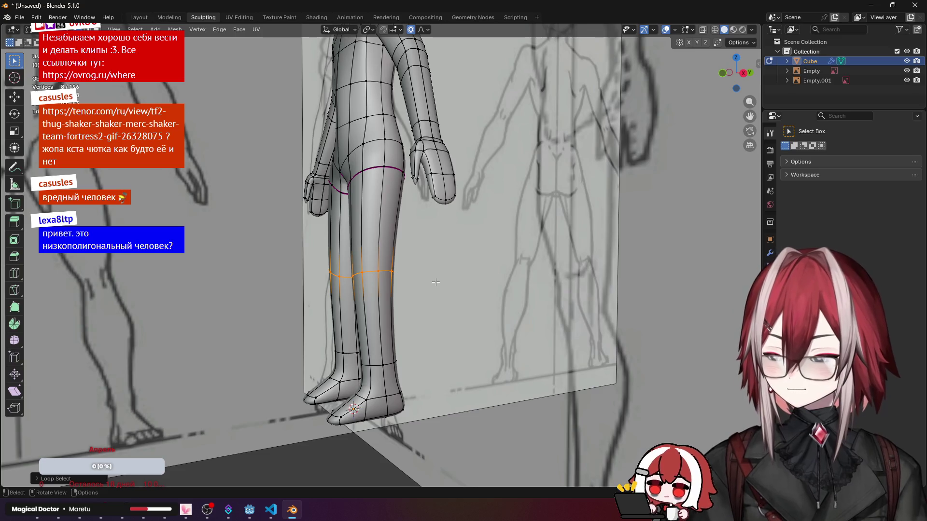
key("ctrl+b")
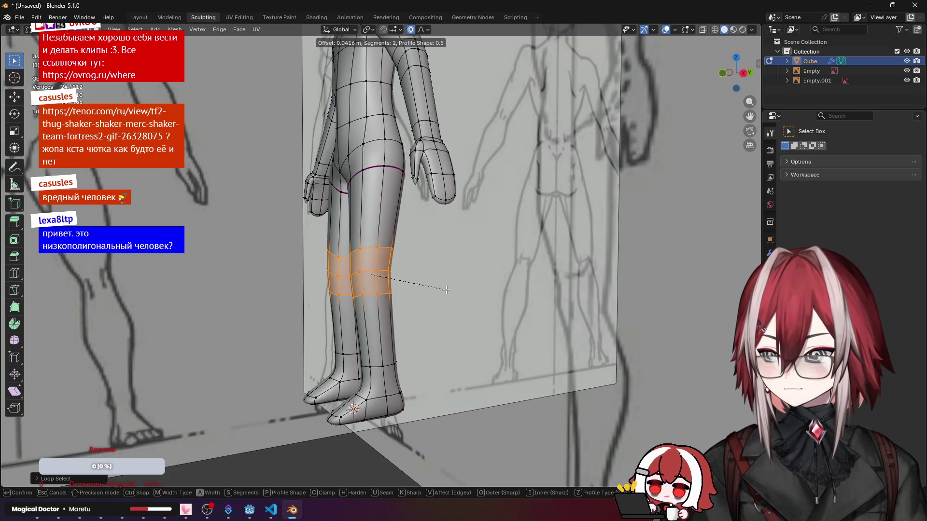
left_click(445, 293)
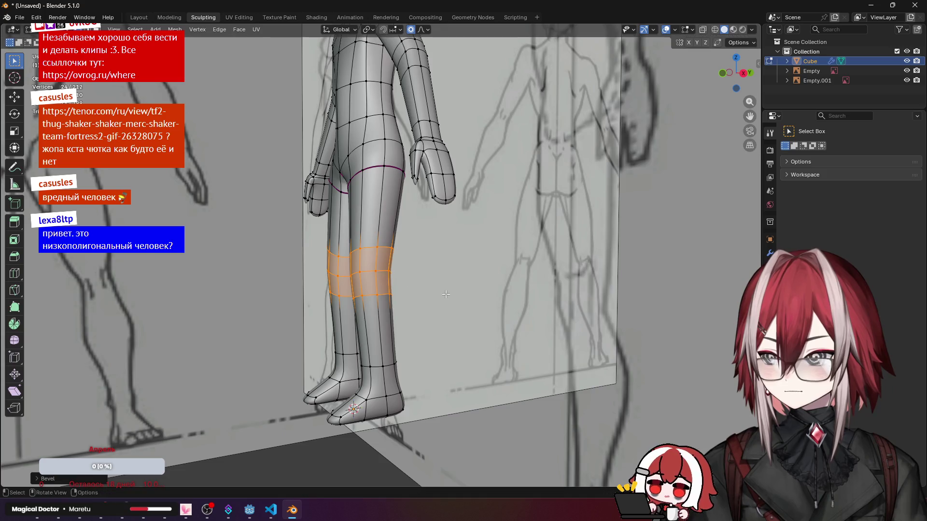
mouse_move(434, 290)
middle_mouse_down()
mouse_move(499, 259)
mouse_move(463, 246)
middle_mouse_up()
key("ctrl+Tab")
scroll(464, 246, "up", 3)
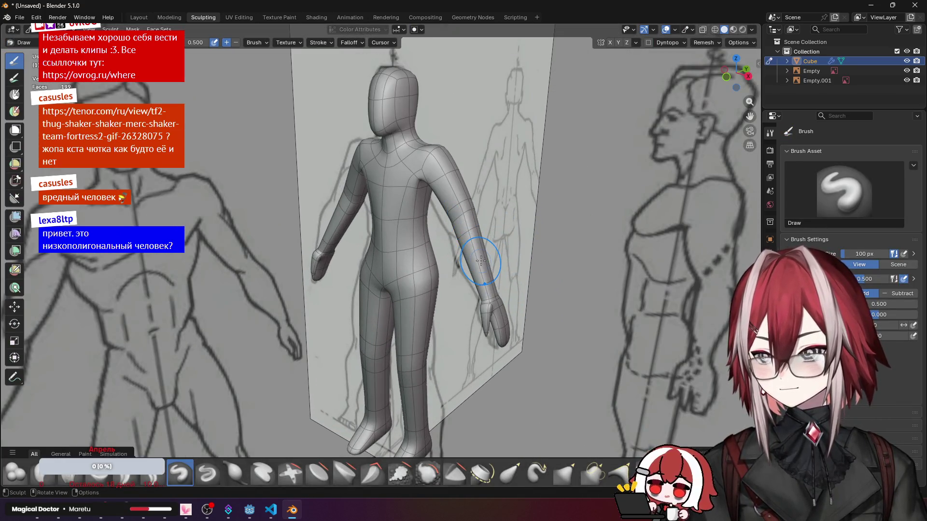
scroll(481, 260, "down", 2)
Step: Review the figure from front, top and angled perspective views
mouse_move(418, 166)
middle_mouse_down()
mouse_move(420, 268)
mouse_move(437, 164)
middle_mouse_up()
key("ctrl+Tab")
key("ctrl+Tab")
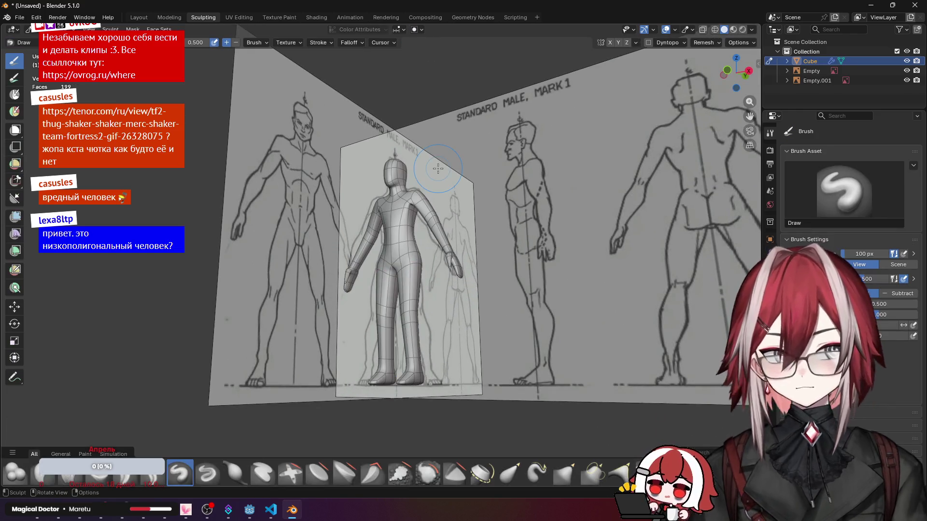
scroll(437, 168, "up", 2)
mouse_move(448, 238)
middle_mouse_down()
mouse_move(435, 217)
mouse_move(446, 185)
mouse_move(429, 243)
middle_mouse_up()
scroll(435, 218, "up", 3)
scroll(439, 210, "down", 3)
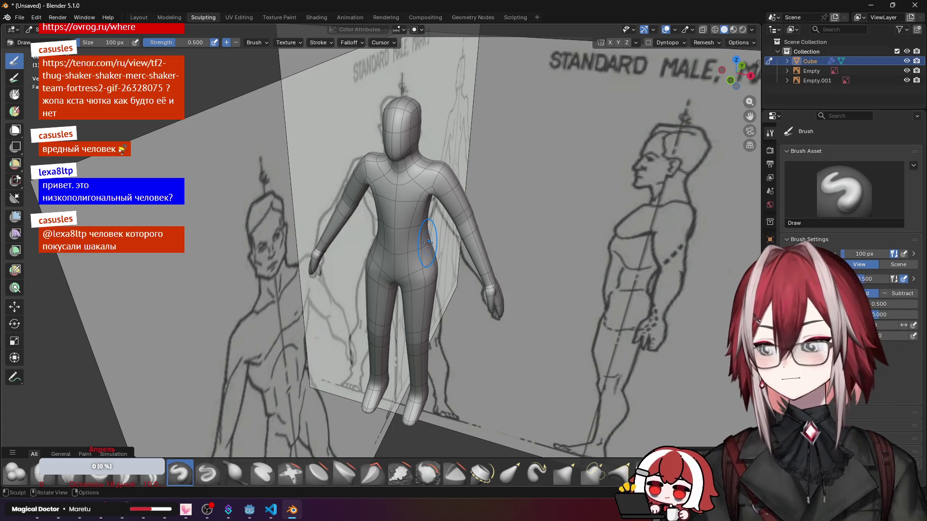
key("KP_7")
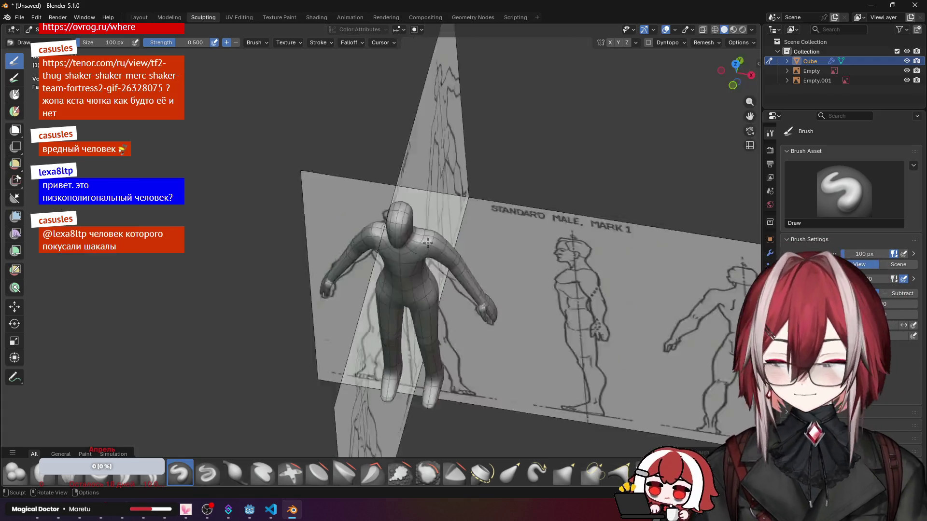
scroll(428, 255, "up", 3)
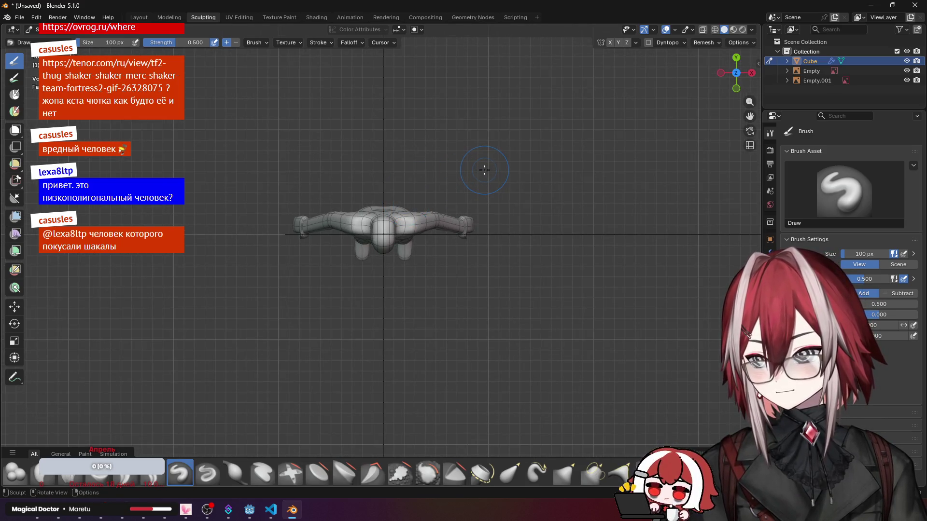
middle_click_drag(472, 189, 402, 134)
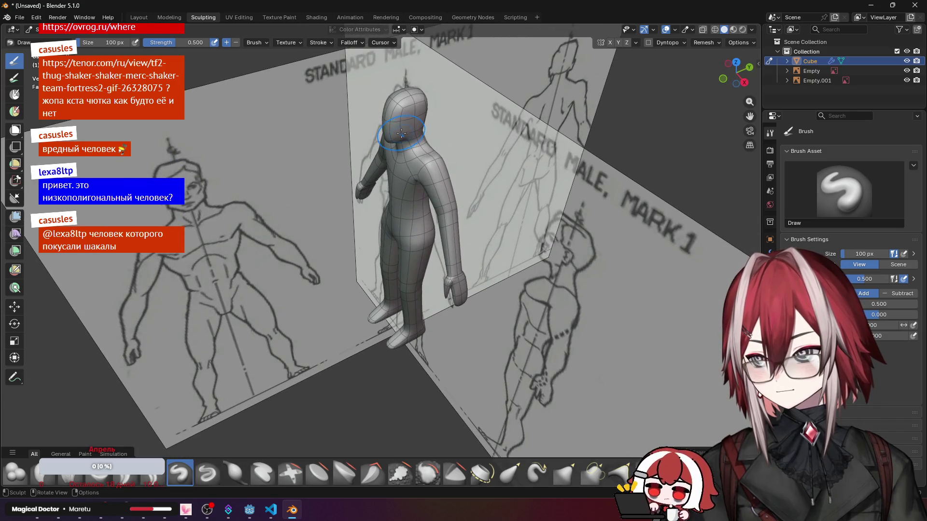
scroll(402, 133, "down", 3)
Step: Hide the Empty and Empty.001 reference images in the Outliner, leaving only the figure
left_click(907, 71)
left_click(907, 81)
scroll(486, 168, "up", 3)
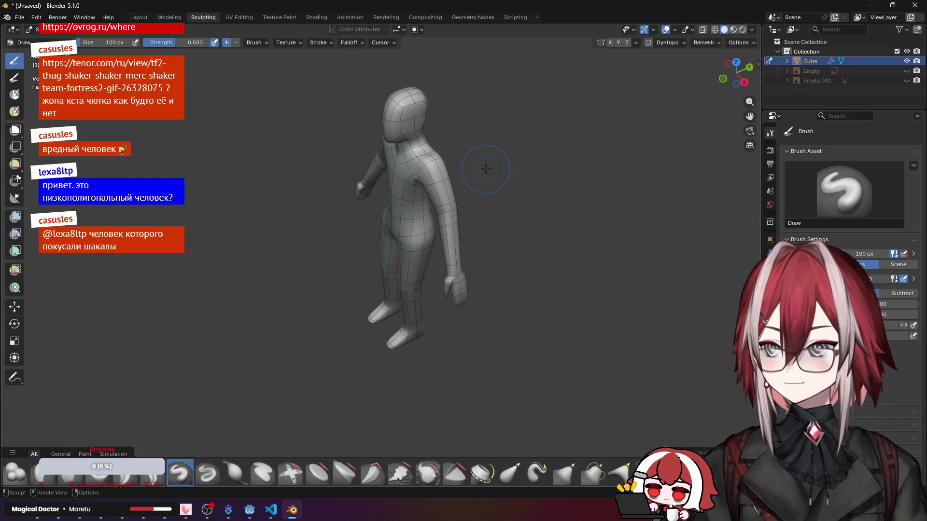
middle_click_drag(491, 155, 493, 185, "shift")
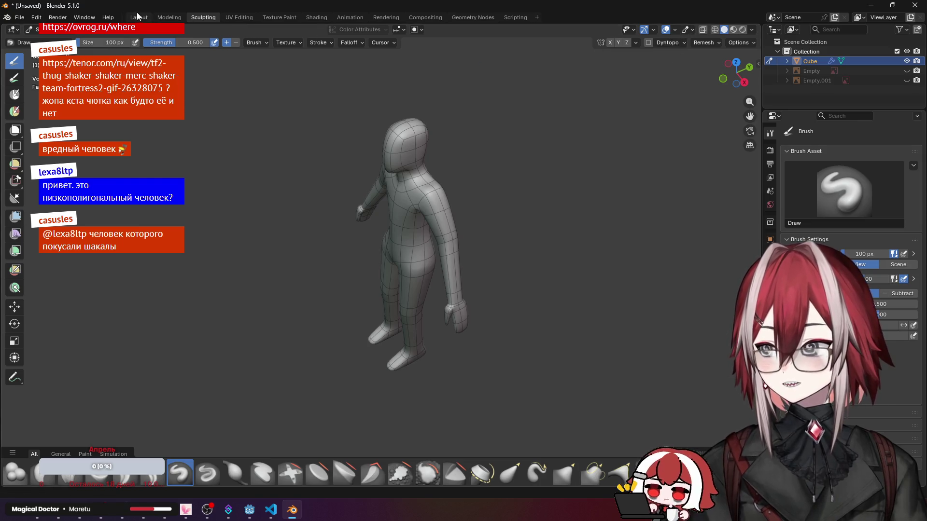
Step: Switch to the Layout workspace, select the figure mesh and enter Edit Mode
left_click(138, 17)
left_click(495, 142)
mouse_move(496, 143)
middle_mouse_down()
mouse_move(303, 140)
mouse_move(476, 135)
mouse_move(391, 149)
mouse_move(380, 189)
middle_mouse_up()
left_click(374, 152)
key("Tab")
scroll(405, 149, "up", 2)
Step: Push the shoulder edge loop along Y twice with proportional falloff
left_click(369, 156, "alt")
scroll(369, 156, "up", 2)
key("g")
key("y")
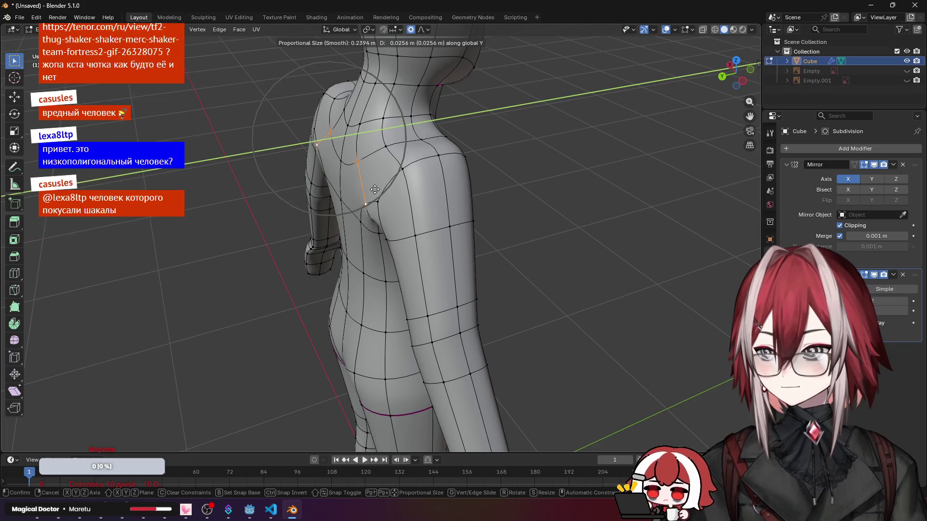
left_click(375, 189)
key("g")
key("y")
left_click(428, 137)
scroll(428, 139, "down", 3)
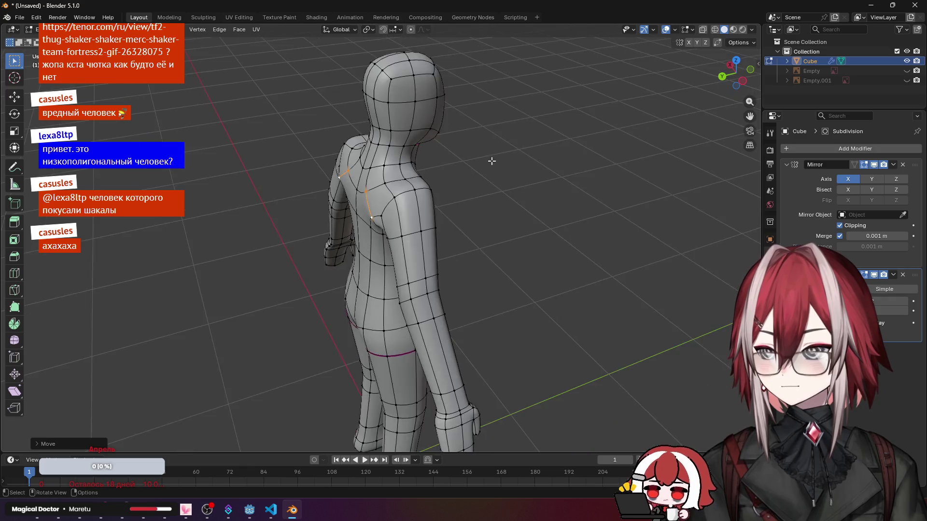
Step: Move a single upper-back vertex along Y and preview the smoothed shape
left_click(369, 250)
scroll(370, 250, "up", 5)
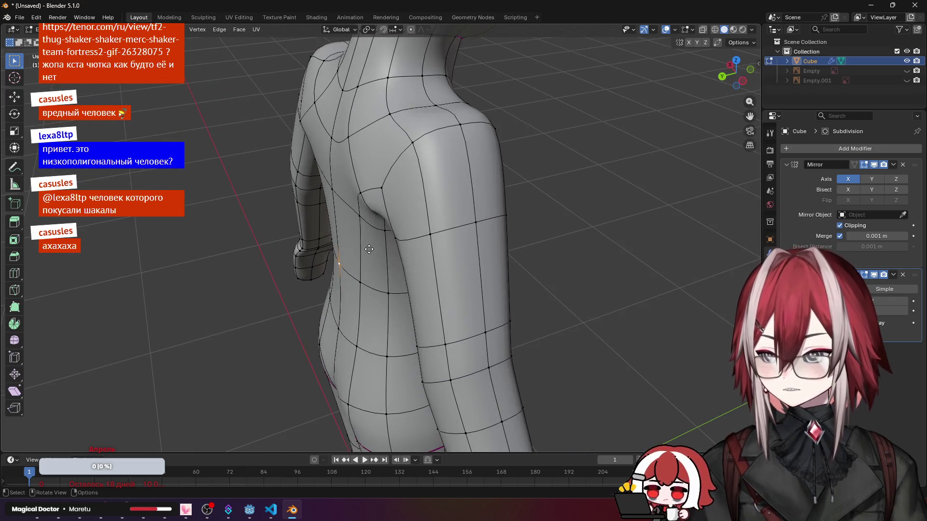
key("g")
key("y")
left_click(380, 250)
scroll(380, 249, "down", 4)
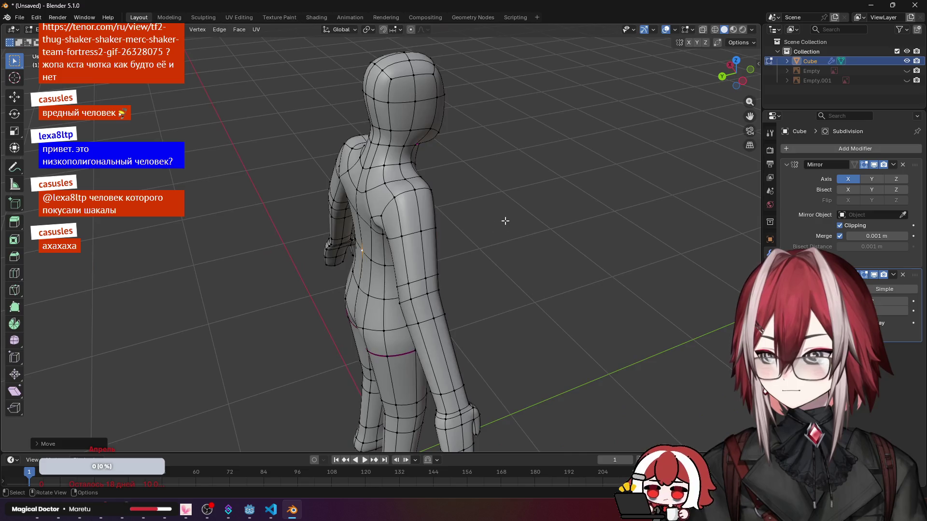
key("Tab")
mouse_move(494, 221)
middle_mouse_down()
mouse_move(612, 168)
mouse_move(651, 196)
mouse_move(636, 227)
mouse_move(567, 249)
mouse_move(495, 212)
middle_mouse_up()
key("Tab")
scroll(494, 213, "up", 4)
Step: Nudge the selected torso vertex along Y and check it from back and side
middle_click_drag(342, 150, 385, 171)
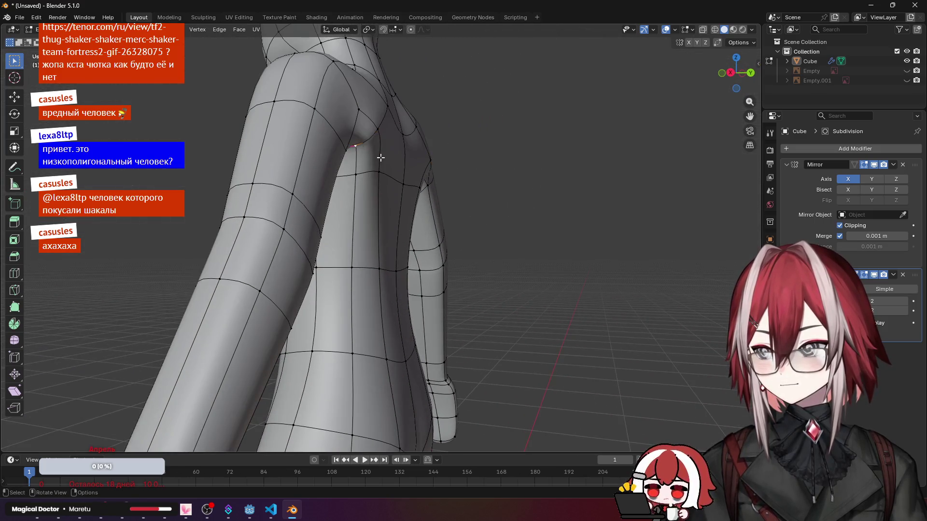
key("g")
key("y")
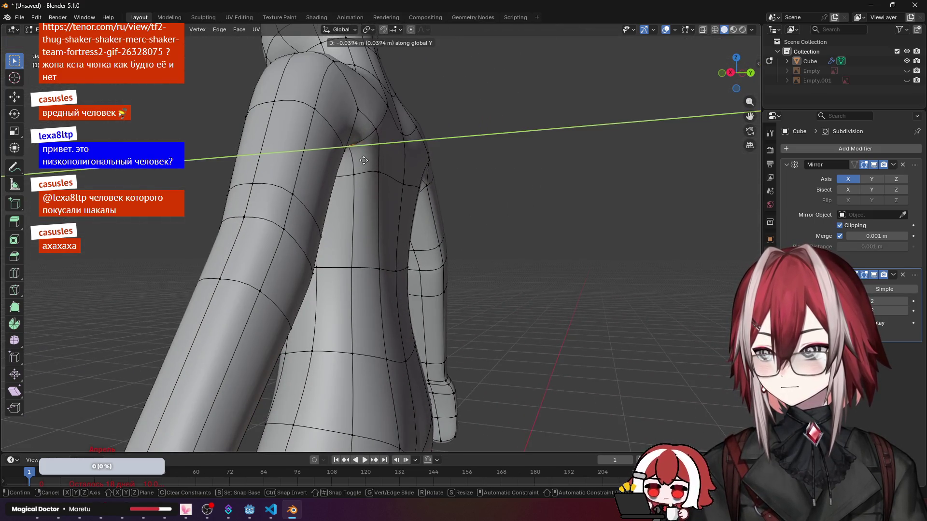
left_click(364, 160)
key("Tab")
mouse_move(483, 168)
middle_mouse_down()
mouse_move(453, 186)
mouse_move(313, 195)
middle_mouse_up()
scroll(313, 194, "down", 3)
mouse_move(367, 216)
middle_mouse_down()
mouse_move(331, 172)
mouse_move(335, 189)
mouse_move(400, 205)
mouse_move(364, 234)
middle_mouse_up()
key("Tab")
scroll(428, 231, "up", 3)
scroll(428, 231, "up", 2)
Step: Push a rear hip vertex along Y to sharpen the buttock contour, then preview
left_click(348, 231)
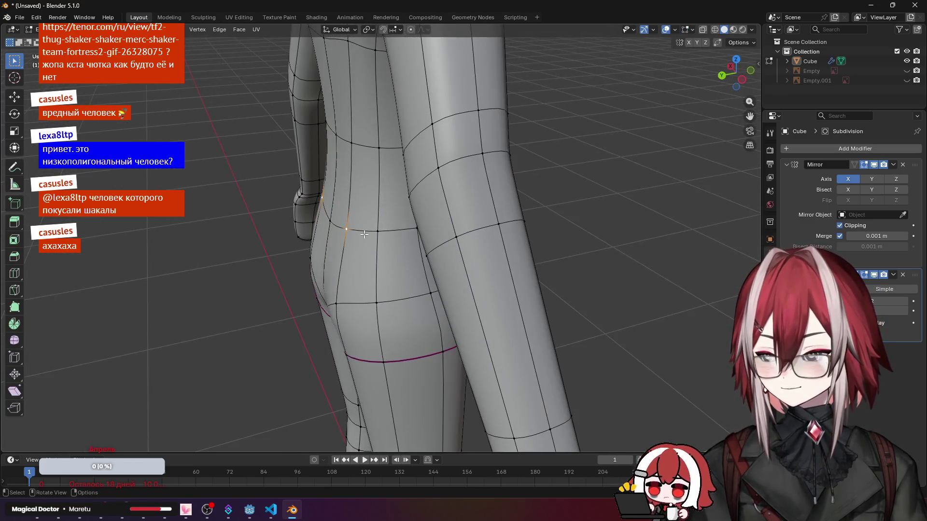
key("g")
key("y")
left_click(354, 234)
key("Tab")
scroll(312, 210, "down", 3)
mouse_move(219, 209)
middle_mouse_down()
mouse_move(411, 165)
mouse_move(398, 289)
mouse_move(429, 211)
middle_mouse_up()
key("Tab")
scroll(427, 273, "up", 3)
Step: Move the crotch vertex along Y and leave Edit Mode to inspect the result
key("g")
key("y")
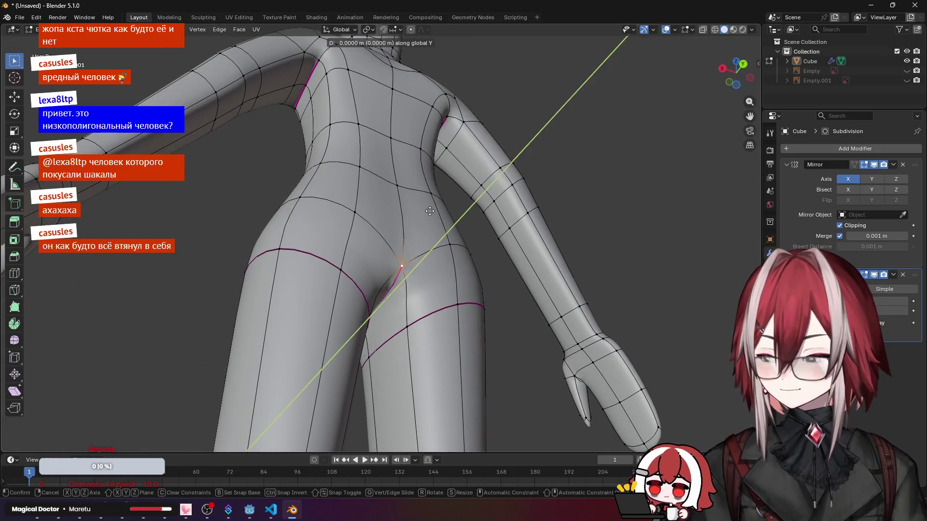
left_click(421, 215)
key("Tab")
scroll(515, 202, "down", 3)
middle_click_drag(515, 201, 437, 290)
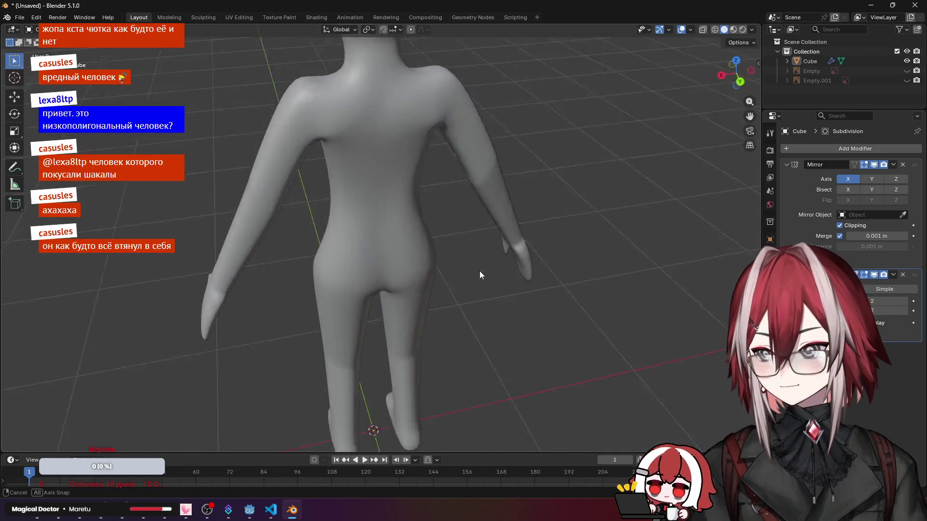
Step: Select the two vertical hip edges and edge-slide them inward toward the spine
key("Tab")
left_click(340, 241, "shift")
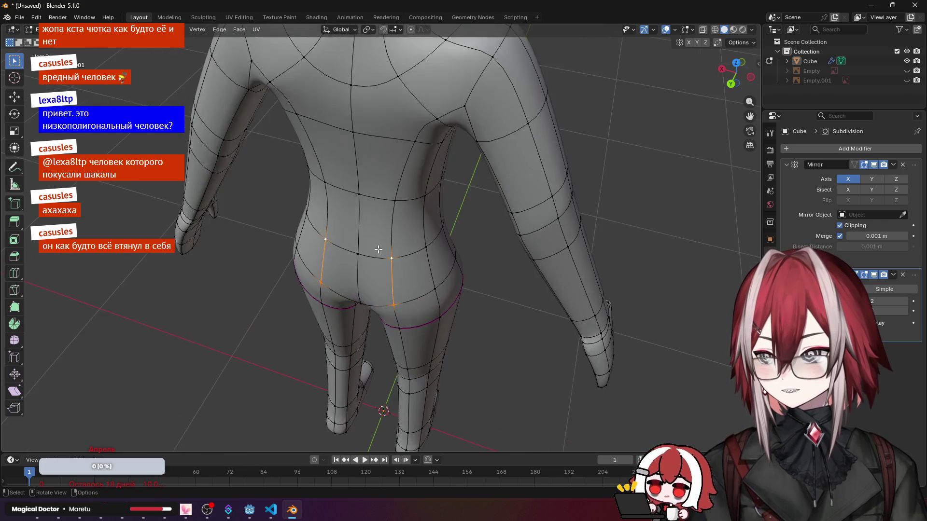
middle_click_drag(341, 242, 406, 212)
scroll(406, 221, "up", 3)
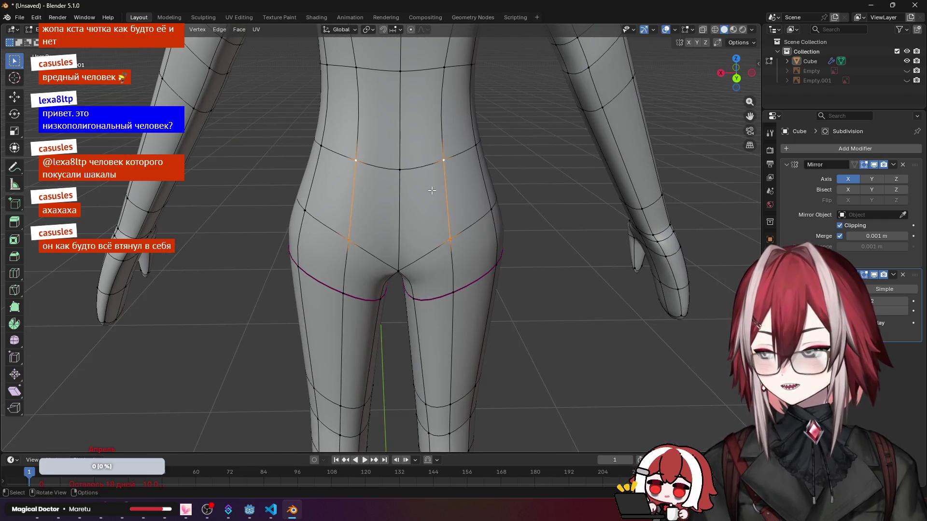
key("g")
key("g")
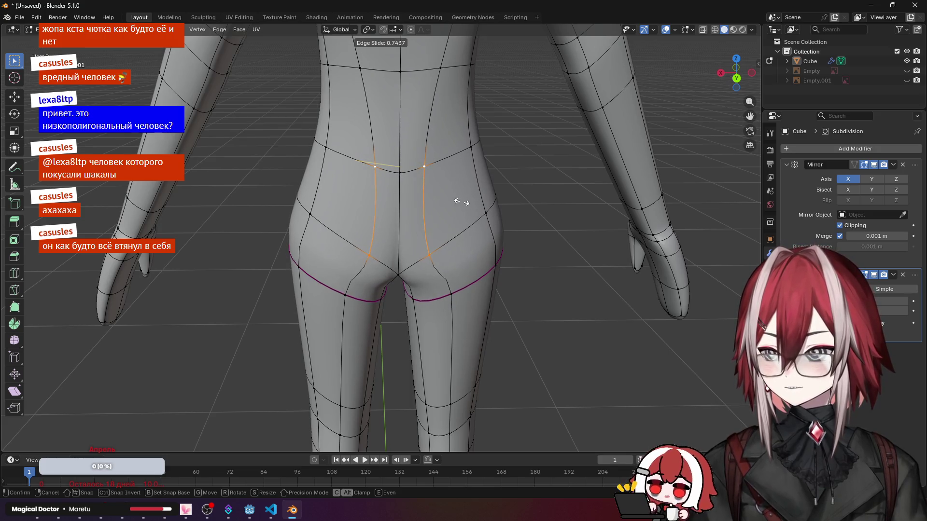
left_click(461, 202)
key("Tab")
mouse_move(522, 209)
middle_mouse_down()
mouse_move(445, 164)
mouse_move(436, 183)
mouse_move(548, 174)
mouse_move(577, 197)
middle_mouse_up()
key("Tab")
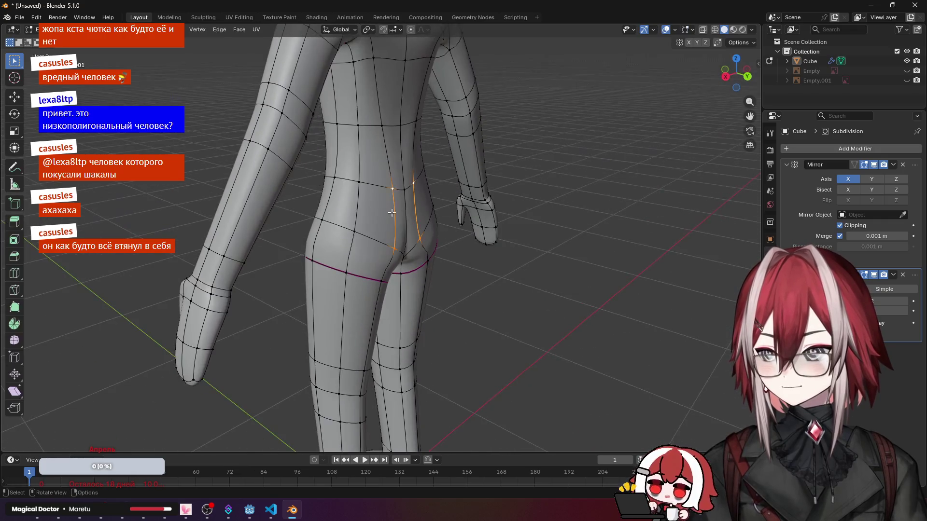
scroll(397, 211, "up", 2)
Step: Pull the selected crotch vertices along Y, preview, and begin a free move of the crotch vertex
middle_click_drag(395, 256, 434, 246)
key("g")
key("y")
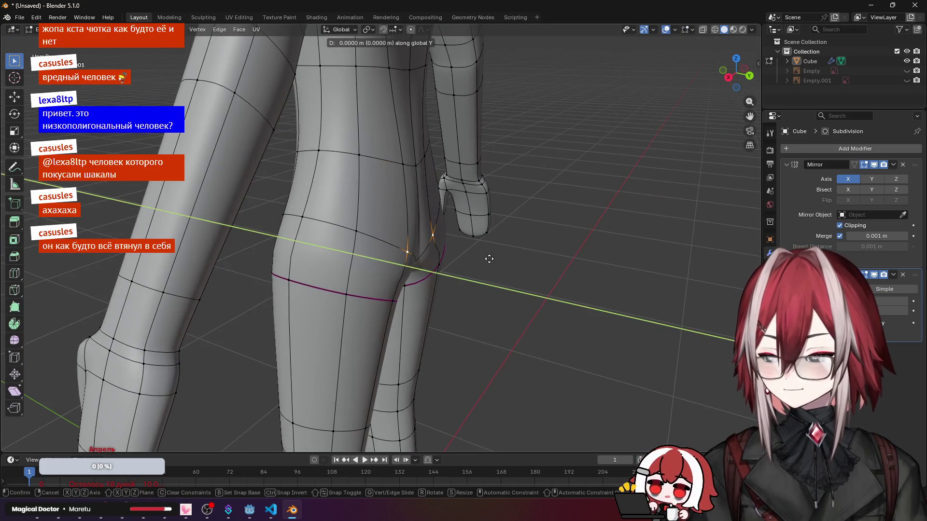
left_click(518, 264)
key("Tab")
scroll(425, 194, "down", 3)
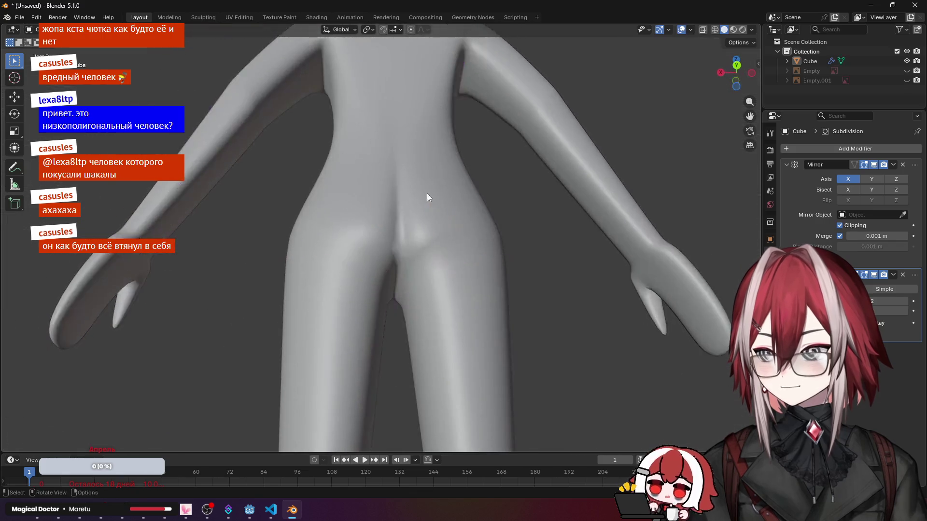
scroll(392, 251, "up", 3)
mouse_move(475, 207)
middle_mouse_down()
mouse_move(392, 251)
mouse_move(435, 238)
middle_mouse_up()
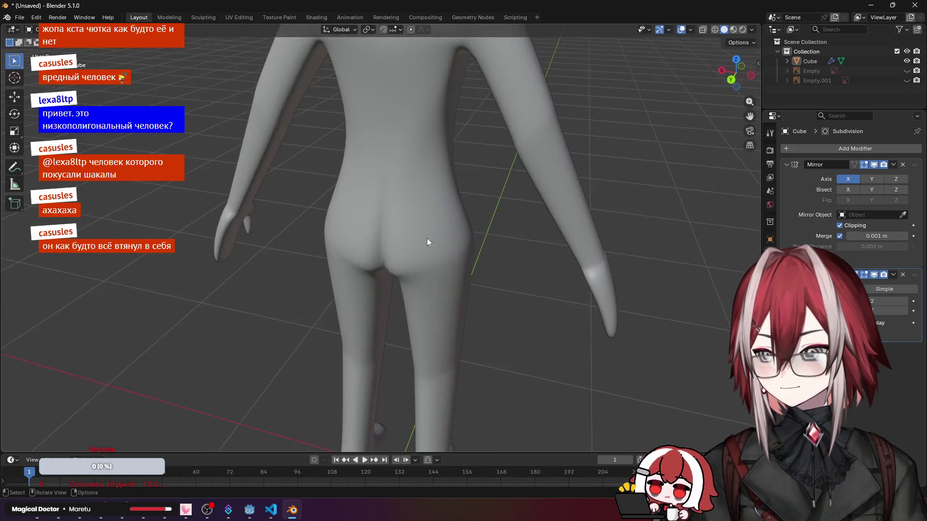
key("Tab")
scroll(420, 239, "up", 3)
scroll(406, 216, "up", 1)
key("g")
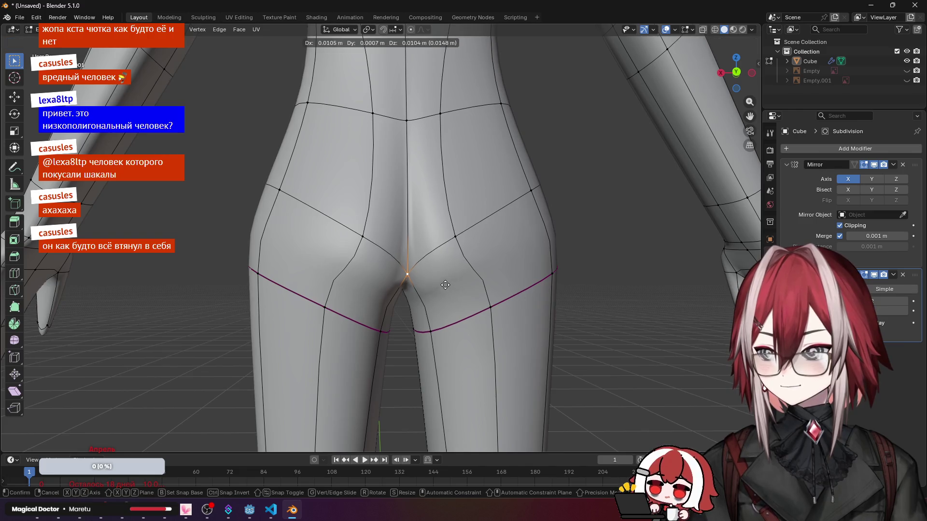
Step: Place the crotch vertex, then vertex-slide and move the paired thigh-crease vertices
left_click(447, 274)
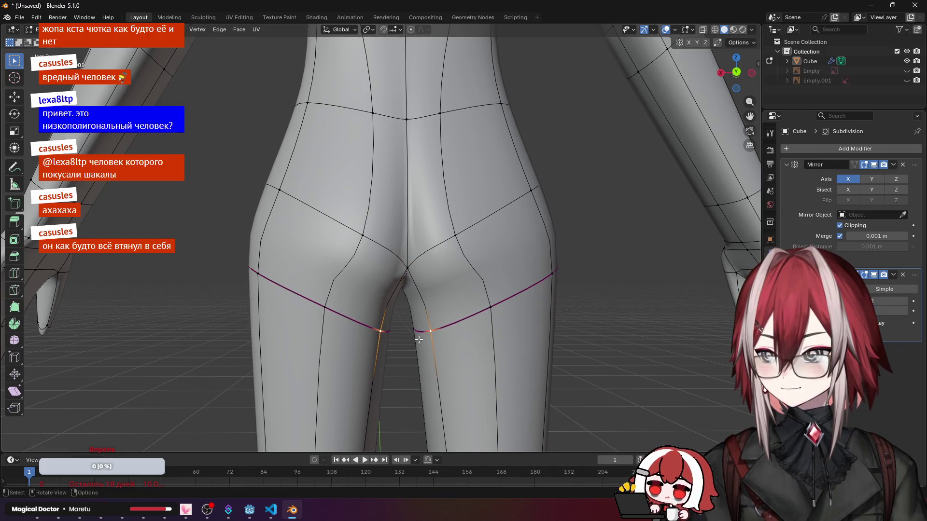
key("shift+v")
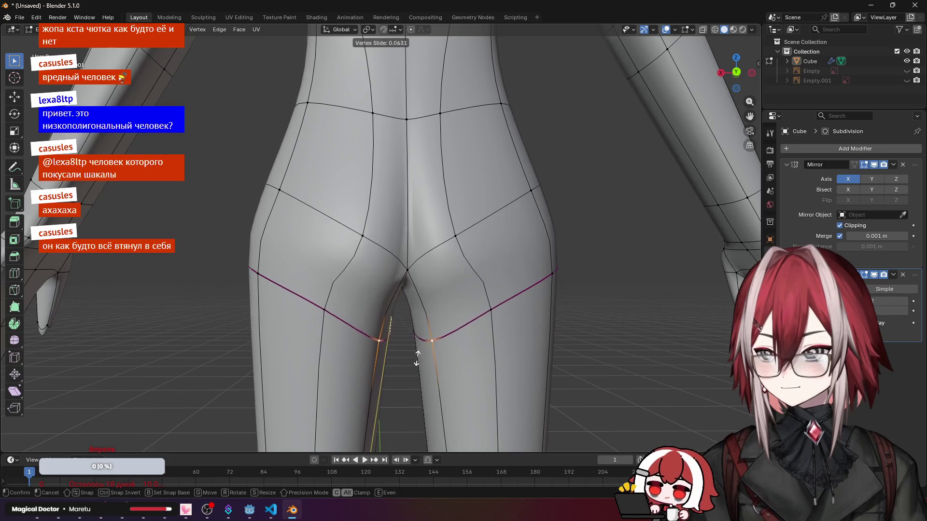
left_click(411, 382)
left_click(330, 308)
left_click(483, 308, "shift")
key("shift+v")
left_click(402, 292)
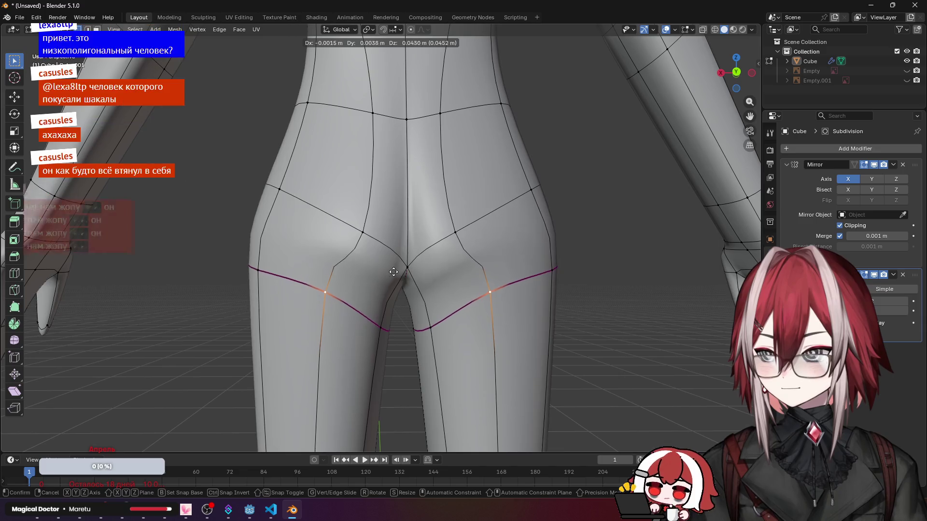
key("g")
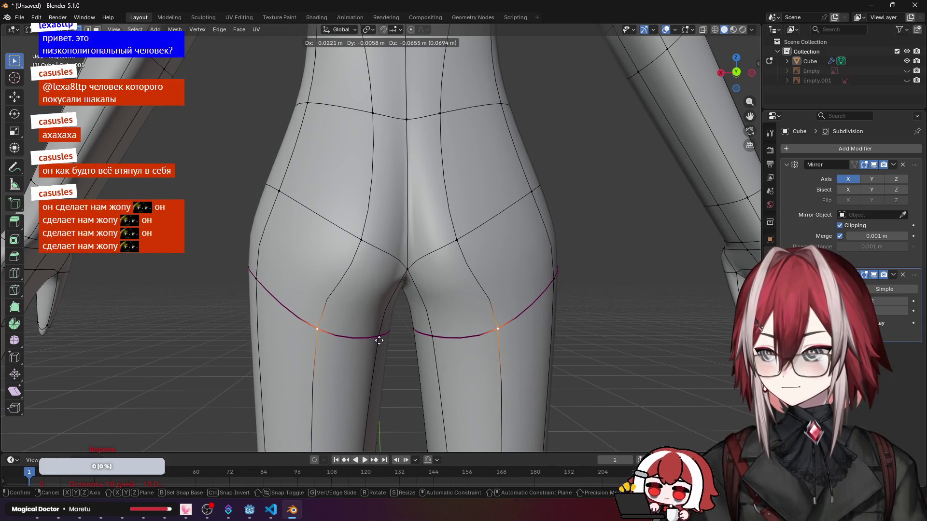
left_click(379, 340)
scroll(406, 239, "down", 3)
Step: Reposition several hip and crease vertices with free moves, checking from the side
key("Tab")
mouse_move(526, 241)
middle_mouse_down()
mouse_move(438, 256)
mouse_move(556, 247)
middle_mouse_up()
key("Tab")
scroll(368, 266, "up", 3)
key("g")
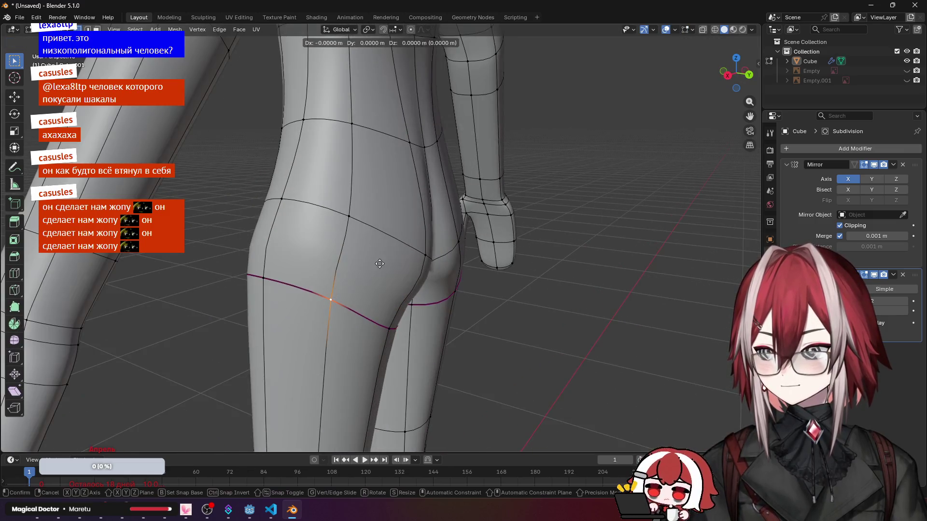
left_click(372, 285)
scroll(372, 285, "down", 3)
mouse_move(372, 284)
middle_mouse_down()
mouse_move(428, 257)
mouse_move(489, 257)
mouse_move(438, 256)
mouse_move(477, 276)
mouse_move(370, 229)
mouse_move(471, 218)
mouse_move(445, 178)
mouse_move(355, 186)
mouse_move(336, 202)
mouse_move(394, 208)
mouse_move(309, 232)
middle_mouse_up()
scroll(488, 257, "down", 3)
scroll(410, 268, "up", 4)
key("g")
left_click(492, 281)
key("g")
left_click(358, 230)
Step: Adjust a vertex under the crotch, return to Object Mode and orbit around the body
key("Tab")
scroll(510, 210, "down", 4)
scroll(357, 230, "up", 4)
key("Tab")
mouse_move(420, 250)
middle_mouse_down()
mouse_move(395, 231)
mouse_move(348, 253)
mouse_move(342, 269)
mouse_move(333, 261)
mouse_move(347, 237)
mouse_move(374, 256)
mouse_move(466, 221)
middle_mouse_up()
scroll(406, 246, "up", 3)
key("g")
middle_click_drag(543, 226, 453, 205)
scroll(453, 206, "down", 3)
scroll(464, 217, "down", 3)
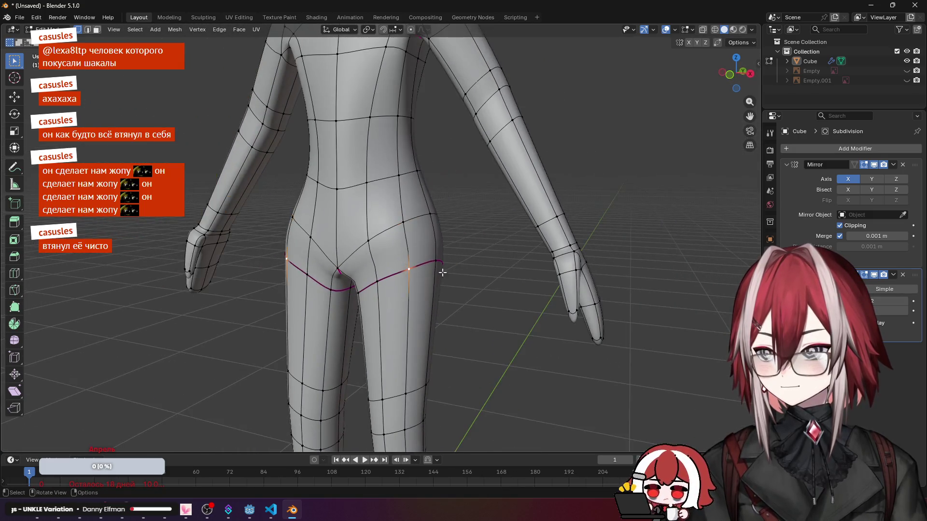
key("Tab")
mouse_move(448, 240)
middle_mouse_down()
mouse_move(482, 276)
mouse_move(459, 281)
mouse_move(435, 275)
mouse_move(600, 209)
mouse_move(517, 303)
mouse_move(431, 345)
mouse_move(385, 321)
middle_mouse_up()
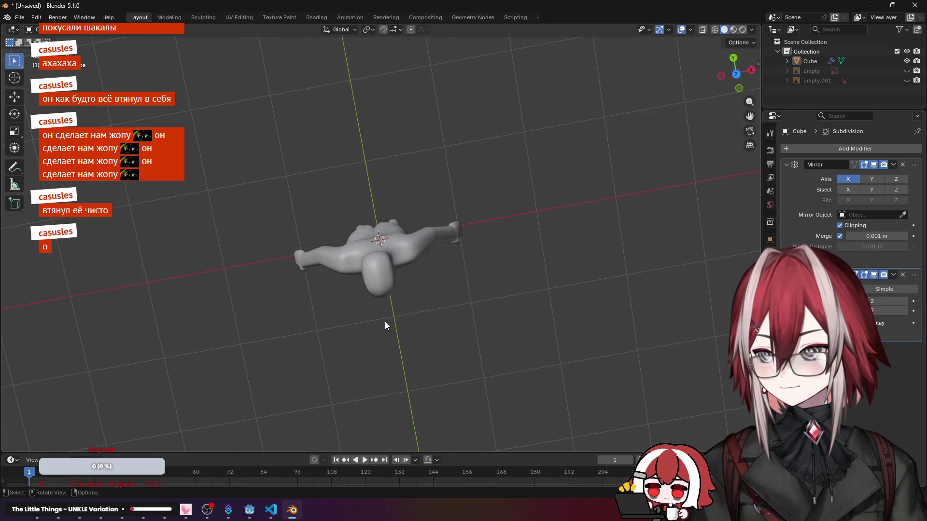
Step: Re-enter Edit Mode on the body and snap to the front orthographic view
key("KP_7")
scroll(381, 315, "up", 1)
scroll(407, 277, "down", 3)
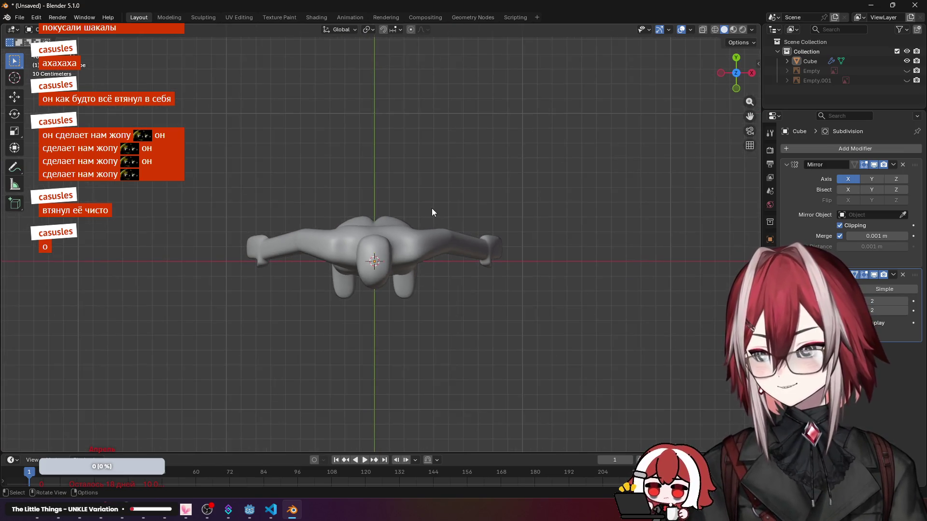
scroll(451, 207, "up", 3)
scroll(450, 208, "down", 2)
mouse_move(451, 208)
middle_mouse_down()
mouse_move(423, 135)
mouse_move(476, 172)
middle_mouse_up()
key("Tab")
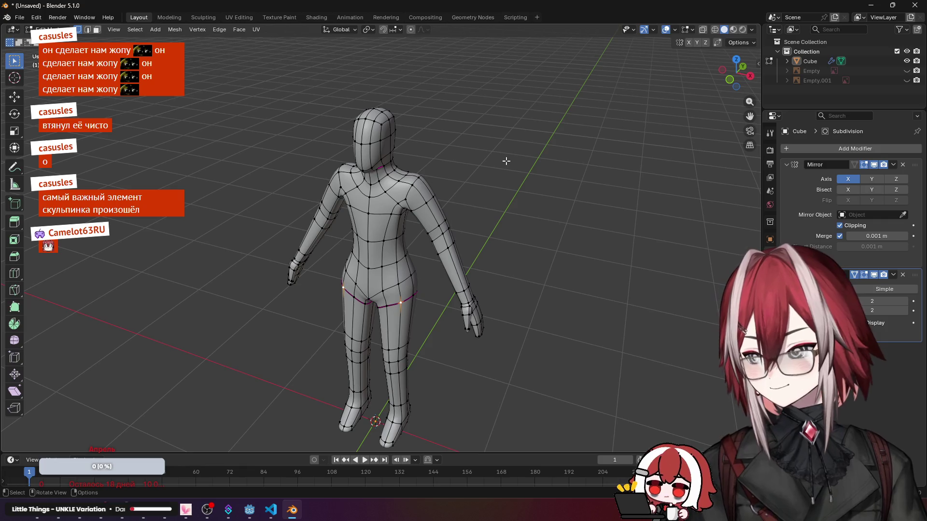
middle_click_drag(490, 219, 573, 137)
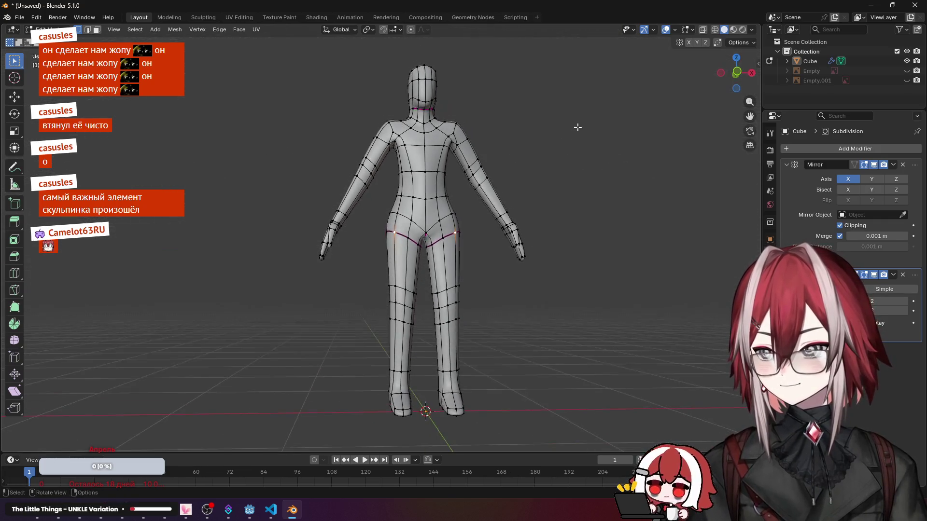
key("KP_1")
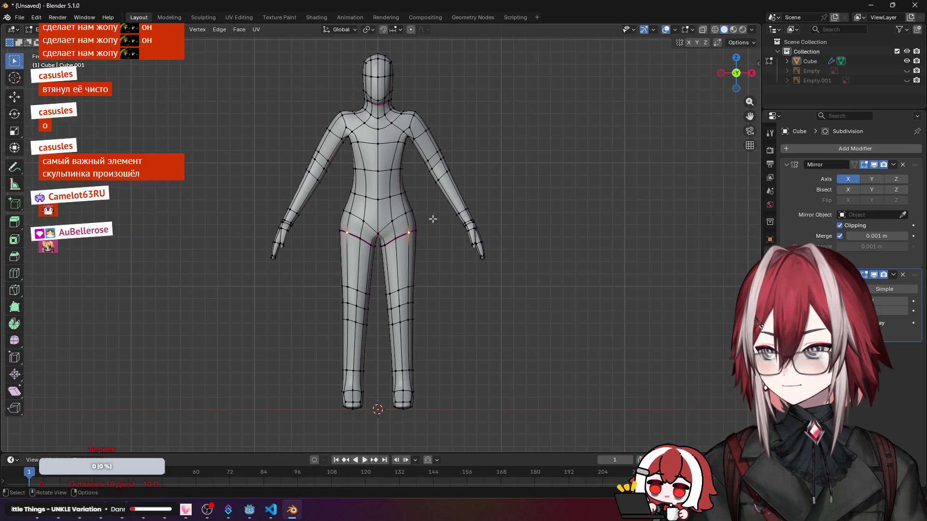
Step: Box-select both legs down to the feet and scale them slightly narrower along X
left_click_drag(420, 222, 374, 384)
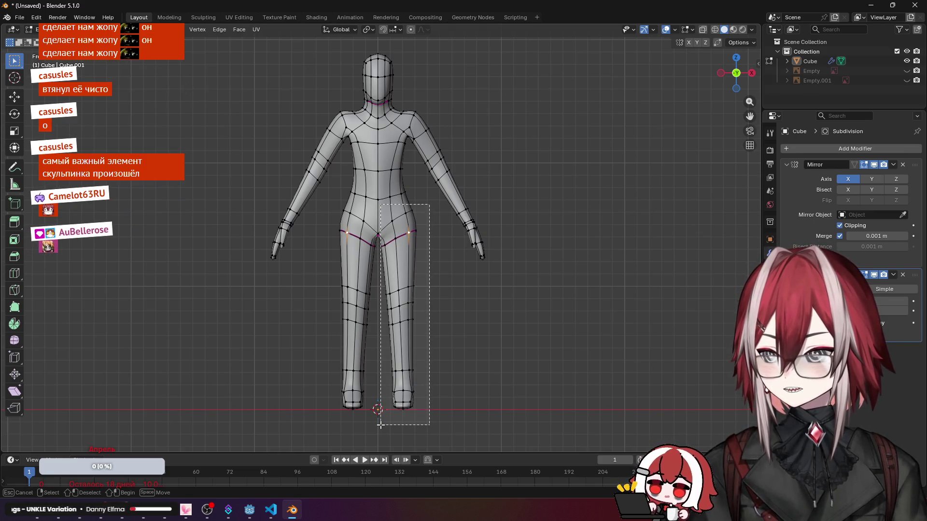
left_click_drag(379, 424, 379, 426)
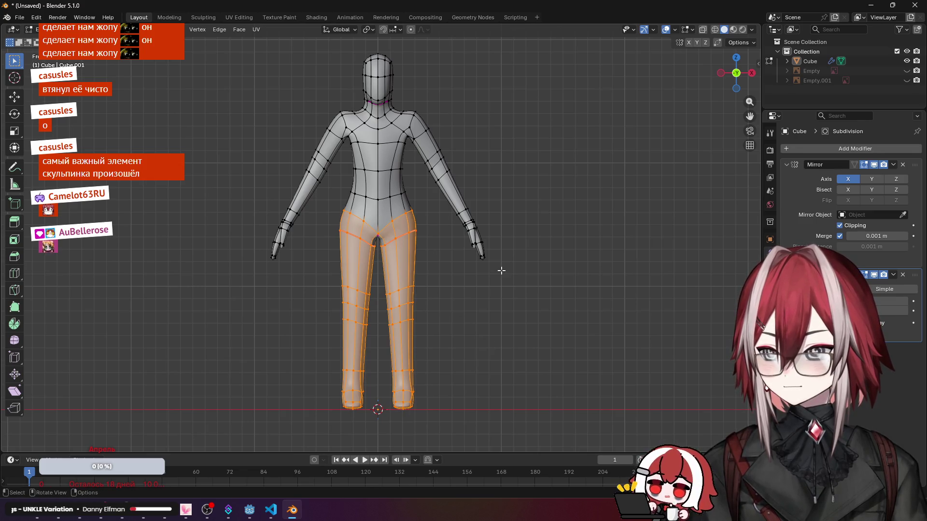
key("s")
key("x")
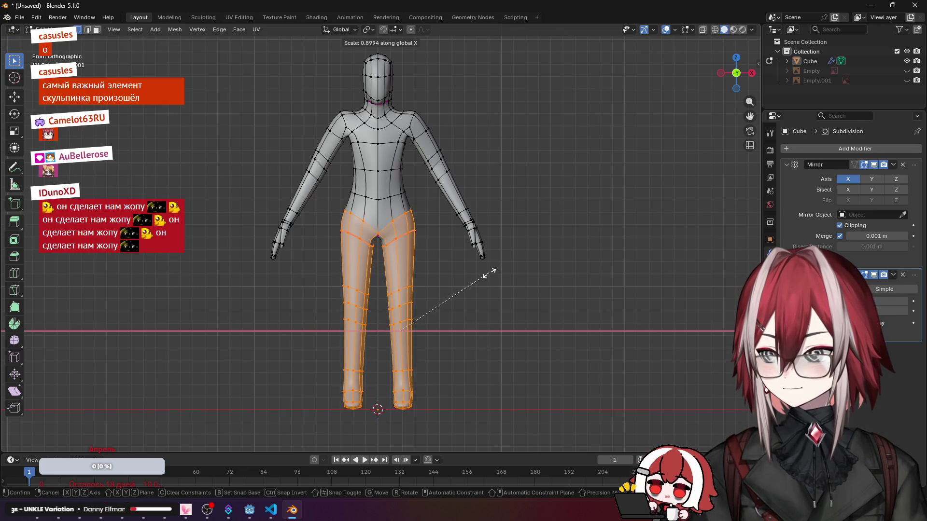
left_click(489, 273)
key("s")
left_click(495, 274)
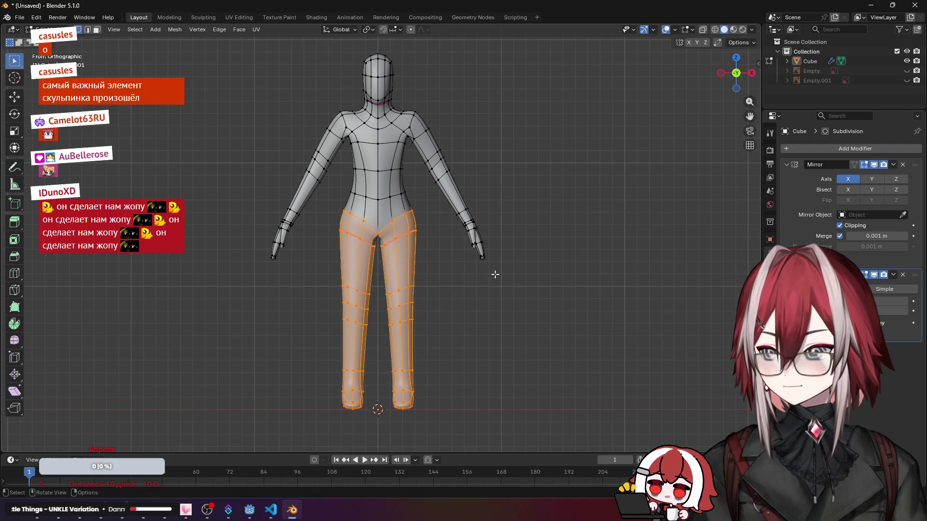
key("x")
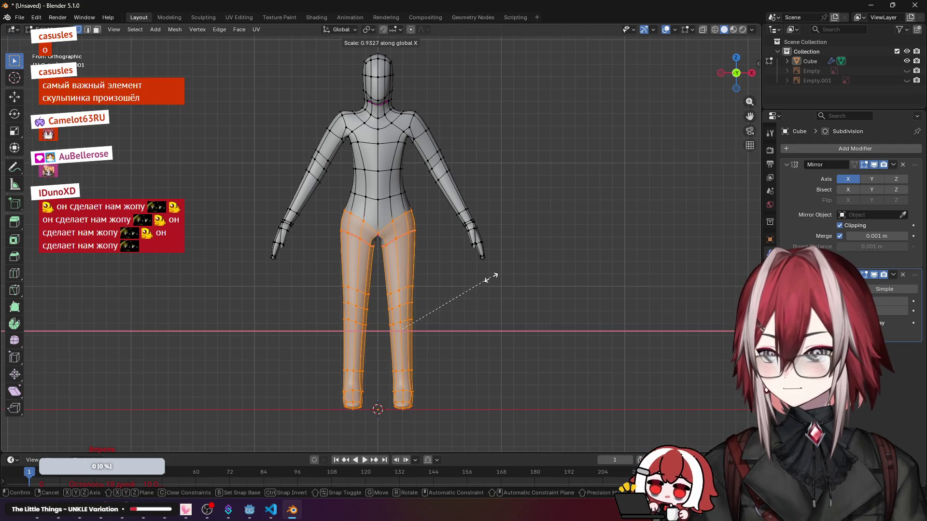
left_click(485, 281)
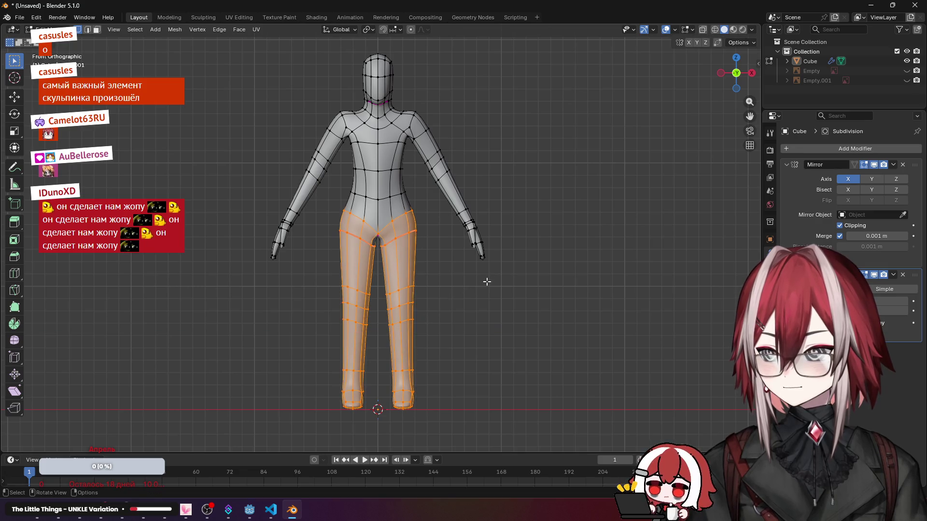
left_click(440, 232)
key("s")
Step: Widen the waist loop along X, cancel a uniform scale and change the Transform Pivot Point
key("x")
left_click(443, 211)
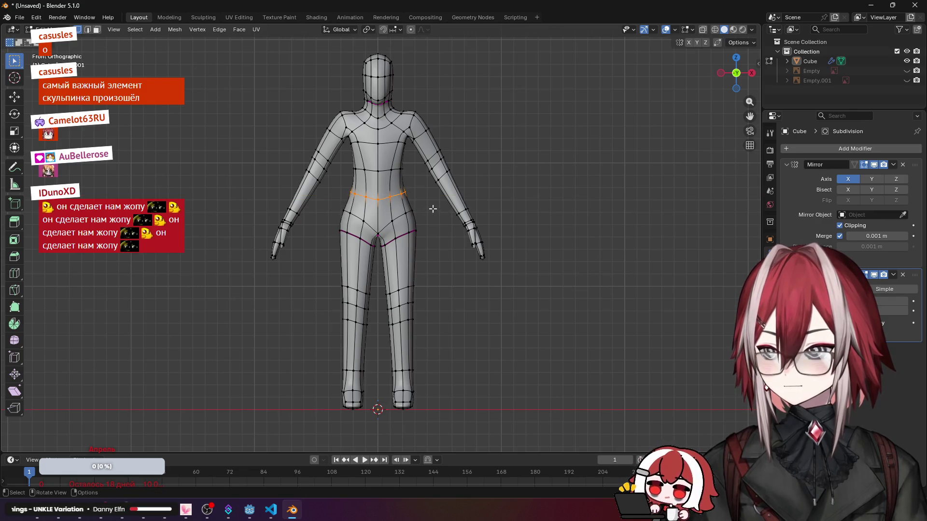
scroll(432, 188, "up", 1)
key("s")
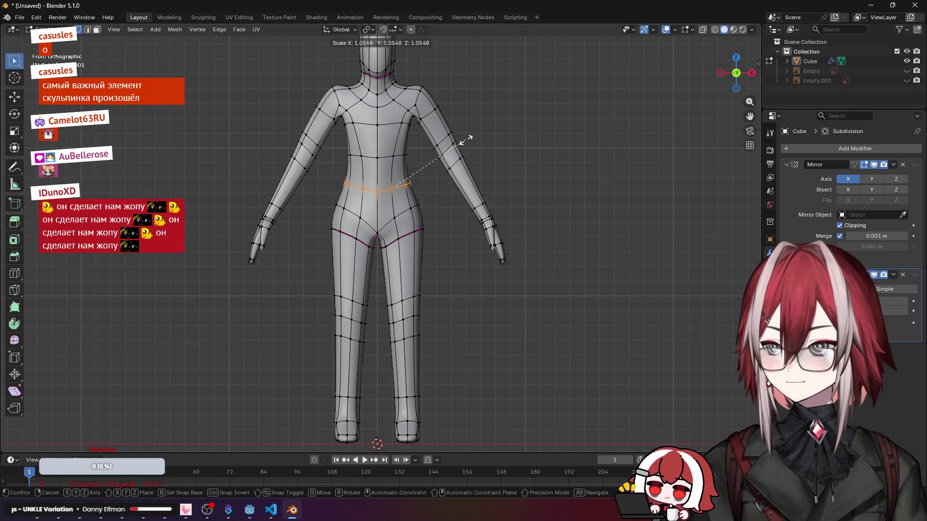
left_click(485, 142)
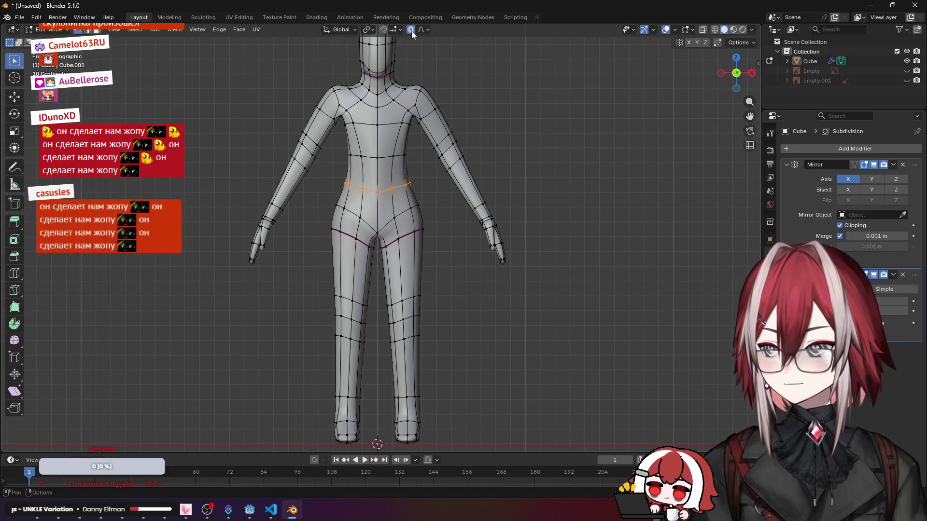
left_click(372, 30)
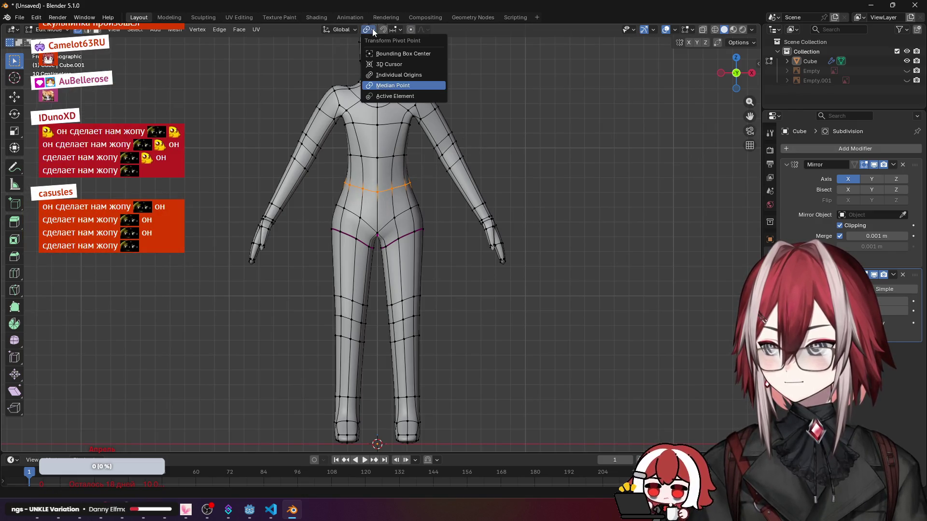
left_click(403, 75)
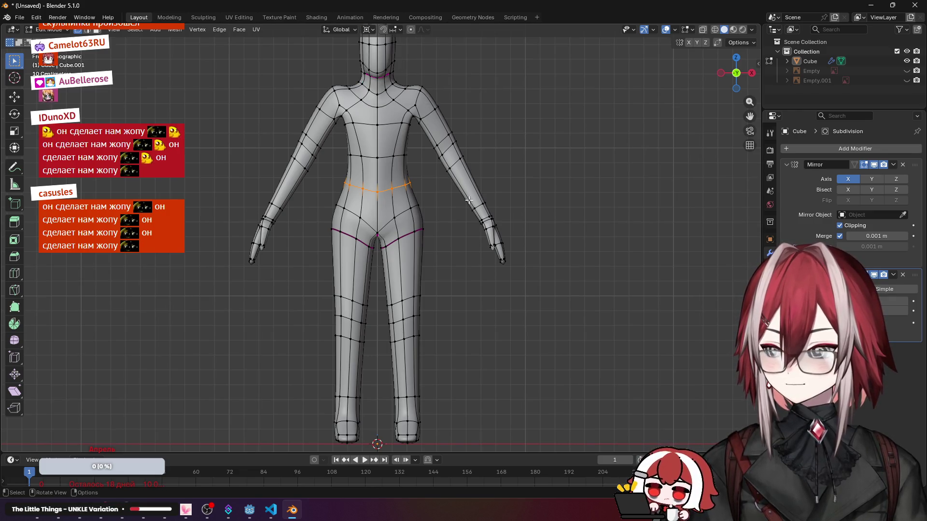
Step: Scale the waist loop wider along X with the new pivot, then preview in Object Mode
key("s")
key("x")
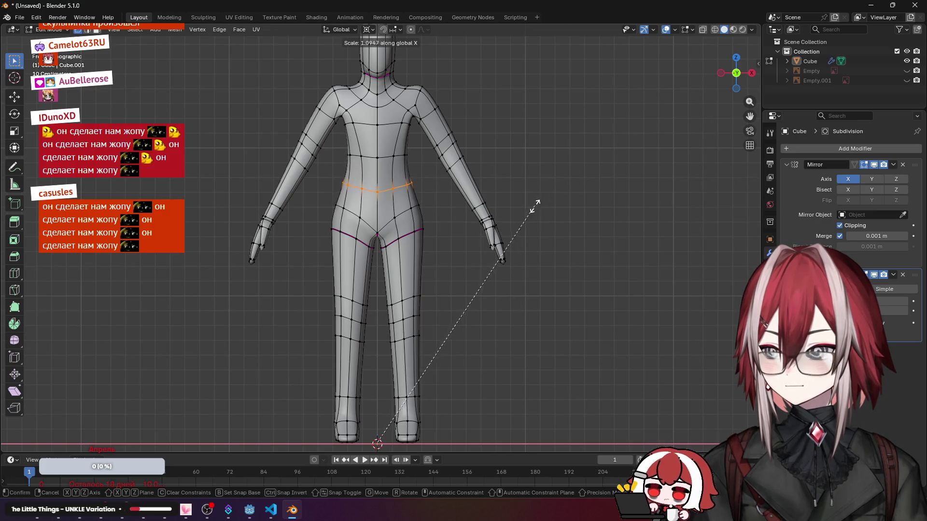
left_click(561, 198)
key("a")
key("alt+a")
key("s")
key("x")
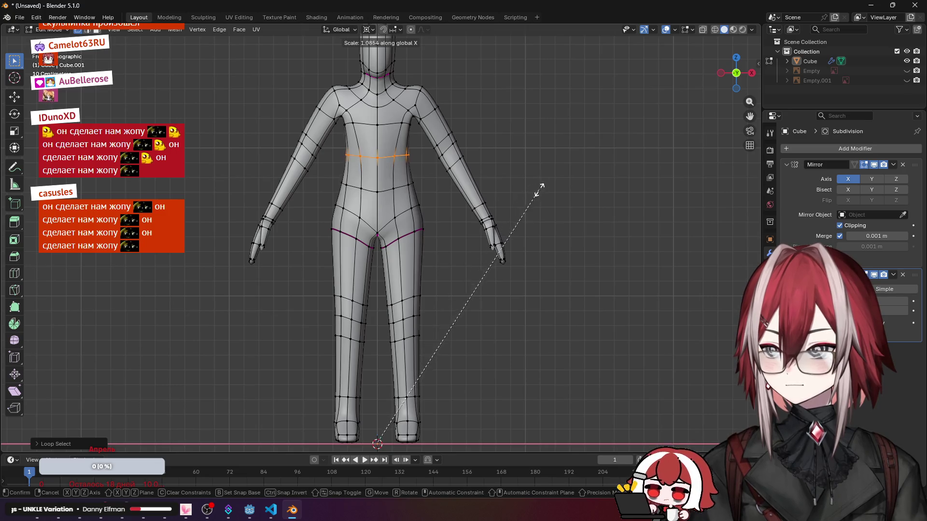
left_click(574, 182)
scroll(543, 188, "down", 2)
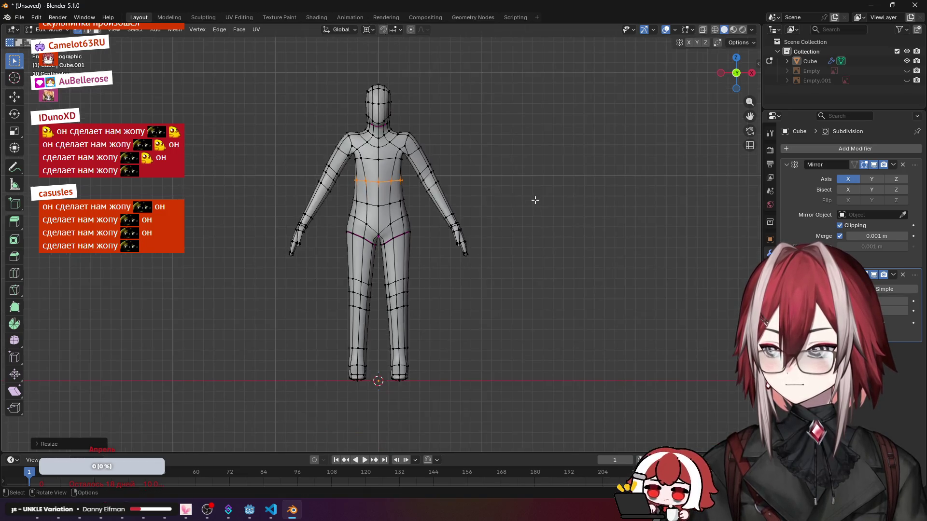
key("Tab")
mouse_move(543, 187)
middle_mouse_down()
mouse_move(457, 210)
mouse_move(300, 194)
mouse_move(518, 207)
mouse_move(464, 212)
middle_mouse_up()
scroll(463, 211, "up", 2)
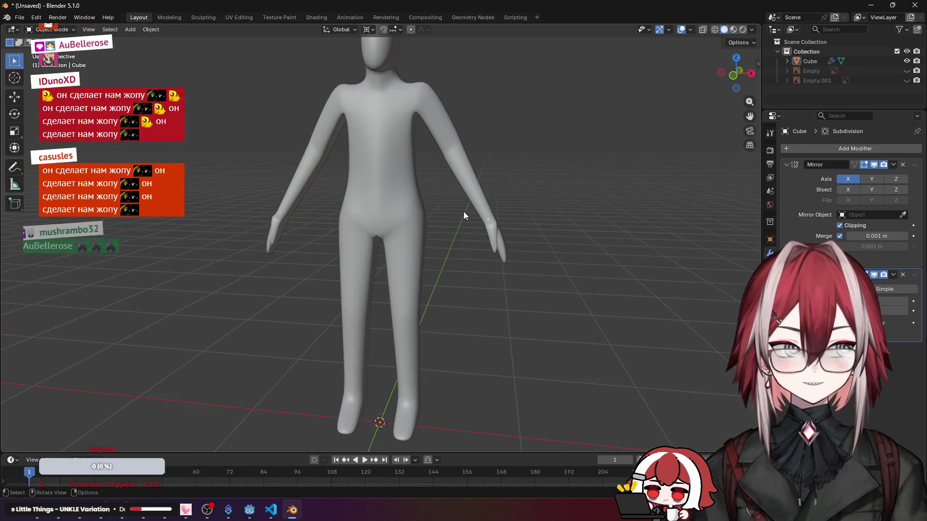
scroll(464, 211, "up", 2)
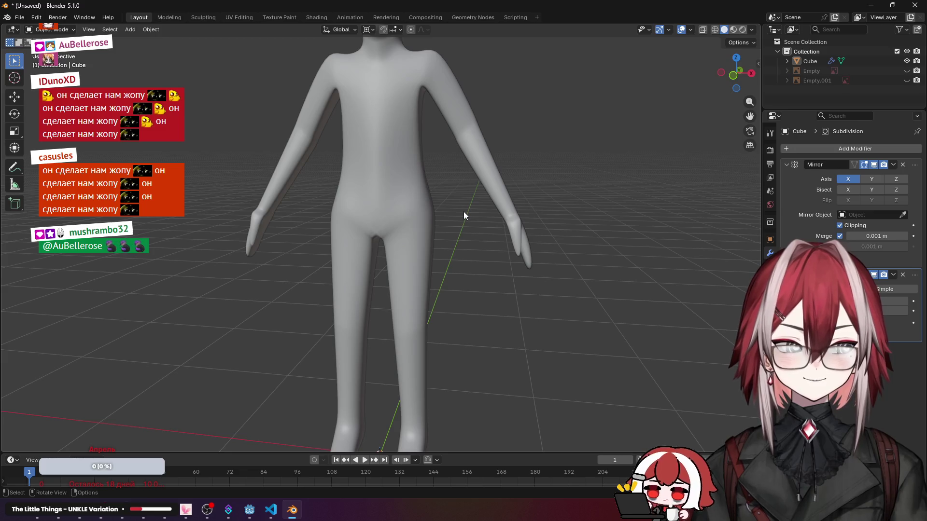
Step: In front orthographic Edit Mode, scale the crotch crease and knee loops inward along X
key("Tab")
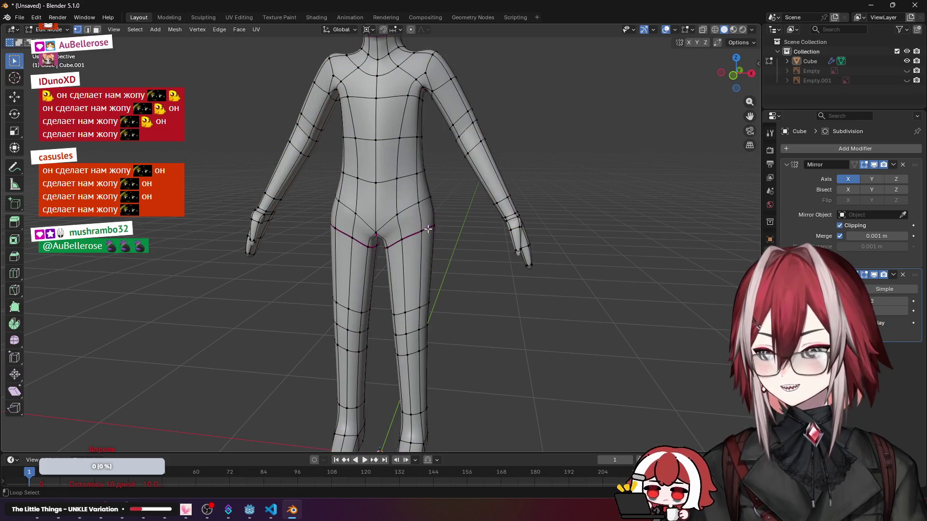
key("KP_1")
key("s")
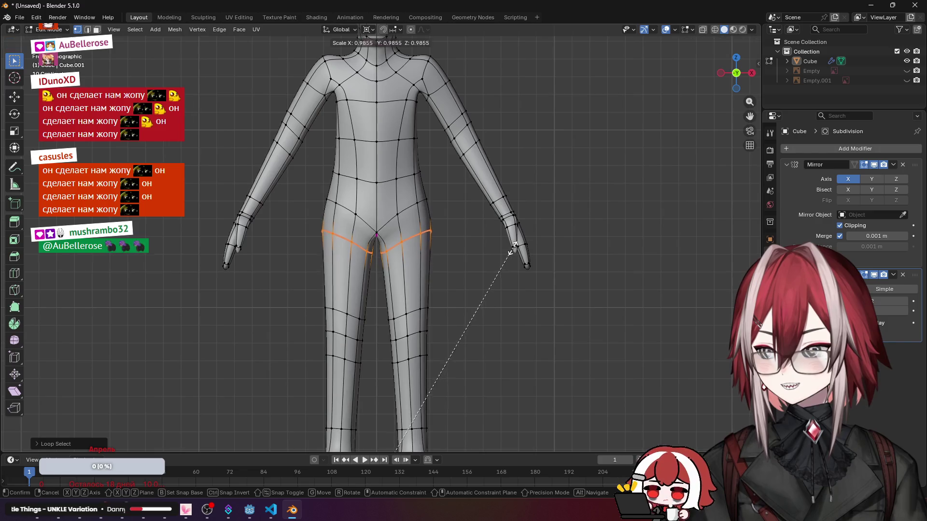
key("x")
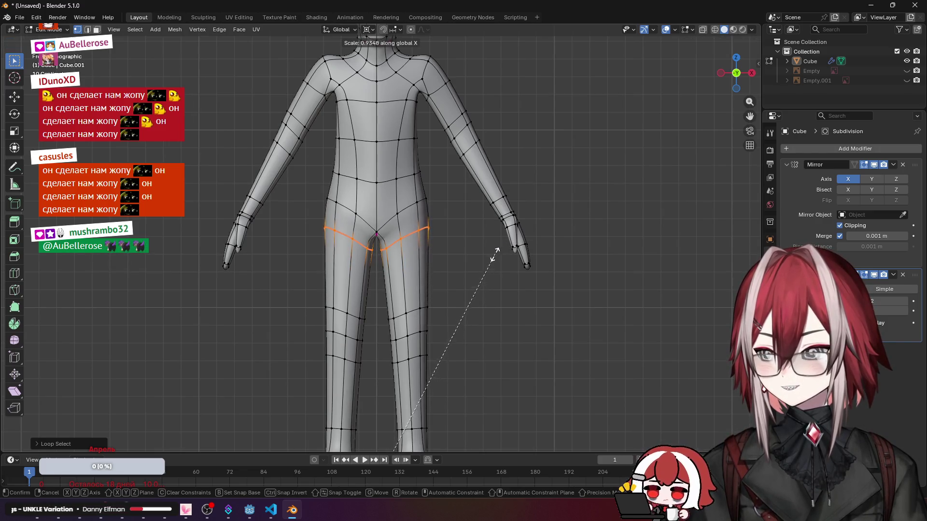
left_click(498, 257)
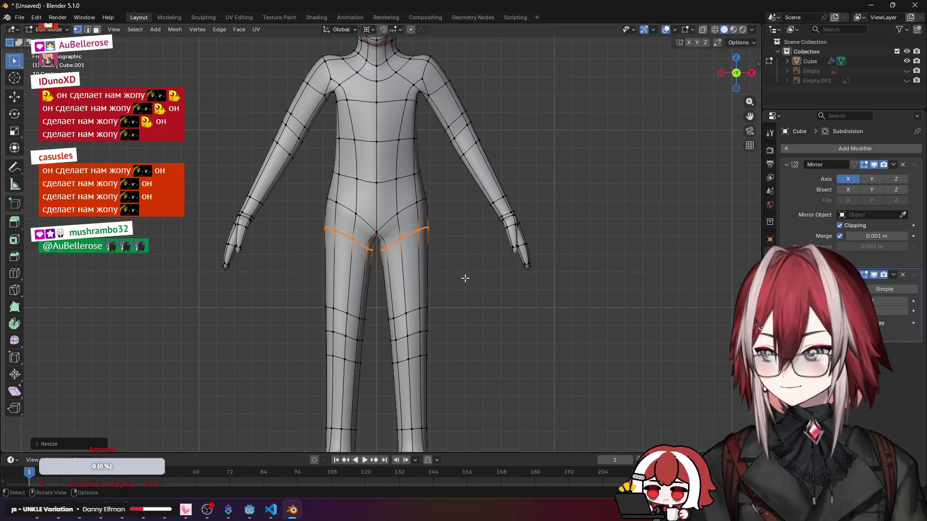
middle_click_drag(435, 297, 425, 266, "shift")
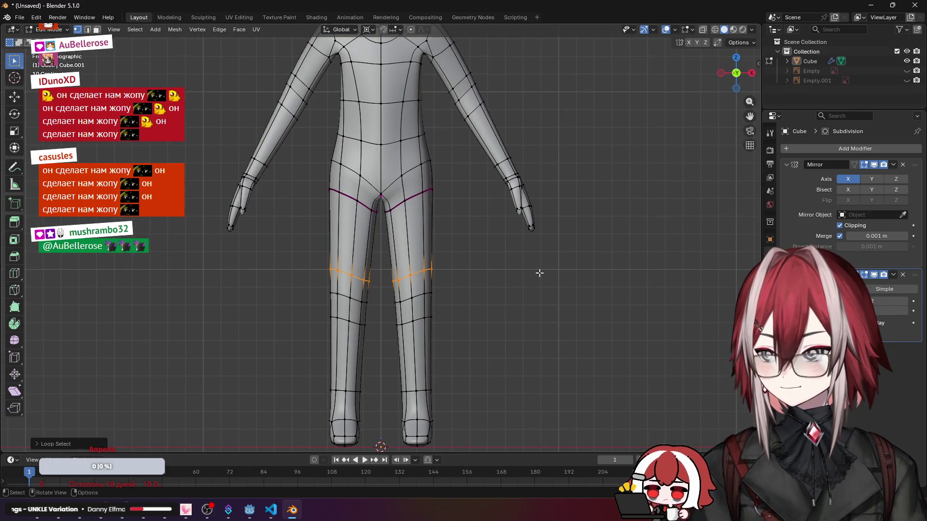
key("s")
key("x")
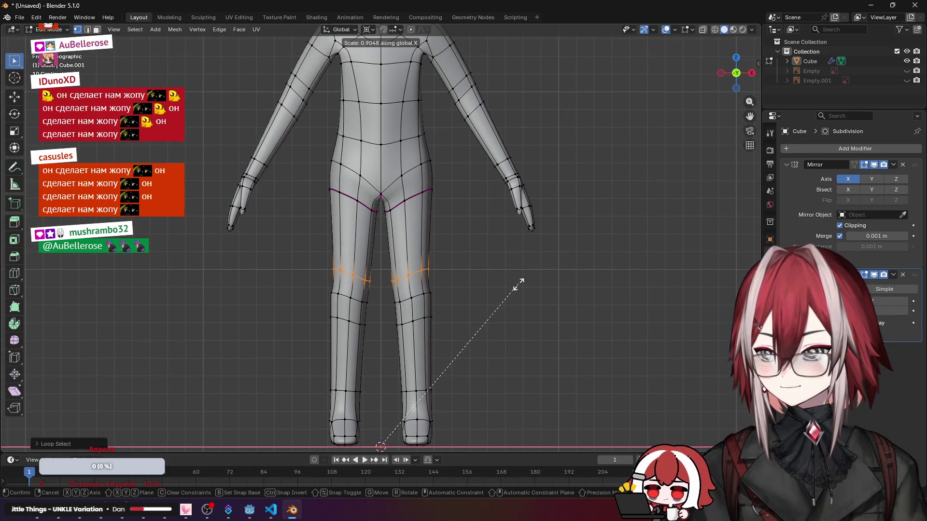
left_click(532, 275)
Step: Set the pivot to Individual Origins and scale each knee loop in around its own centre
left_click(351, 32)
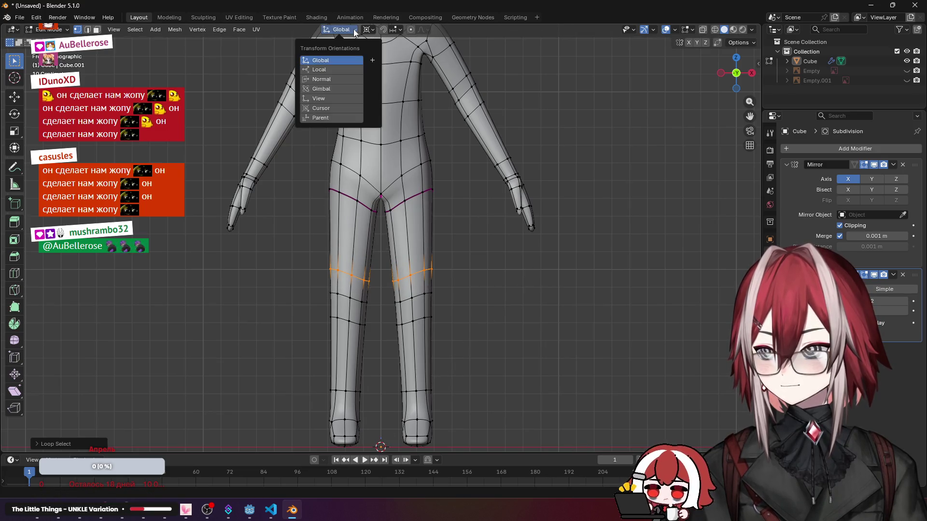
left_click(367, 31)
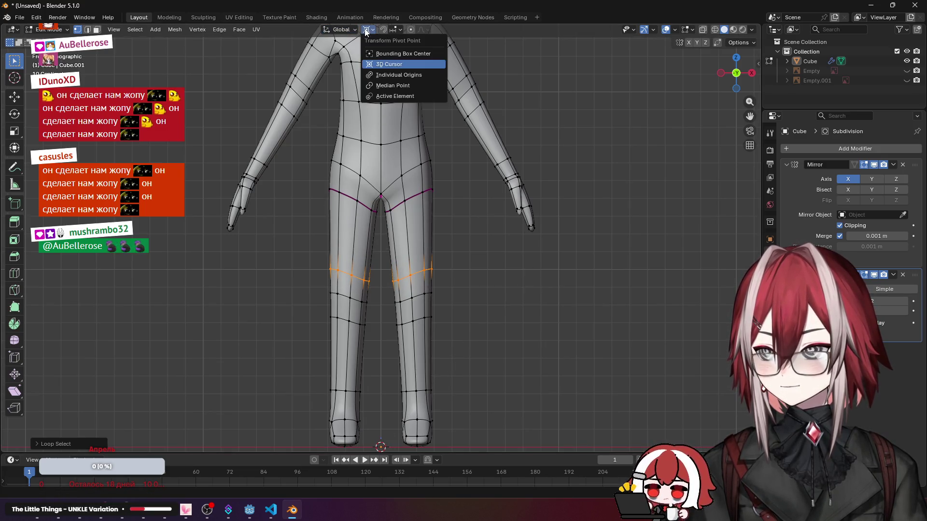
left_click(400, 75)
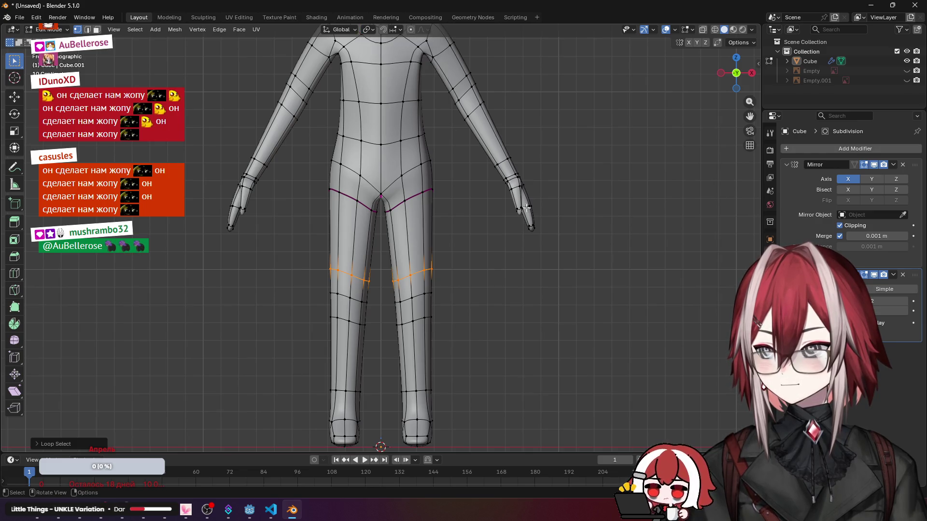
key("s")
left_click(531, 298)
key("a")
key("alt+a")
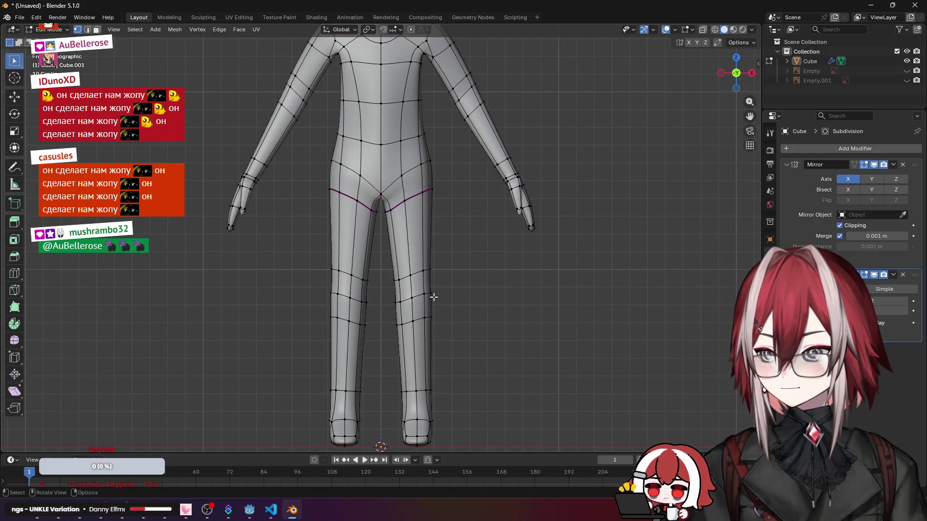
left_click(539, 306)
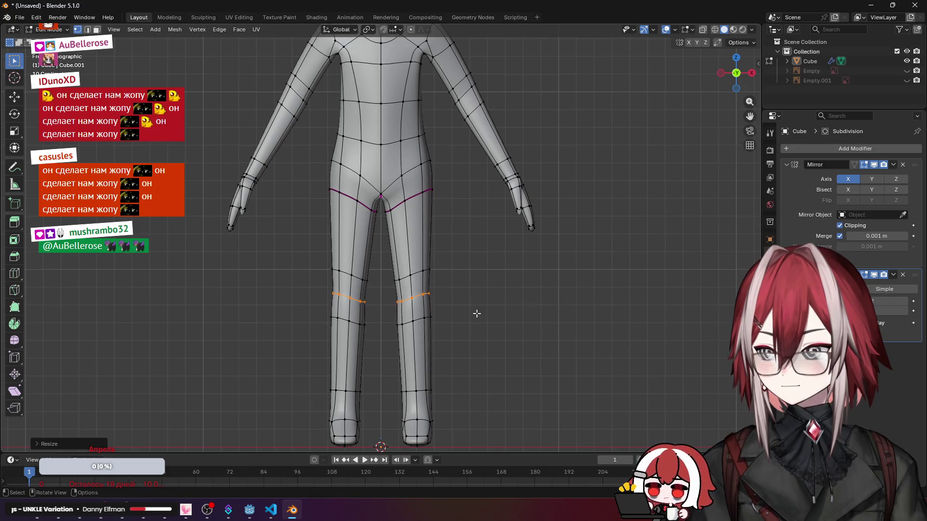
Step: Scale the lower-leg and ankle loops thinner and view the legs from the side
left_click(419, 318, "alt")
key("s")
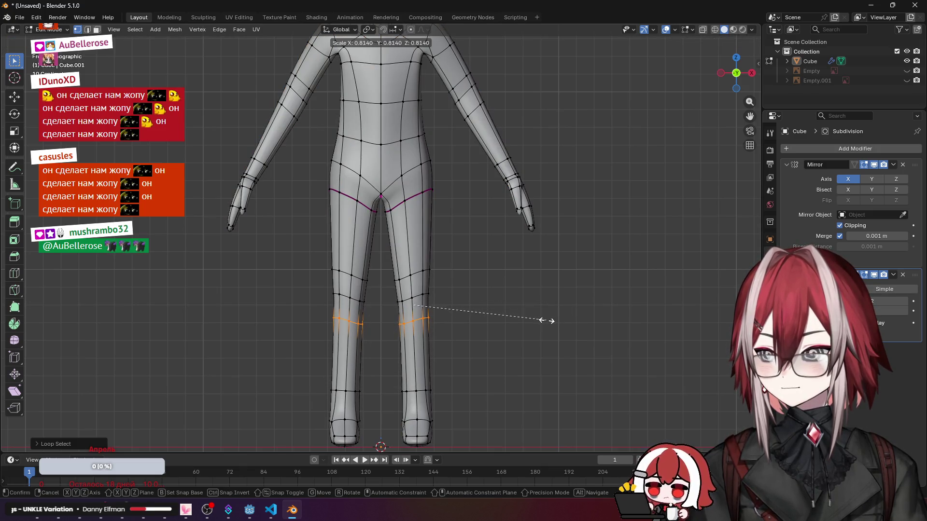
left_click(536, 323)
scroll(457, 337, "up", 2)
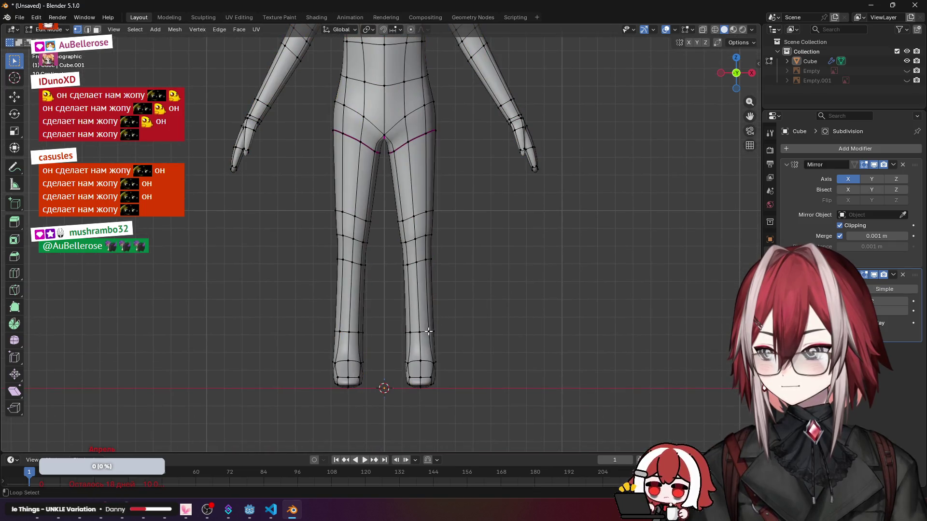
key("s")
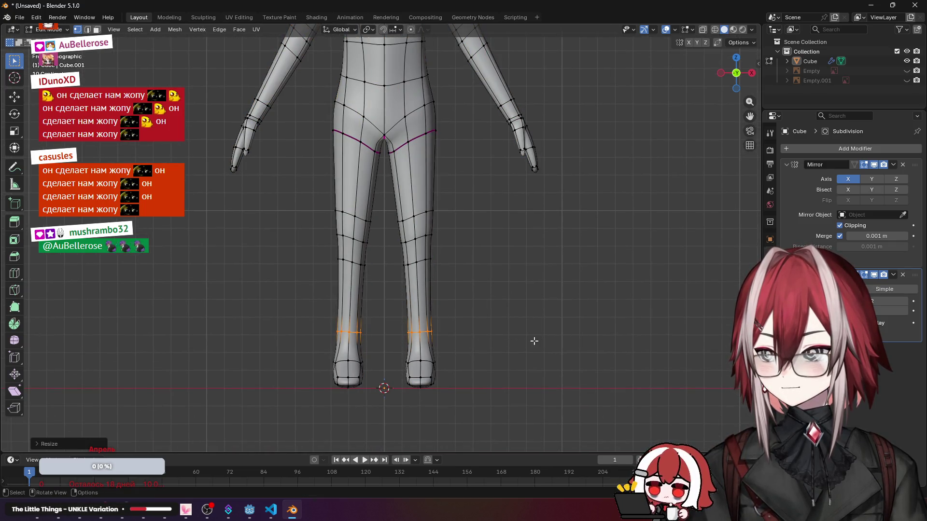
left_click(535, 342)
middle_click_drag(507, 333, 432, 318)
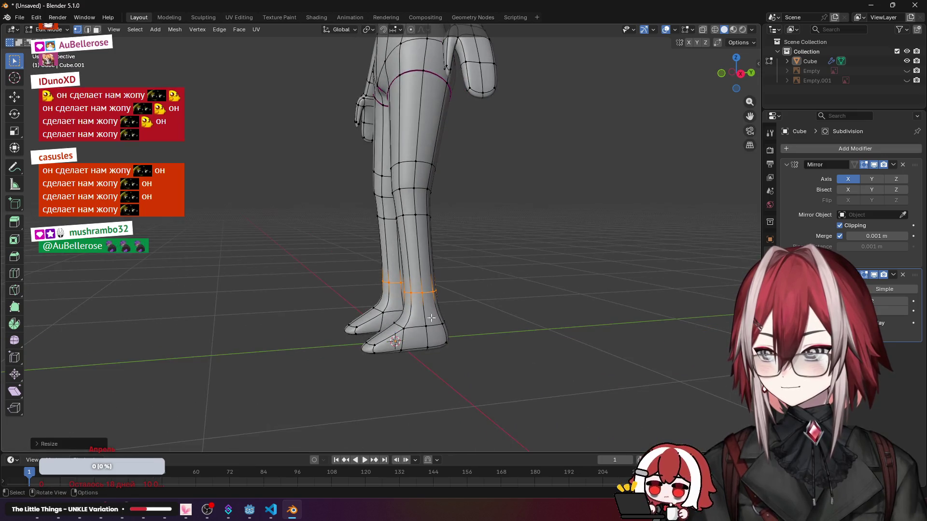
Step: Give the selected ankle loops a full crease of 1 and view the smooth figure orthographically
key("shift+e")
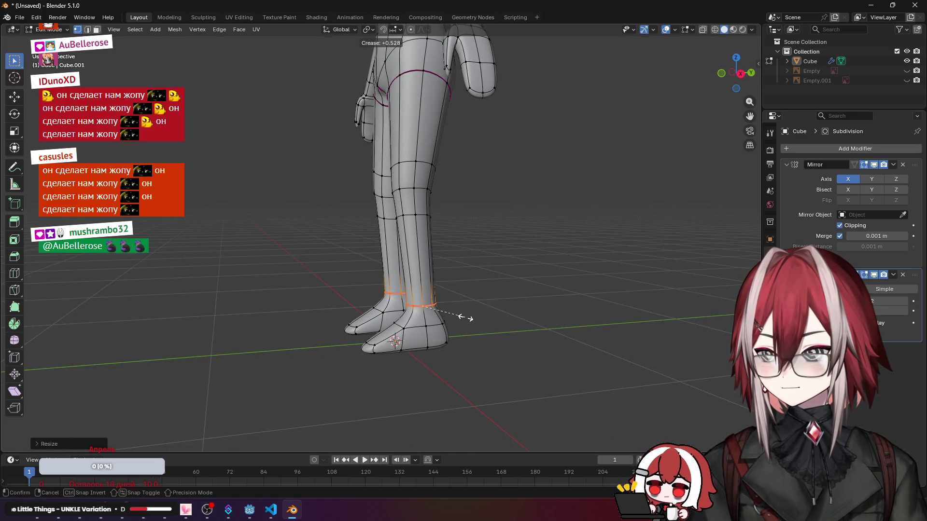
left_click(465, 317)
mouse_move(463, 311)
middle_mouse_down()
mouse_move(434, 276)
mouse_move(466, 268)
mouse_move(435, 261)
mouse_move(463, 261)
mouse_move(360, 249)
mouse_move(281, 280)
mouse_move(513, 278)
mouse_move(532, 176)
mouse_move(498, 184)
middle_mouse_up()
scroll(435, 275, "up", 2)
key("Tab")
key("KP_7")
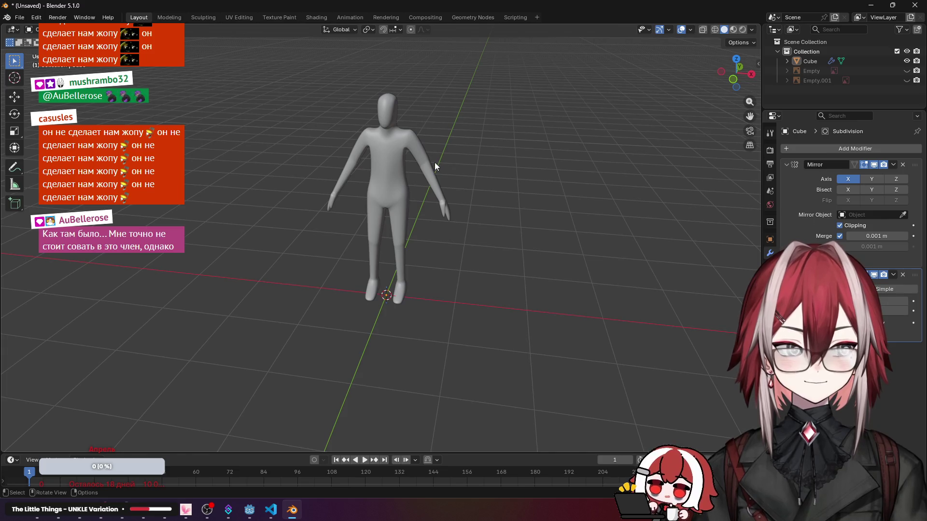
scroll(413, 161, "up", 3)
scroll(425, 220, "up", 4)
Step: Back in edit mode, select the vertical crotch edge and start an Edge Crease on it
middle_click_drag(425, 220, 368, 180)
scroll(426, 155, "down", 3)
key("Tab")
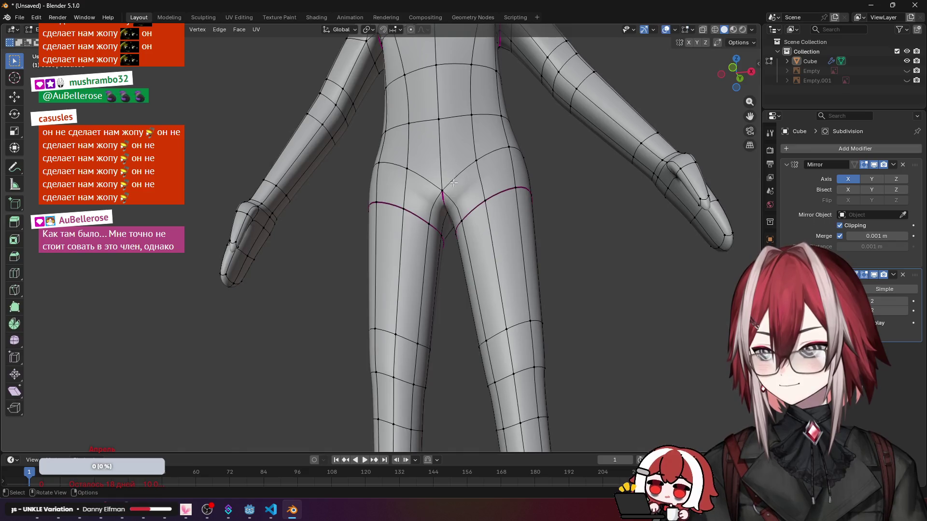
middle_click_drag(446, 197, 449, 172)
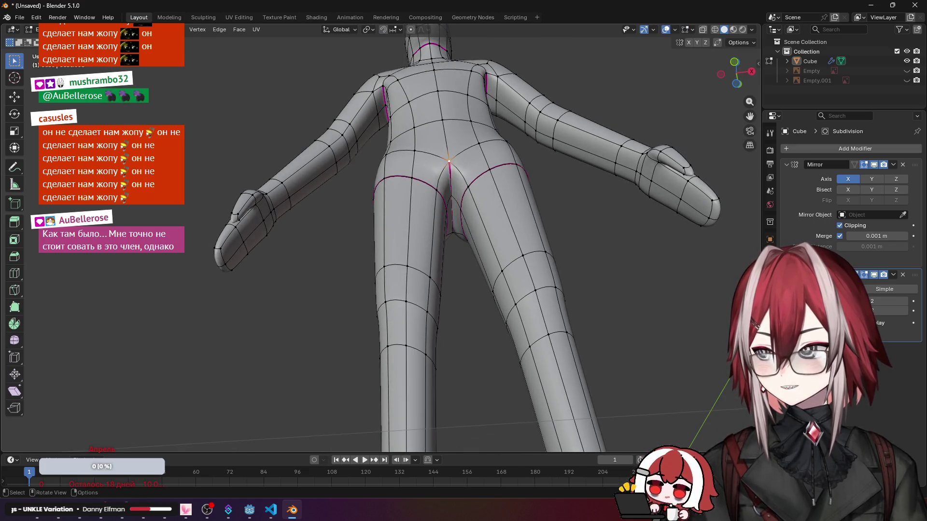
left_click(454, 197)
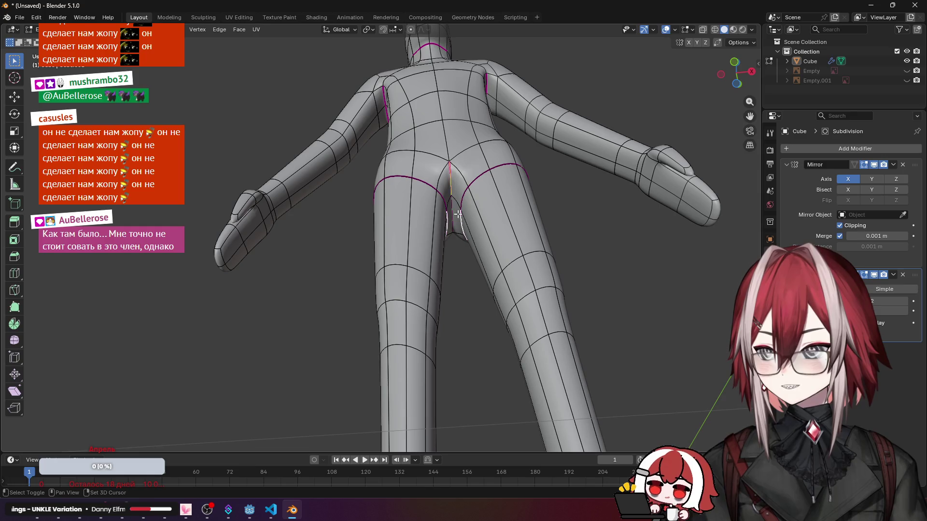
scroll(453, 184, "up", 3)
key("shift+e")
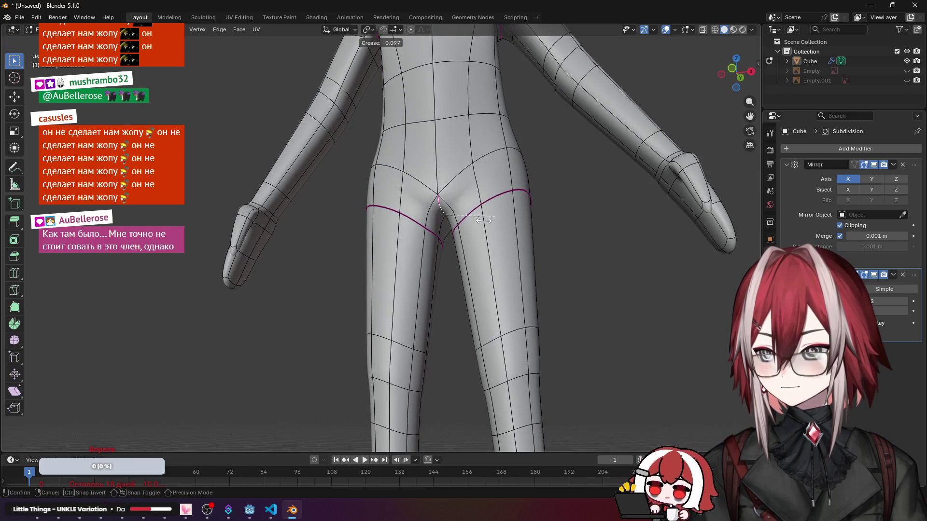
left_click(497, 202)
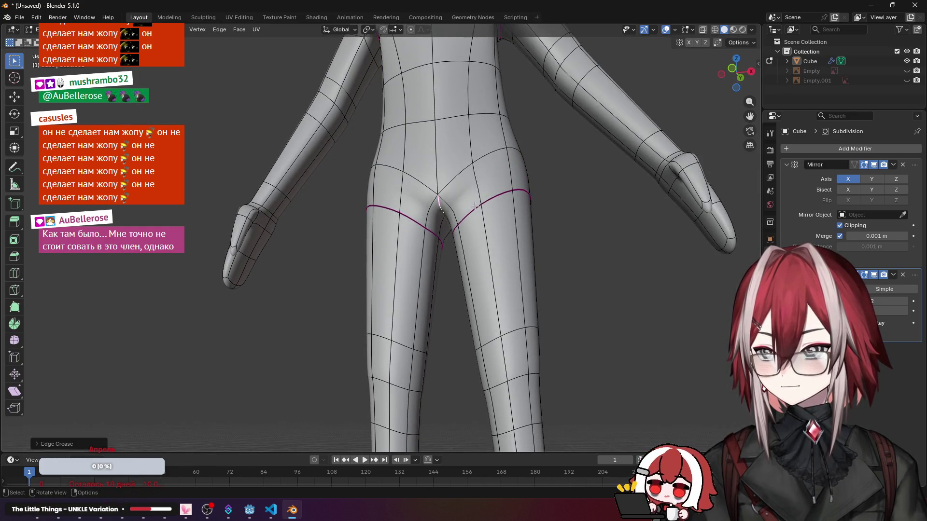
Step: Set the crease factor to -0.169, check the softened crotch smoothed, and return to edit mode
left_click(105, 442)
type("-0.169")
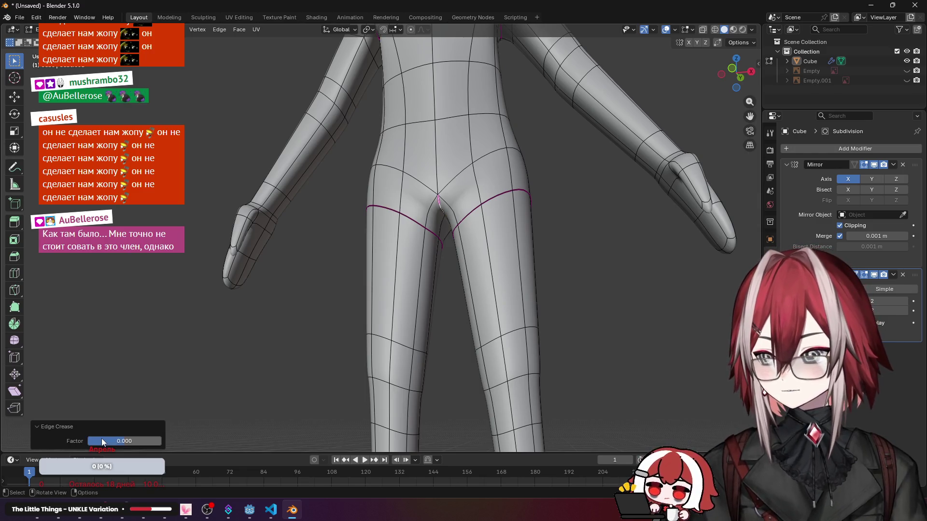
key("Return")
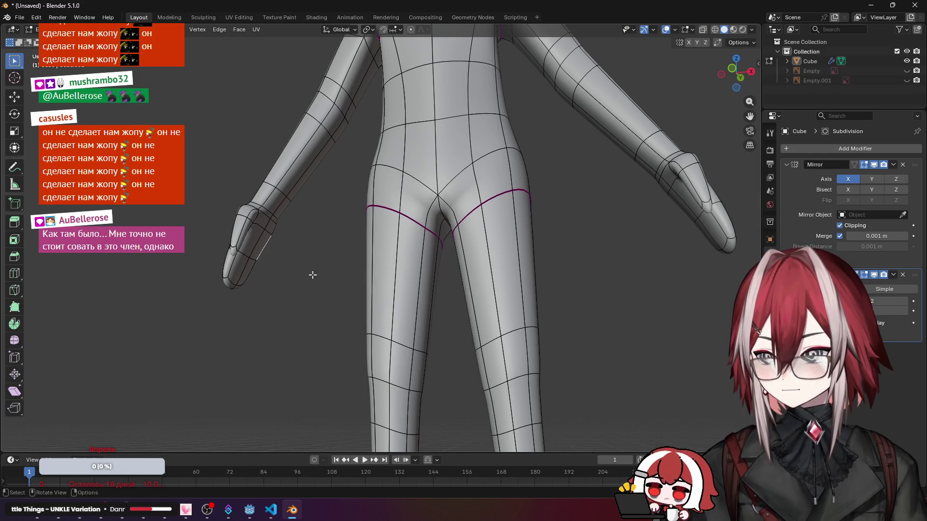
key("Tab")
mouse_move(550, 283)
middle_mouse_down()
mouse_move(572, 276)
mouse_move(547, 245)
mouse_move(295, 245)
mouse_move(349, 286)
mouse_move(369, 281)
mouse_move(345, 256)
mouse_move(468, 256)
mouse_move(374, 251)
mouse_move(445, 241)
mouse_move(405, 202)
mouse_move(558, 189)
mouse_move(516, 213)
mouse_move(435, 224)
mouse_move(489, 264)
mouse_move(550, 217)
mouse_move(550, 191)
mouse_move(495, 216)
middle_mouse_up()
key("Tab")
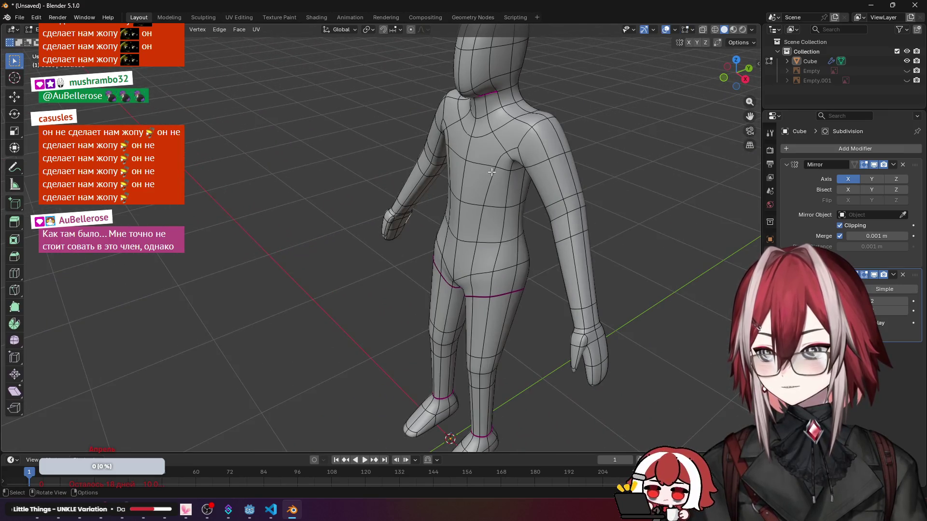
scroll(463, 217, "up", 3)
scroll(464, 217, "up", 2)
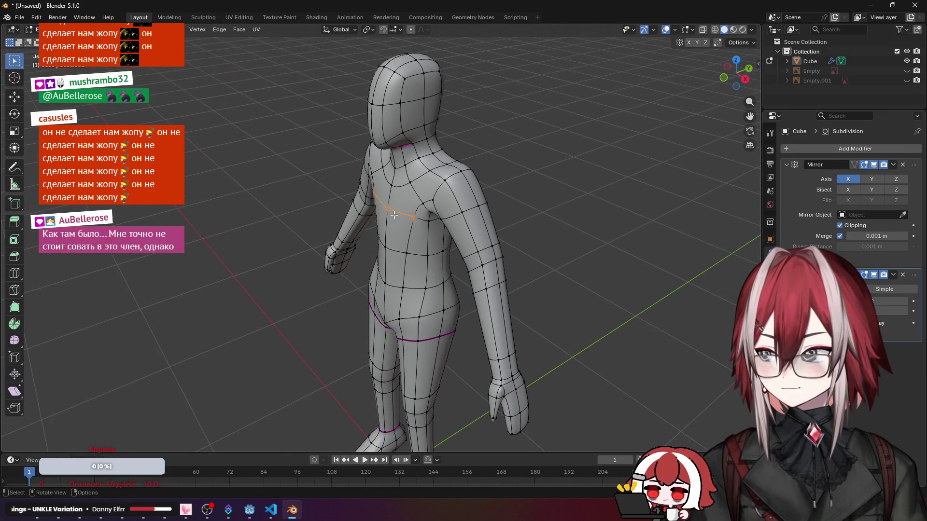
Step: Move the chest vertices about 0.045 m along Y and check the reshaped torso in object mode
mouse_move(429, 222)
middle_mouse_down()
mouse_move(405, 218)
mouse_move(414, 225)
middle_mouse_up()
key("g")
key("y")
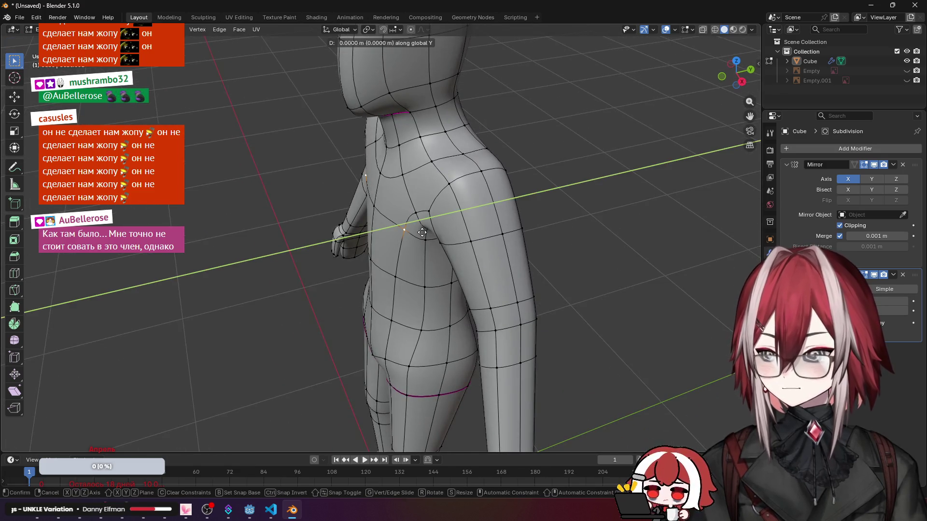
left_click(407, 234)
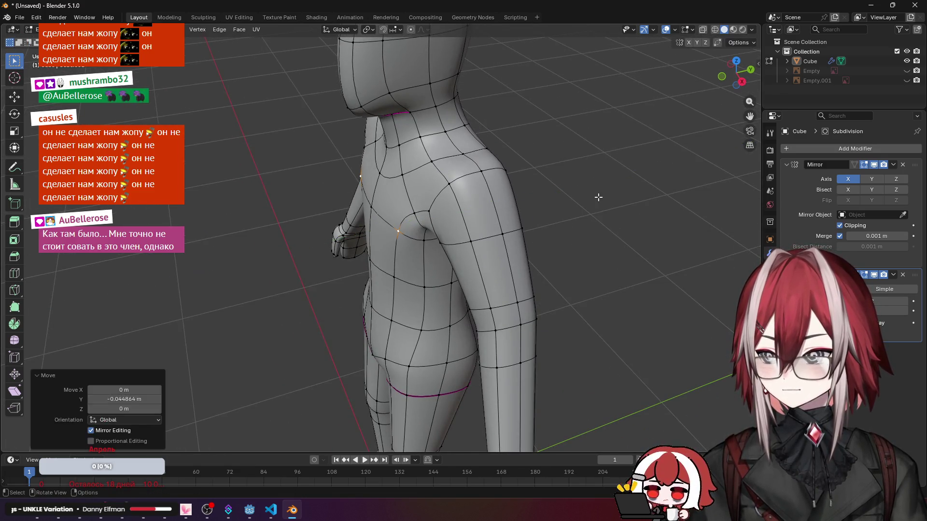
key("Tab")
scroll(598, 197, "down", 4)
mouse_move(521, 193)
middle_mouse_down()
mouse_move(659, 172)
mouse_move(597, 180)
middle_mouse_up()
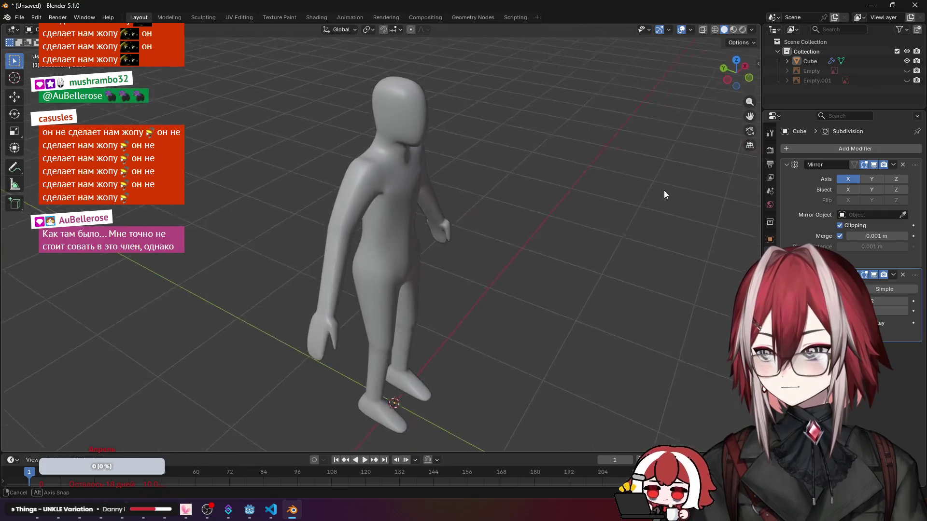
Step: View the smooth figure from a three-quarter angle and switch to the UV Editing workspace
key("Tab")
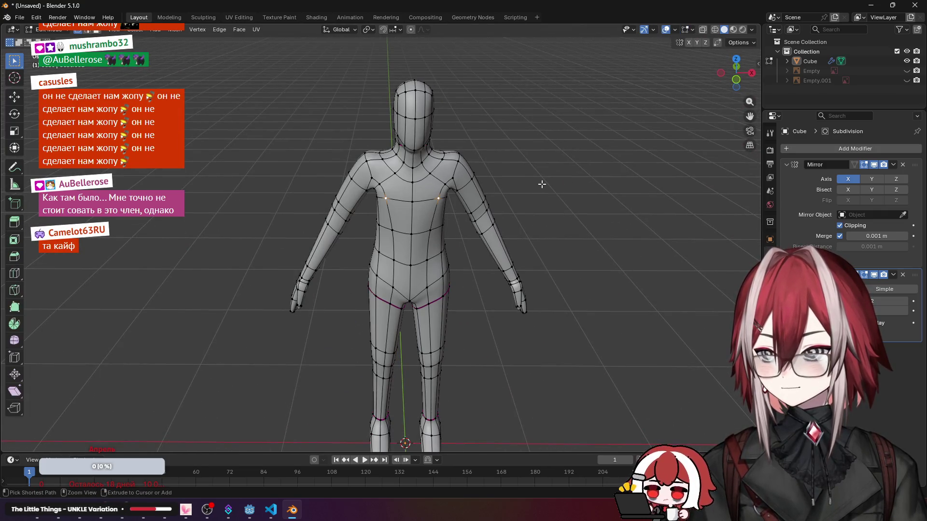
key("Tab")
mouse_move(548, 174)
middle_mouse_down()
mouse_move(481, 178)
mouse_move(498, 206)
mouse_move(389, 186)
mouse_move(392, 169)
middle_mouse_up()
scroll(481, 177, "down", 2)
scroll(481, 177, "up", 2)
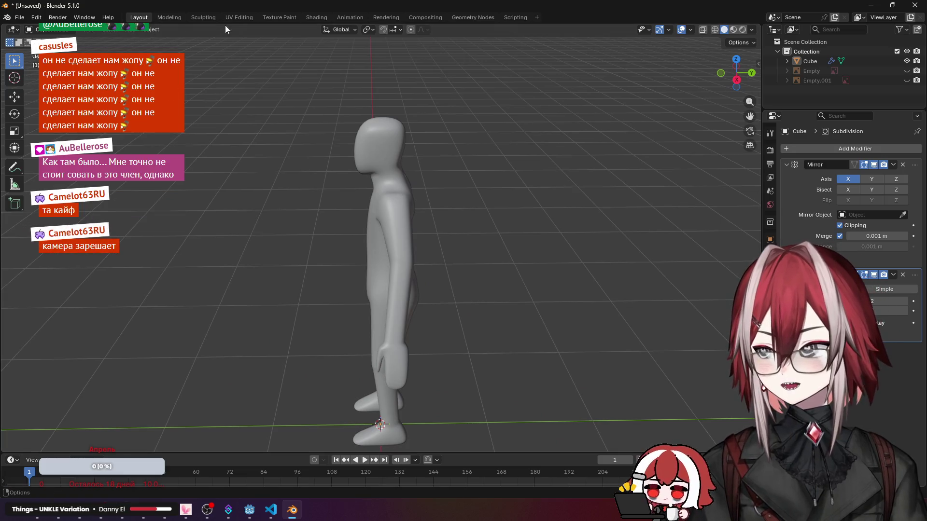
left_click(232, 15)
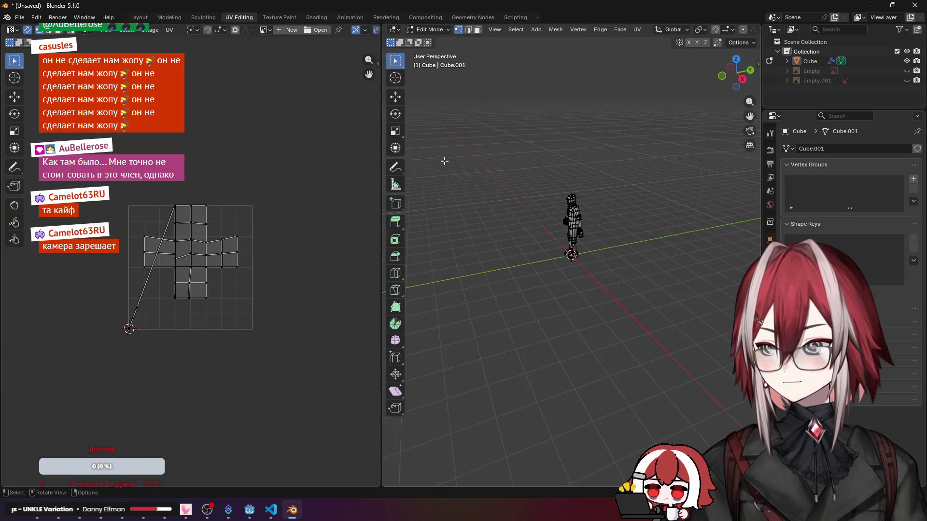
scroll(538, 183, "up", 3)
Step: Select all, clear the selection, then select the neck edge loop
key("a")
scroll(538, 183, "down", 4)
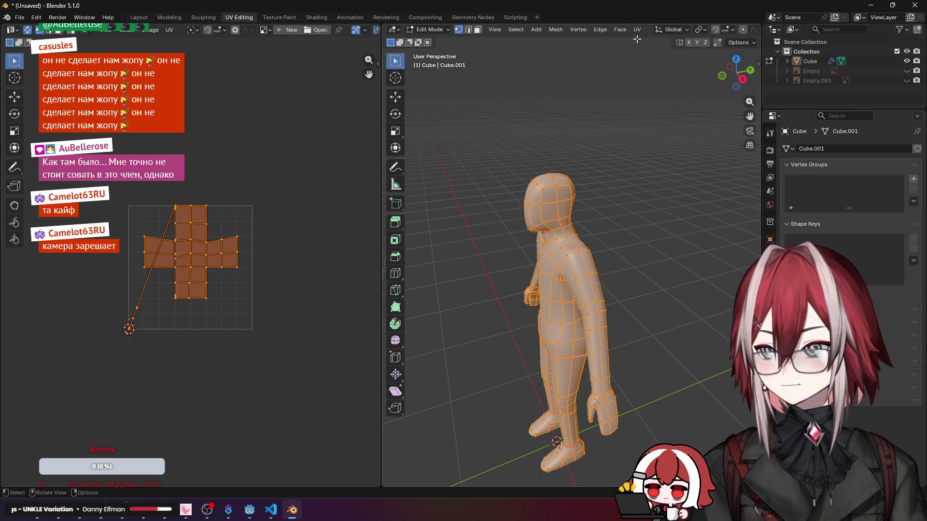
scroll(551, 217, "up", 3)
key("alt+a")
middle_click_drag(551, 202, 580, 173)
left_click(621, 117, "alt")
Step: Switch to edge select mode and bring up the edge operations list for the neck loop
mouse_move(621, 120)
middle_mouse_down()
mouse_move(627, 145)
mouse_move(559, 151)
middle_mouse_up()
left_click(468, 30)
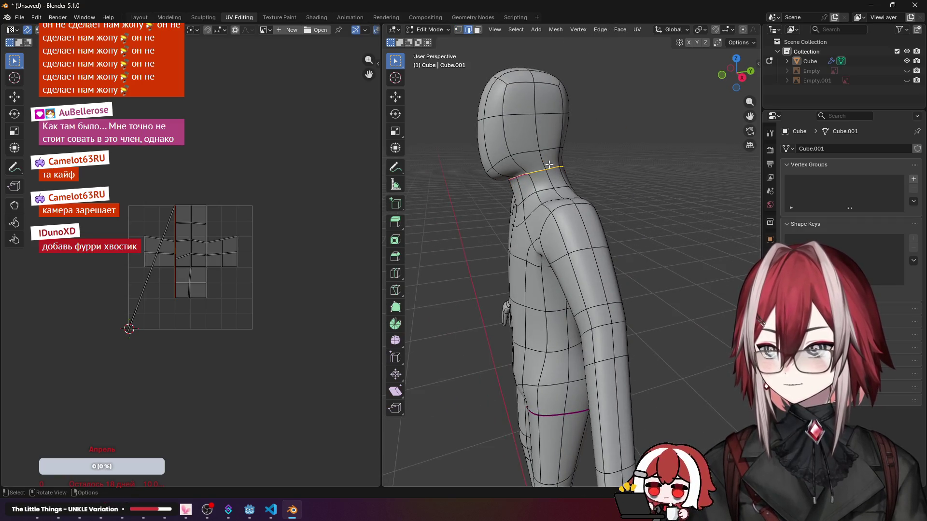
right_click(542, 168)
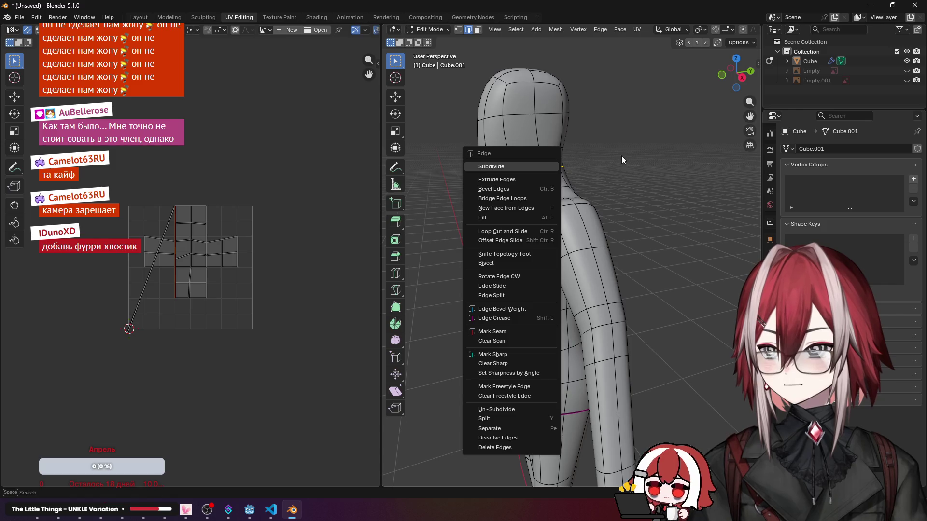
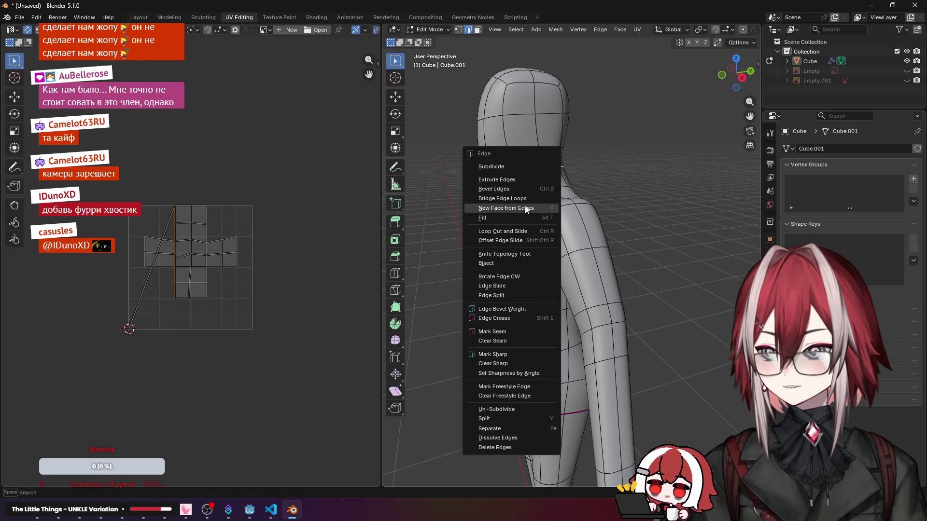
Step: Mark the neck loop and then the waist loop as UV seams via Mark Seam
left_click(506, 332)
mouse_move(551, 232)
middle_mouse_down()
mouse_move(615, 265)
mouse_move(580, 239)
mouse_move(659, 210)
mouse_move(583, 156)
middle_mouse_up()
scroll(580, 239, "up", 3)
scroll(583, 156, "down", 3)
middle_click_drag(614, 197, 548, 146, "shift")
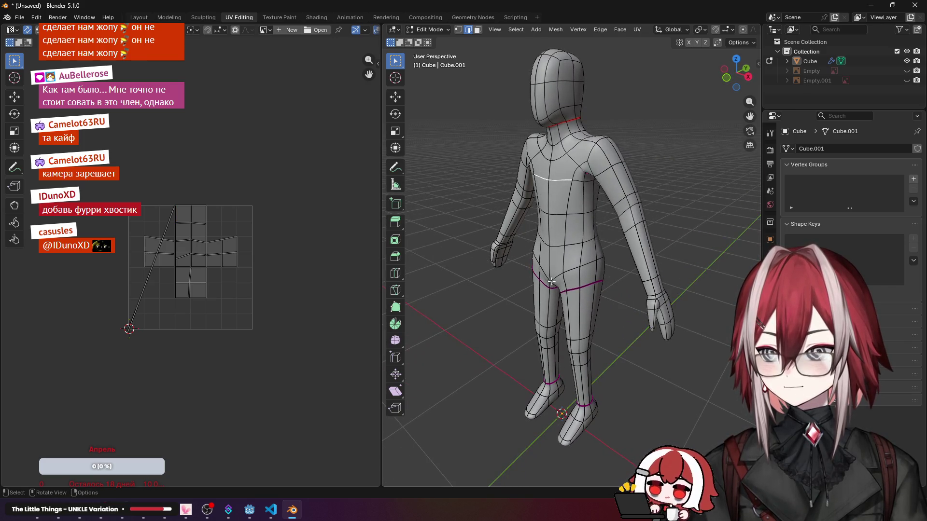
middle_click_drag(551, 279, 581, 250)
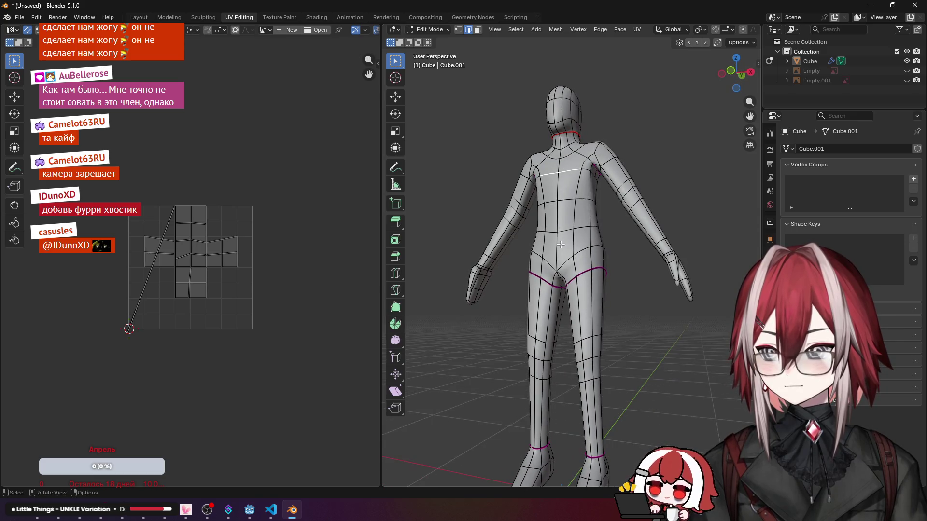
middle_click_drag(584, 230, 526, 245)
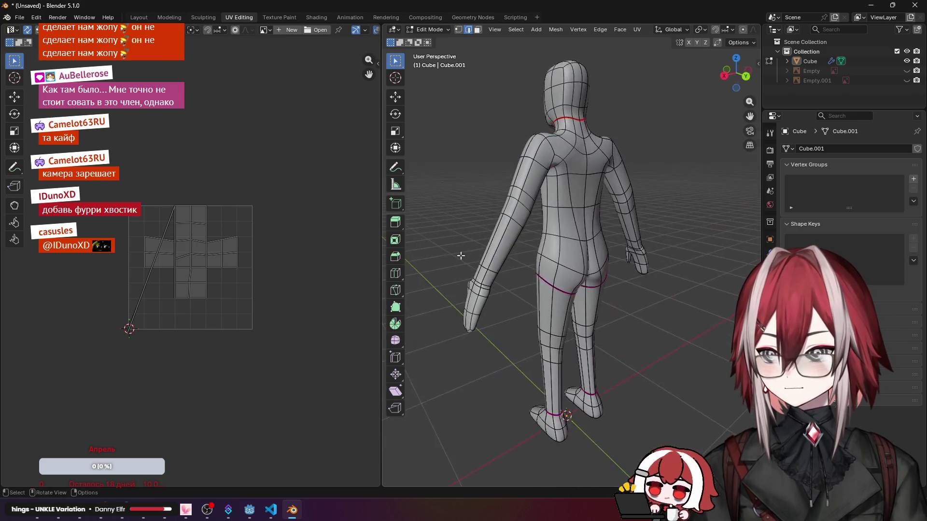
scroll(548, 232, "up", 2)
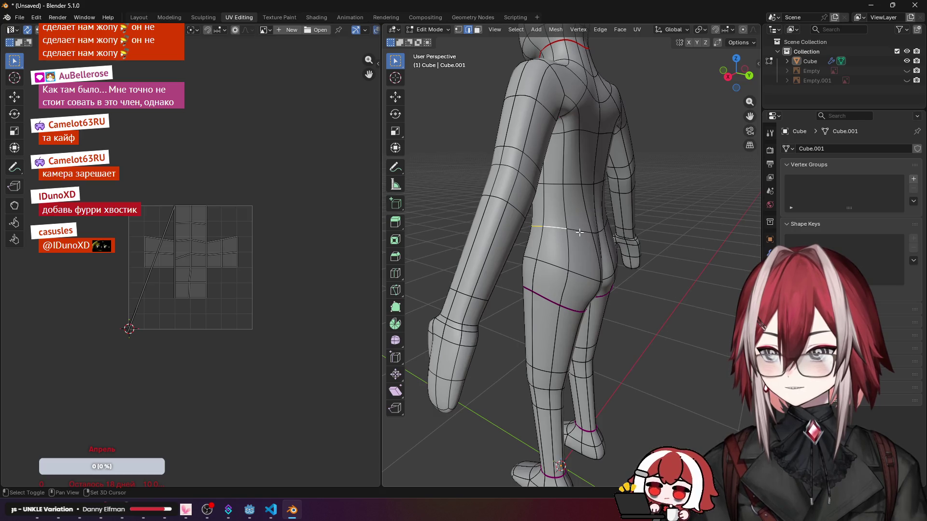
middle_click_drag(580, 233, 575, 238)
right_click(558, 234)
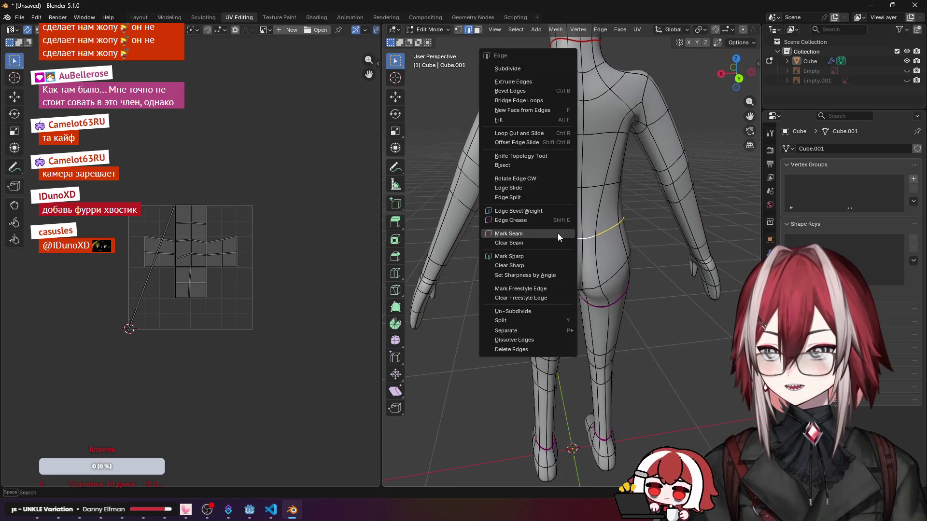
left_click(542, 231)
mouse_move(572, 247)
middle_mouse_down()
mouse_move(593, 254)
mouse_move(647, 194)
mouse_move(609, 197)
mouse_move(628, 146)
mouse_move(575, 221)
mouse_move(558, 185)
middle_mouse_up()
scroll(592, 253, "up", 3)
scroll(608, 177, "up", 2)
scroll(594, 196, "up", 2)
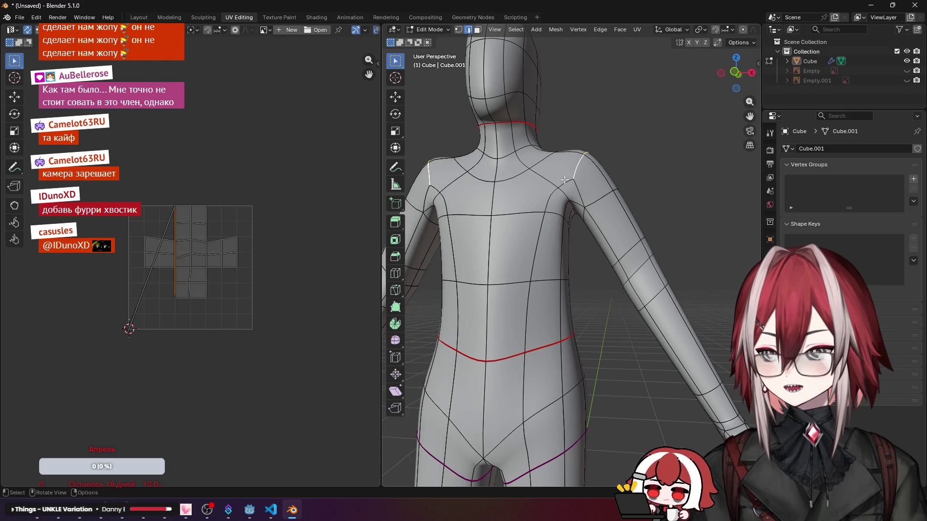
Step: Mark the armpit edges at the top of the arm as a UV seam
mouse_move(571, 208)
middle_mouse_down()
mouse_move(561, 156)
mouse_move(554, 173)
middle_mouse_up()
scroll(554, 174, "up", 3)
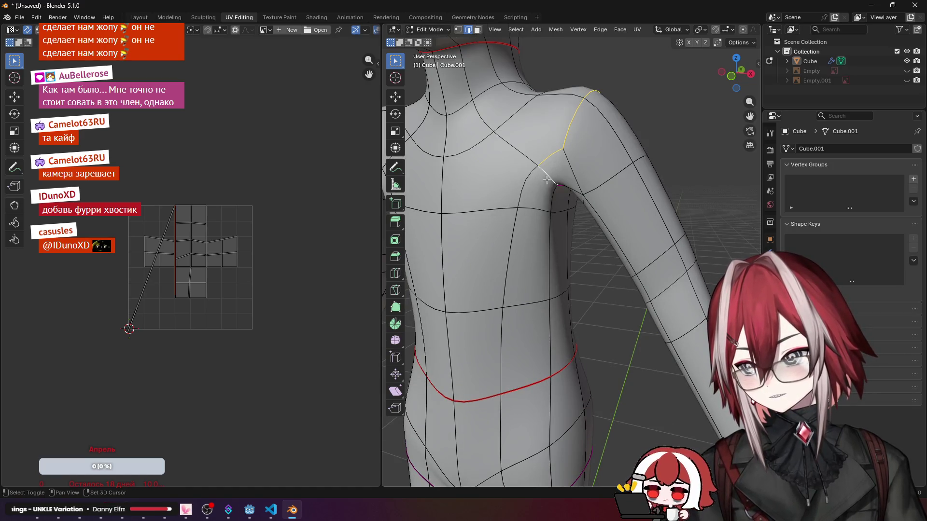
middle_click_drag(545, 178, 465, 181)
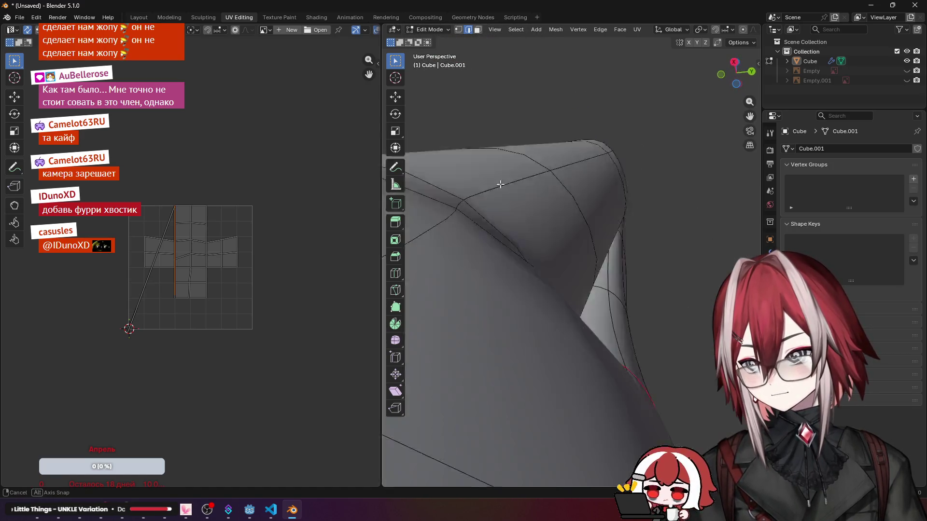
middle_click_drag(605, 197, 572, 181)
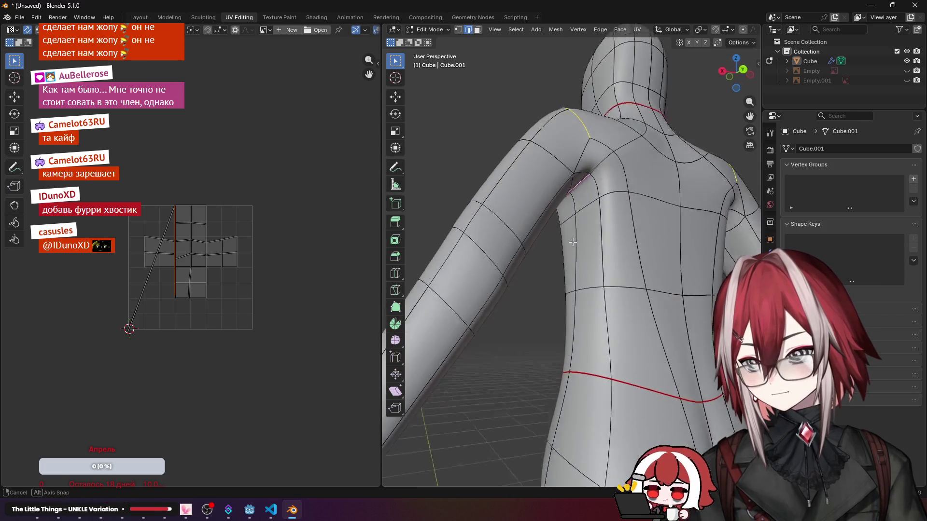
scroll(573, 182, "up", 3)
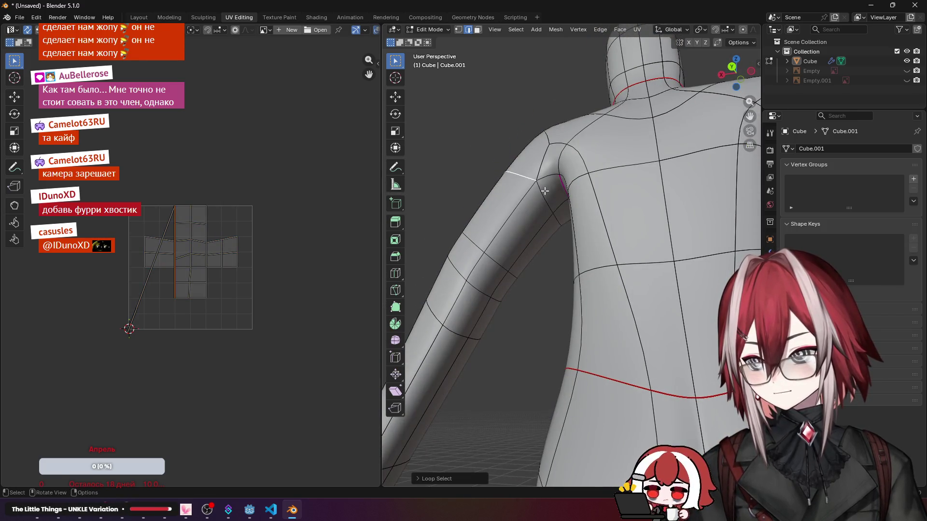
mouse_move(561, 225)
middle_mouse_down()
mouse_move(551, 203)
mouse_move(583, 177)
mouse_move(551, 188)
mouse_move(565, 162)
mouse_move(579, 217)
mouse_move(582, 307)
middle_mouse_up()
key("ctrl+e")
left_click(580, 201)
scroll(550, 188, "down", 3)
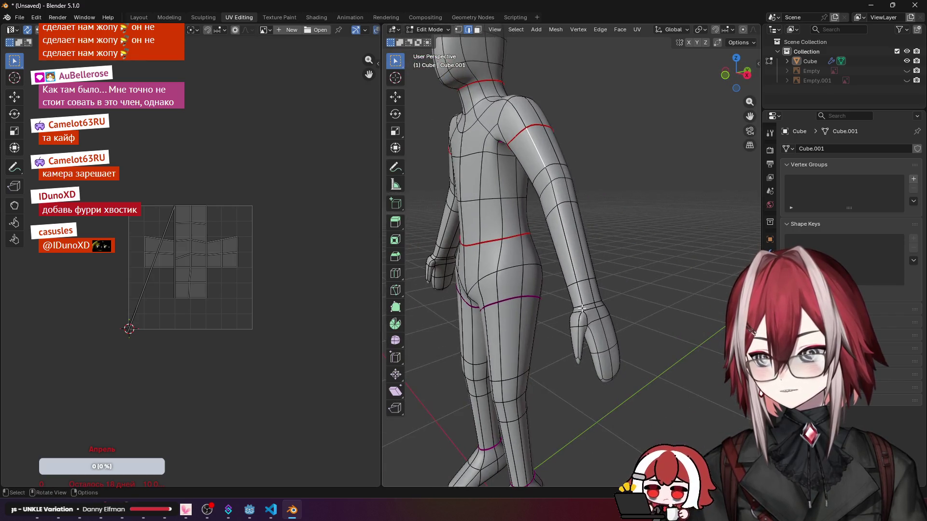
Step: Mark the wrist loop and the lengthwise edges along the arm as UV seams
key("a")
key("alt+a")
key("ctrl+e")
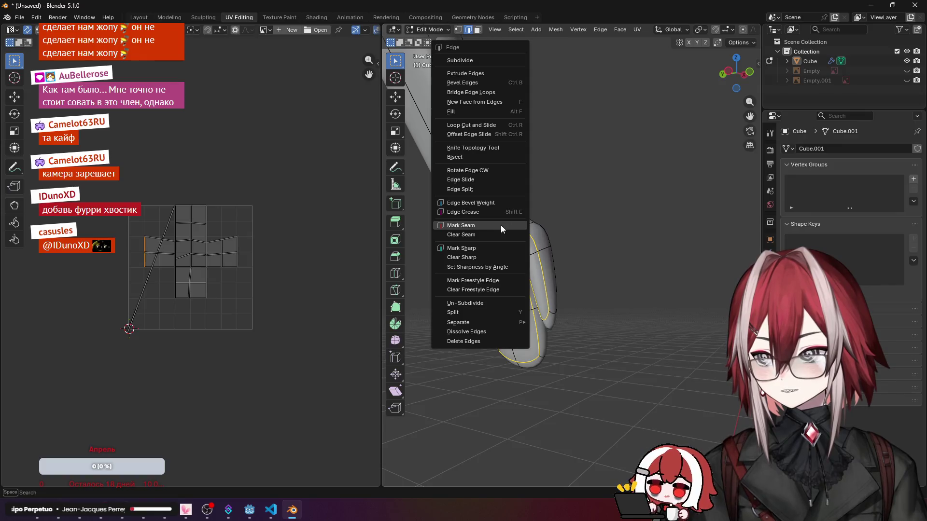
left_click(501, 225)
scroll(500, 225, "up", 4)
mouse_move(507, 225)
middle_mouse_down()
mouse_move(576, 191)
mouse_move(515, 218)
middle_mouse_up()
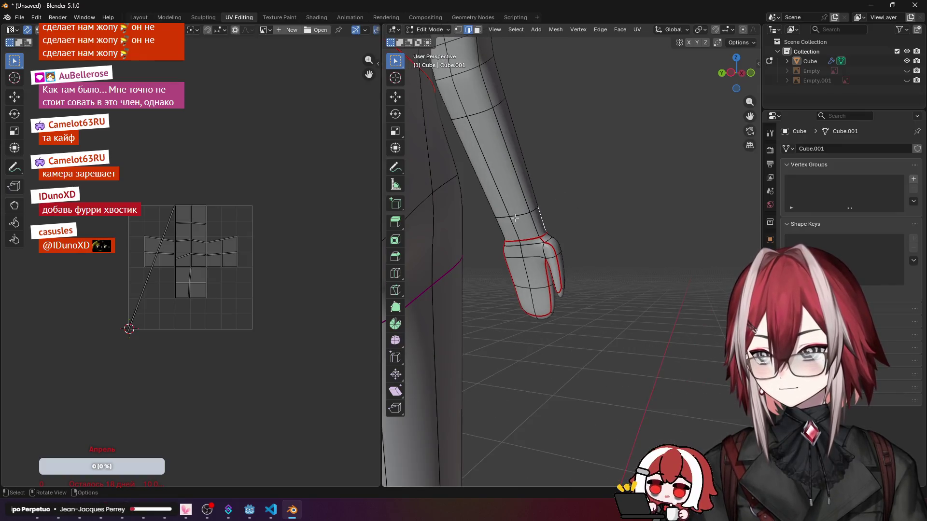
middle_click_drag(509, 171, 547, 260)
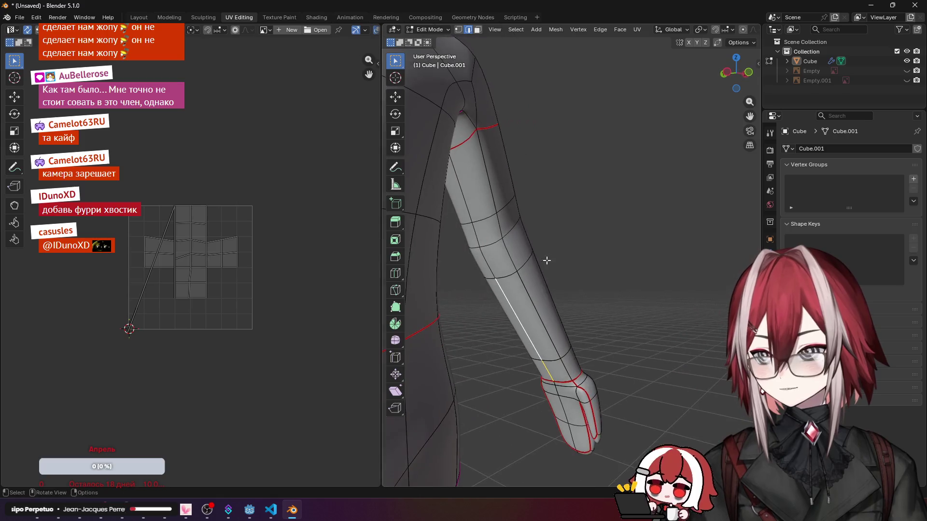
key("ctrl+e")
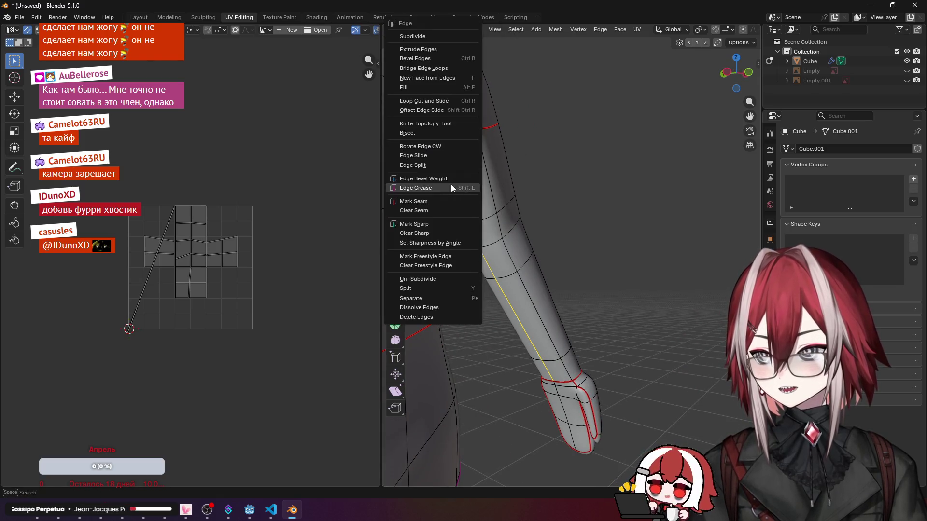
left_click(431, 199)
scroll(586, 197, "down", 4)
Step: Mark the edge under the arm as a seam, linking the arm seam to the shoulder loop
mouse_move(585, 197)
middle_mouse_down()
mouse_move(571, 205)
mouse_move(558, 269)
middle_mouse_up()
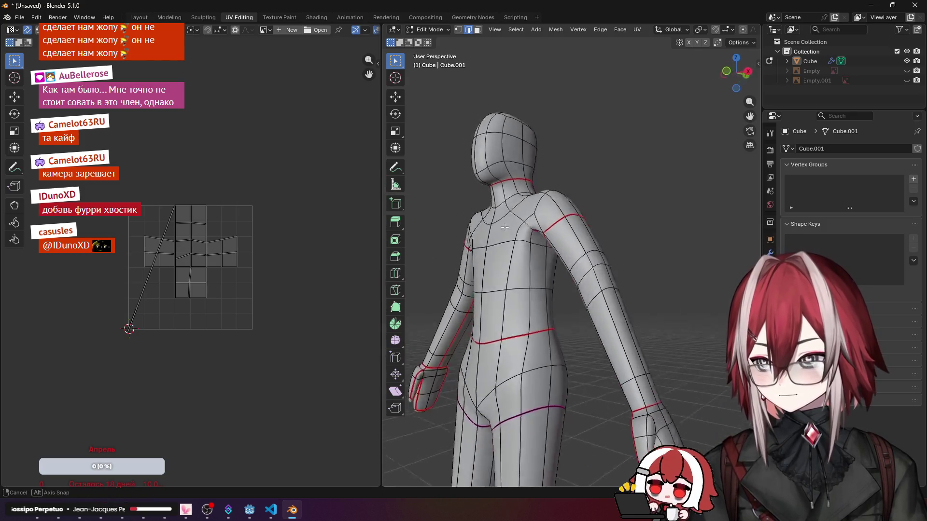
scroll(557, 269, "up", 4)
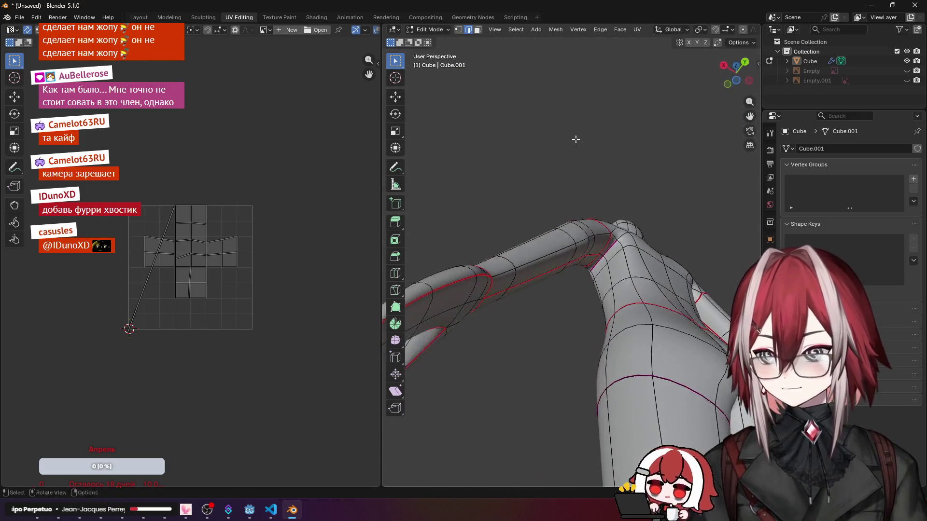
middle_click_drag(551, 253, 594, 218, "shift")
scroll(615, 217, "up", 3)
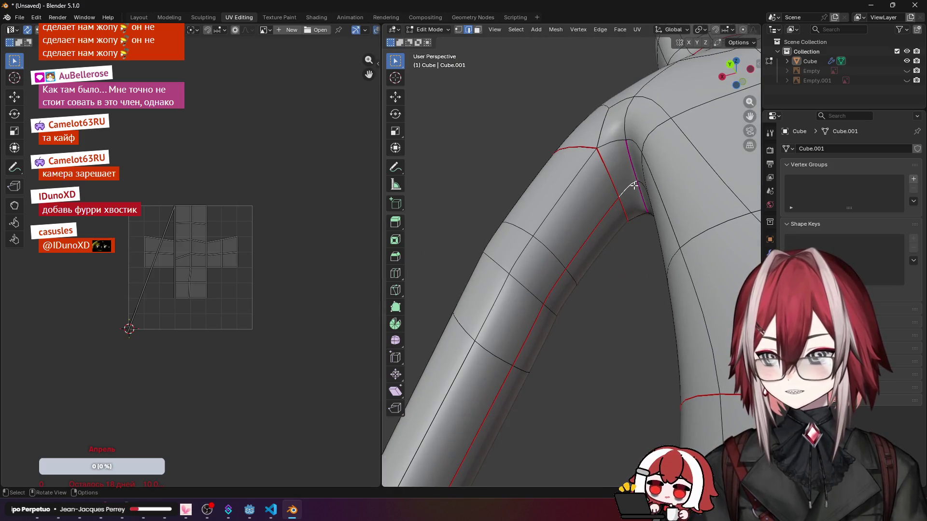
middle_click_drag(642, 183, 676, 252)
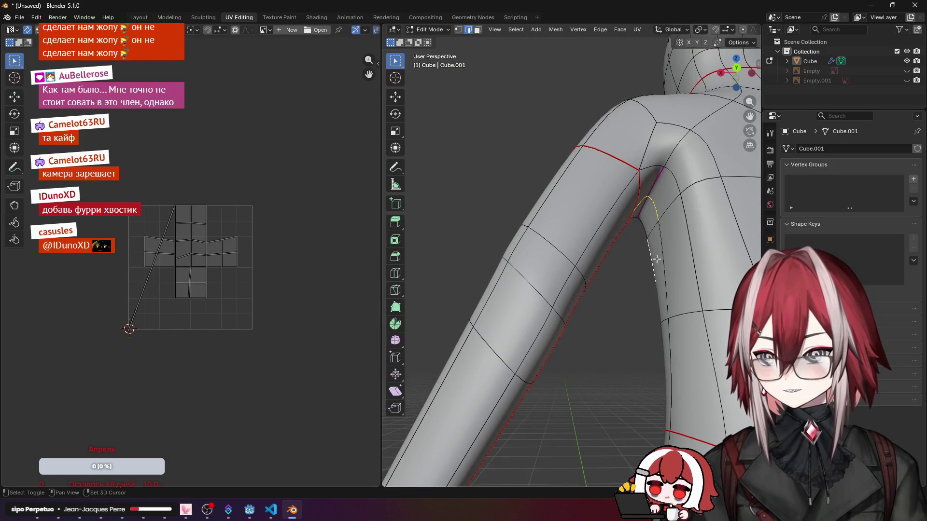
right_click(668, 357)
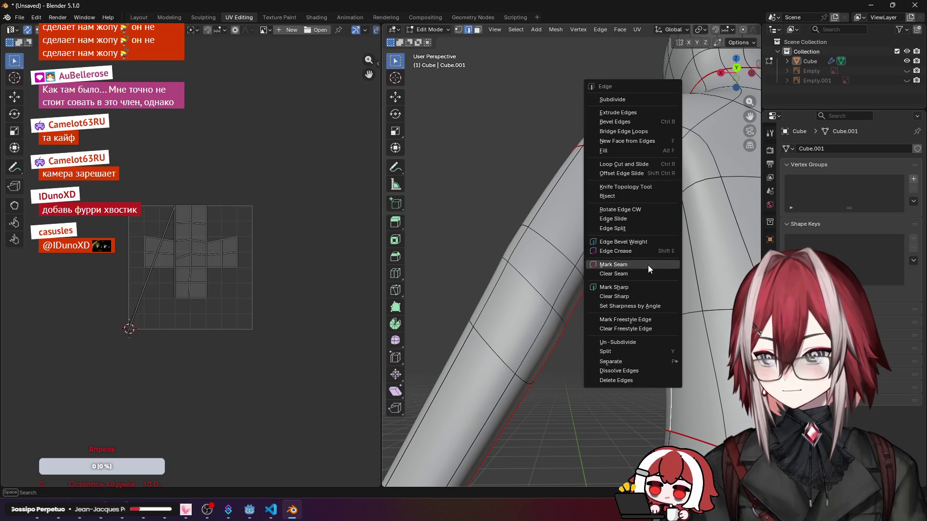
left_click(648, 265)
scroll(637, 264, "down", 8)
mouse_move(636, 263)
middle_mouse_down()
mouse_move(550, 228)
mouse_move(528, 206)
mouse_move(586, 172)
middle_mouse_up()
scroll(550, 227, "up", 4)
scroll(586, 173, "up", 3)
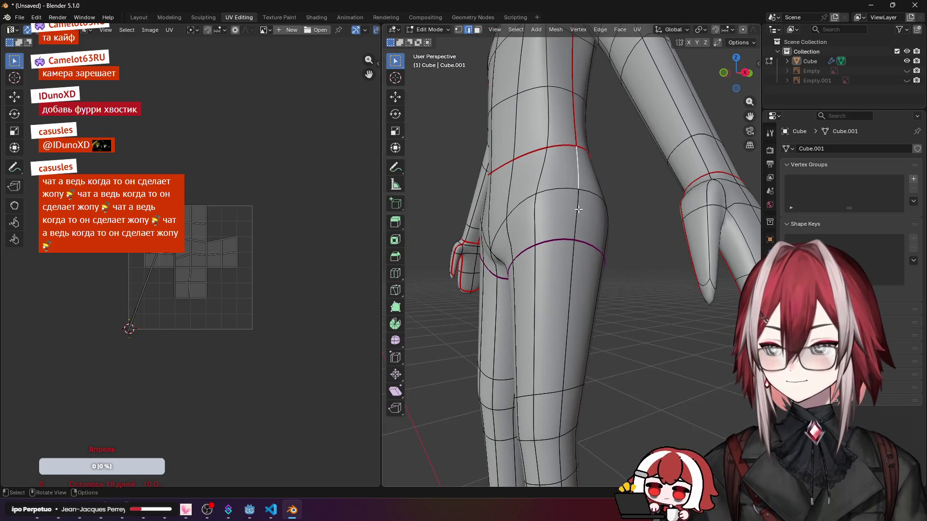
Step: Mark the edge loop down the leg and the ankle loops as UV seams
middle_click_drag(572, 341, 521, 248)
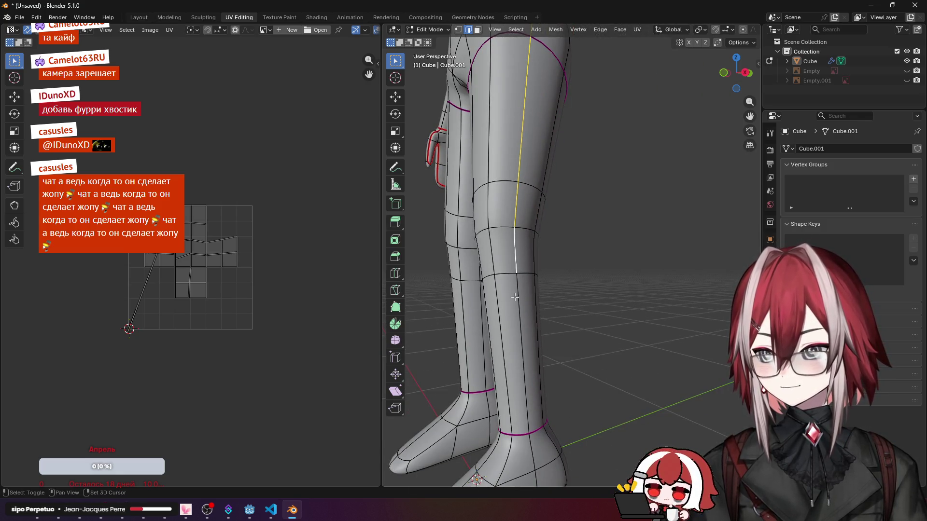
left_click(515, 297, "shift")
middle_click_drag(515, 298, 524, 294)
middle_click_drag(544, 251, 594, 299)
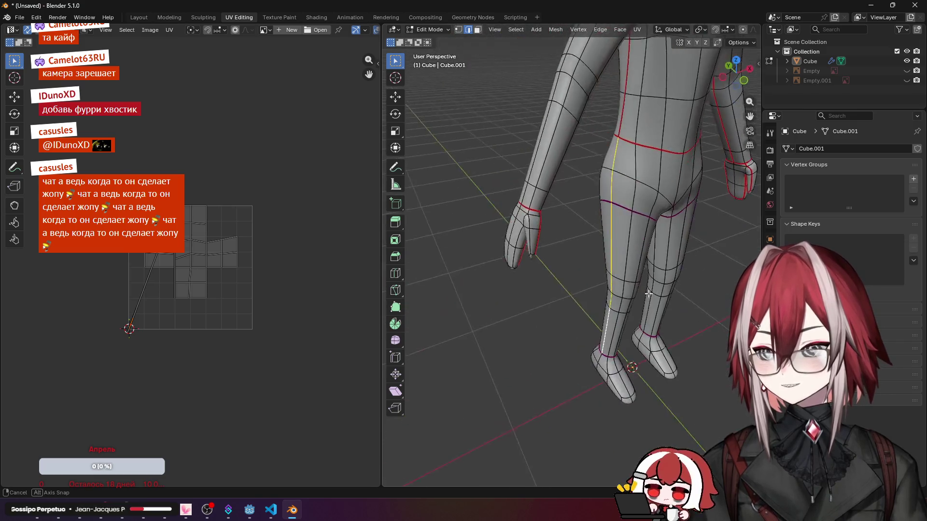
scroll(594, 300, "up", 3)
scroll(565, 272, "up", 3)
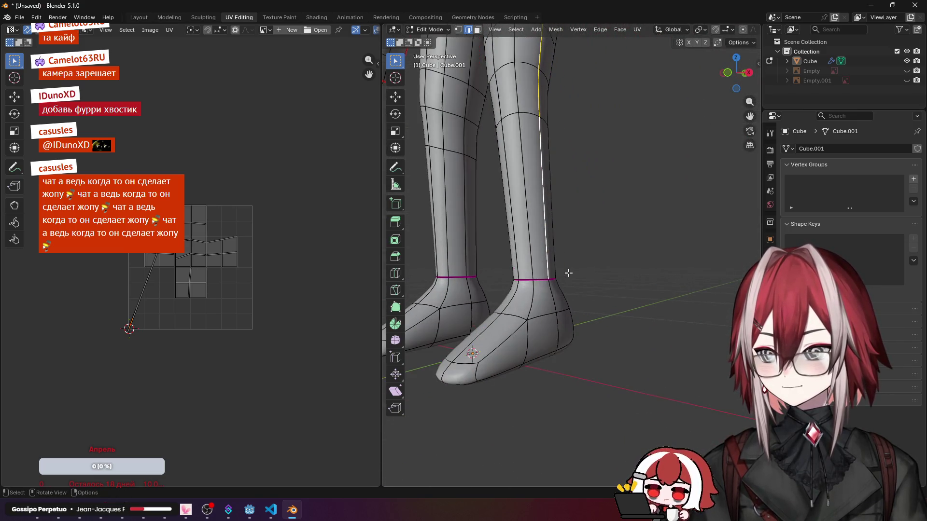
left_click(537, 280, "alt+shift")
right_click(537, 281)
left_click(506, 312)
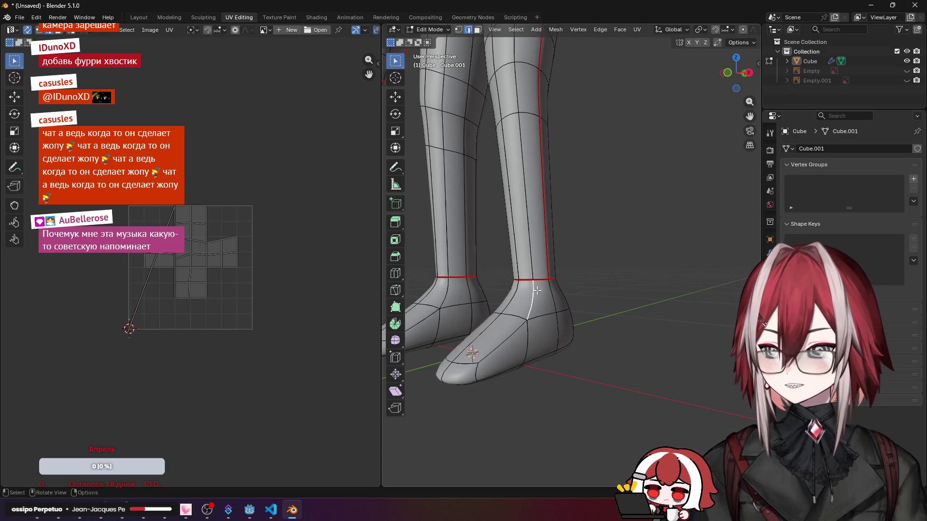
Step: Mark the vertical foot edge and the loop around the foot soles as seams
middle_click_drag(537, 280, 546, 258)
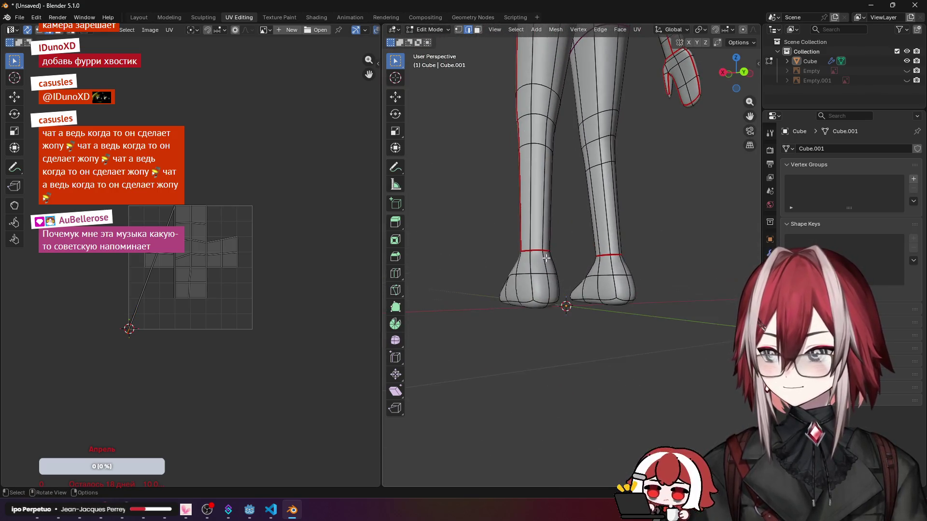
left_click(547, 289, "alt+shift")
right_click(548, 288)
left_click(507, 296)
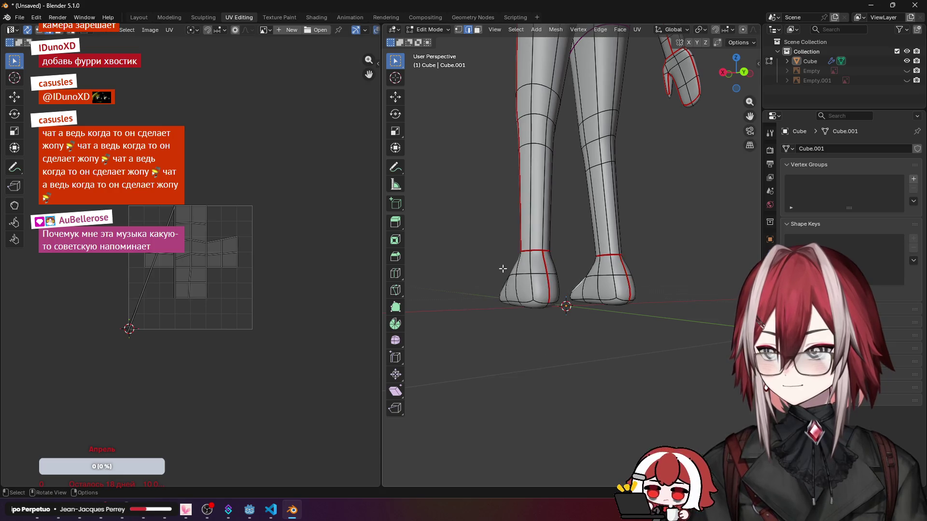
middle_click_drag(502, 269, 533, 292)
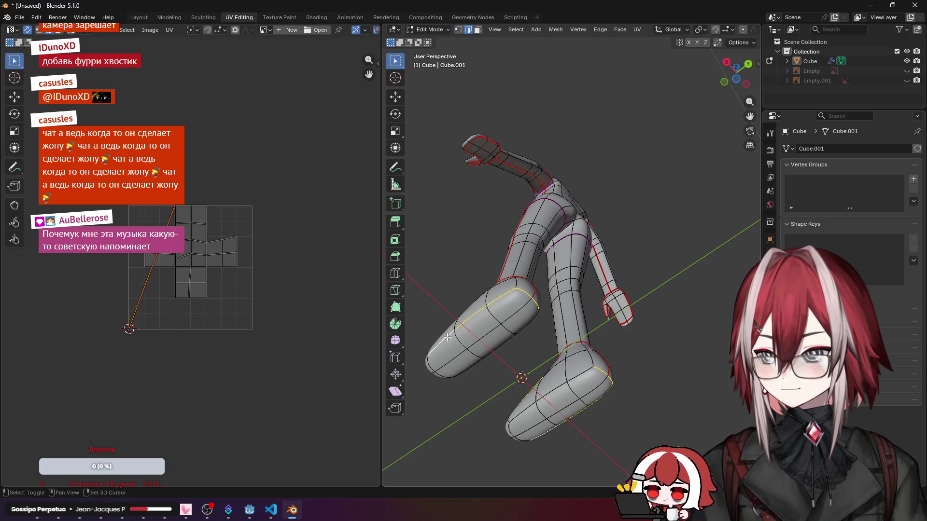
middle_click_drag(443, 371, 698, 308)
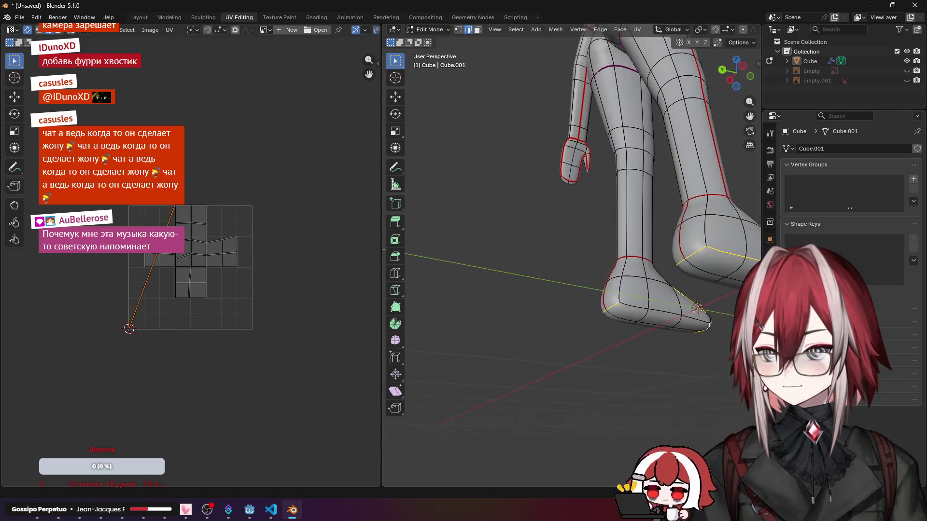
middle_click_drag(642, 307, 625, 334)
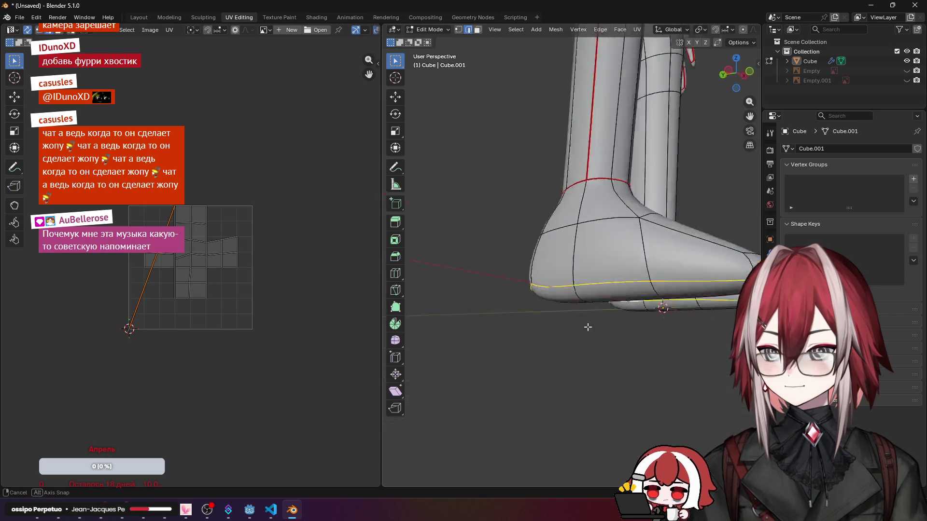
right_click(630, 307)
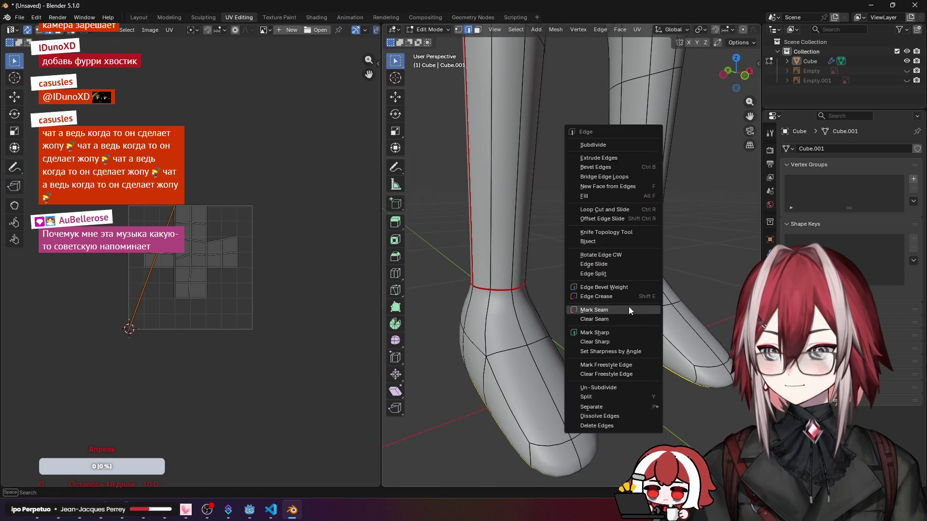
left_click(626, 306)
scroll(682, 285, "down", 3)
mouse_move(650, 249)
middle_mouse_down()
mouse_move(607, 244)
mouse_move(559, 265)
middle_mouse_up()
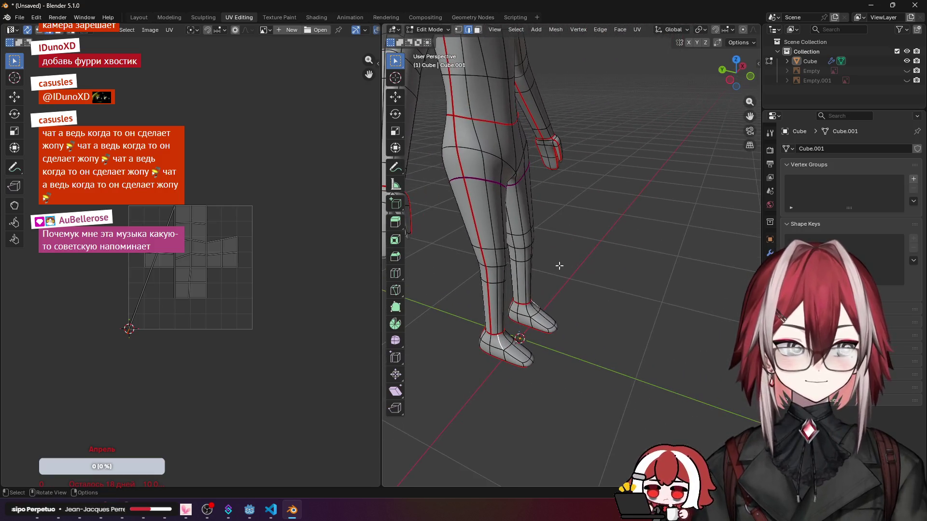
Step: Select the whole mesh and apply Smart UV Project with Island Margin 0.010
middle_click_drag(574, 234, 635, 239)
mouse_move(644, 206)
middle_mouse_down()
mouse_move(656, 239)
mouse_move(536, 241)
middle_mouse_up()
scroll(536, 241, "down", 3)
scroll(536, 241, "down", 3)
scroll(536, 241, "down", 3)
mouse_move(652, 238)
middle_mouse_down()
mouse_move(693, 239)
mouse_move(572, 230)
middle_mouse_up()
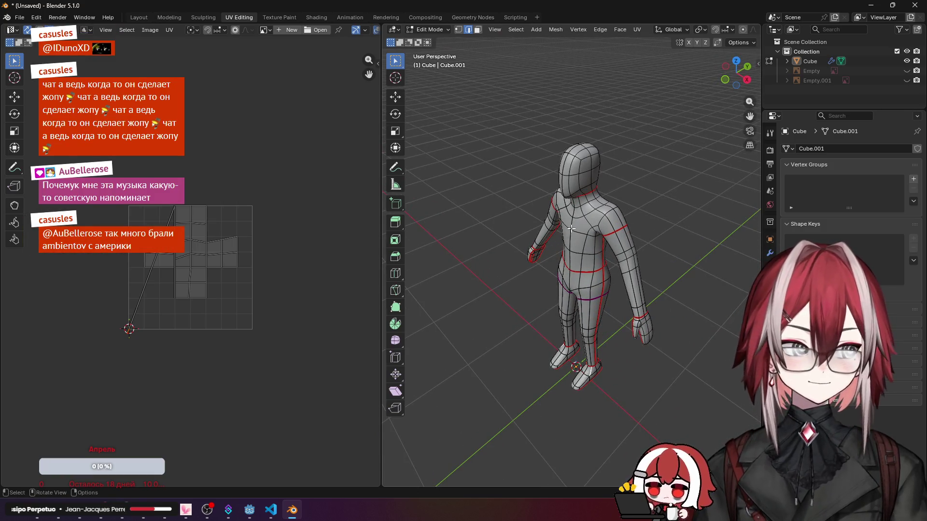
scroll(572, 231, "up", 2)
scroll(572, 231, "up", 2)
scroll(573, 230, "up", 2)
mouse_move(572, 217)
middle_mouse_down()
mouse_move(555, 142)
mouse_move(586, 247)
middle_mouse_up()
scroll(579, 232, "down", 3)
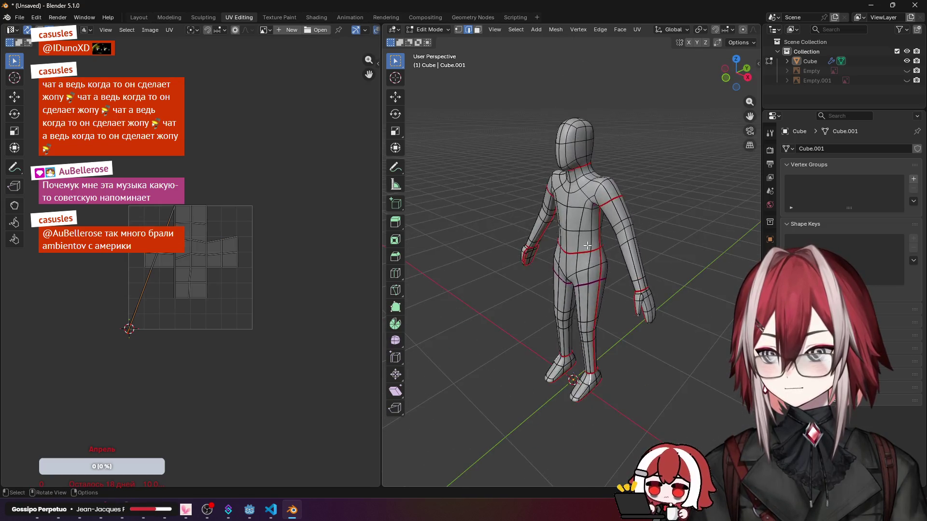
key("a")
left_click(636, 30)
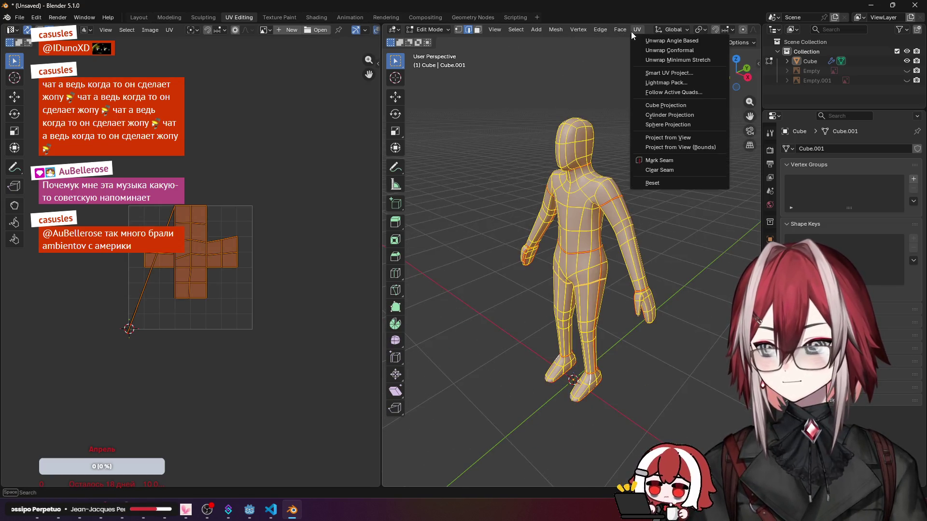
left_click(674, 72)
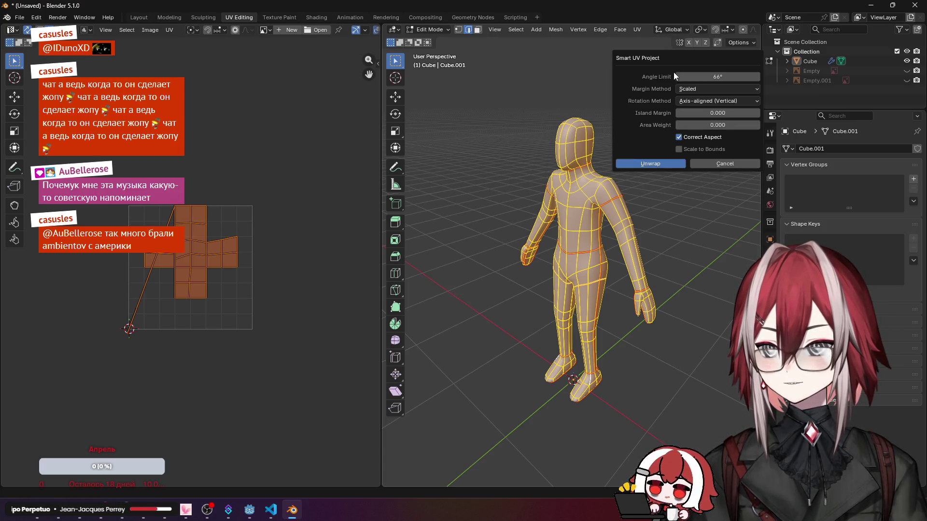
left_click(755, 114)
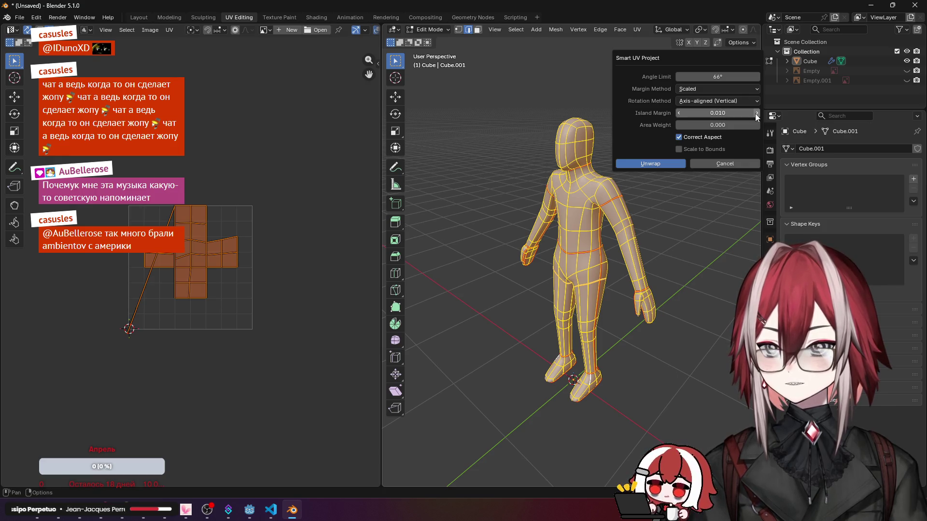
left_click(649, 165)
Step: Re-unwrap the mesh angle-based along its seams, then deselect everything
left_click(636, 30)
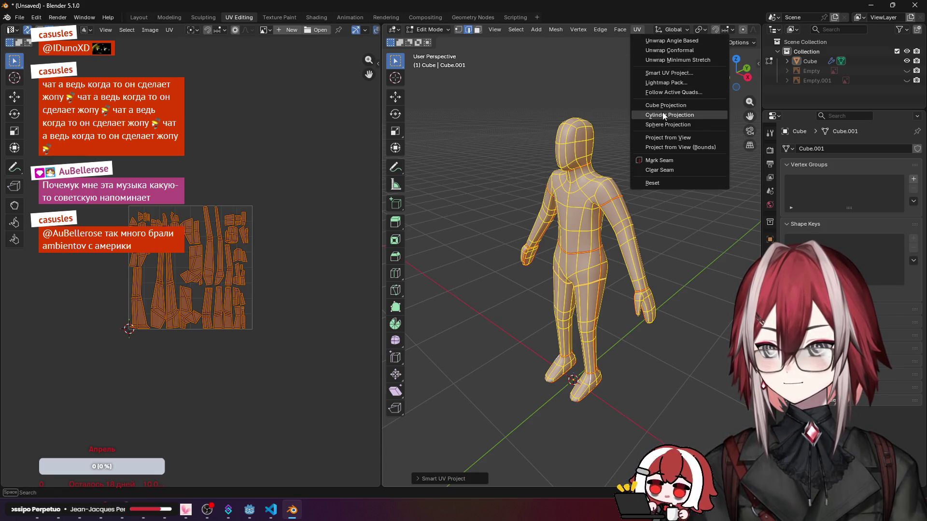
left_click(170, 30)
scroll(470, 182, "up", 2)
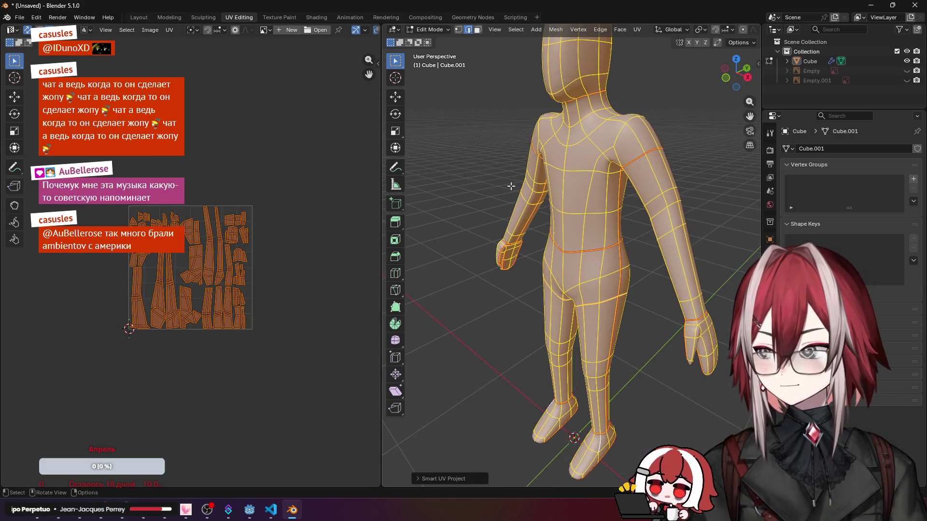
scroll(225, 258, "up", 4)
scroll(225, 258, "up", 2)
left_click(637, 29)
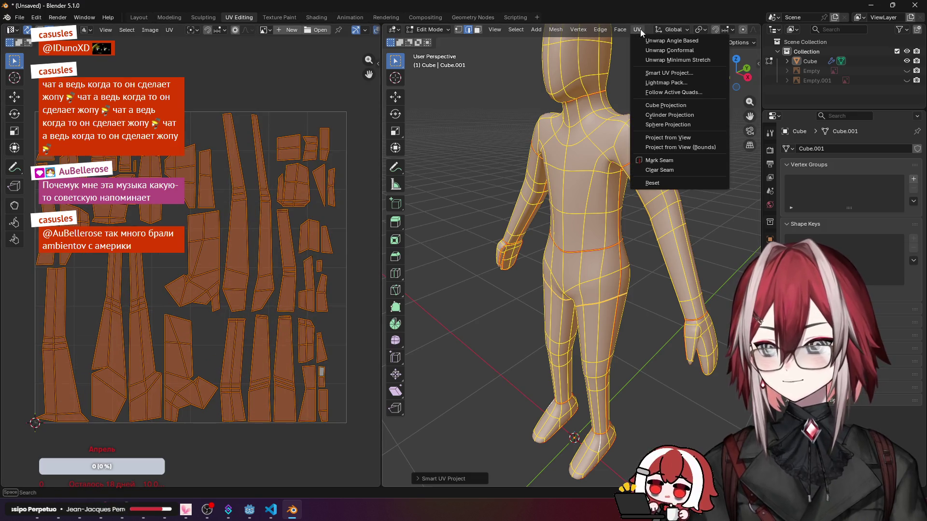
left_click(654, 42)
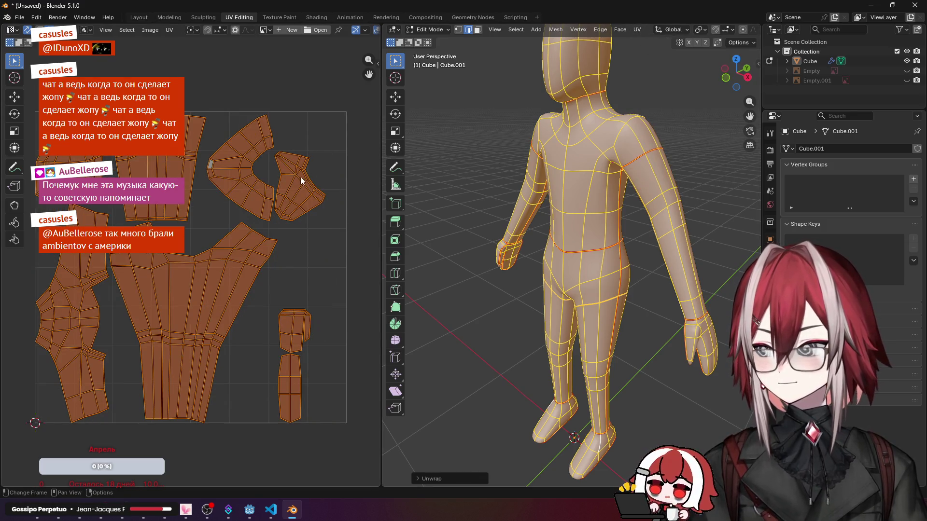
scroll(544, 185, "down", 2)
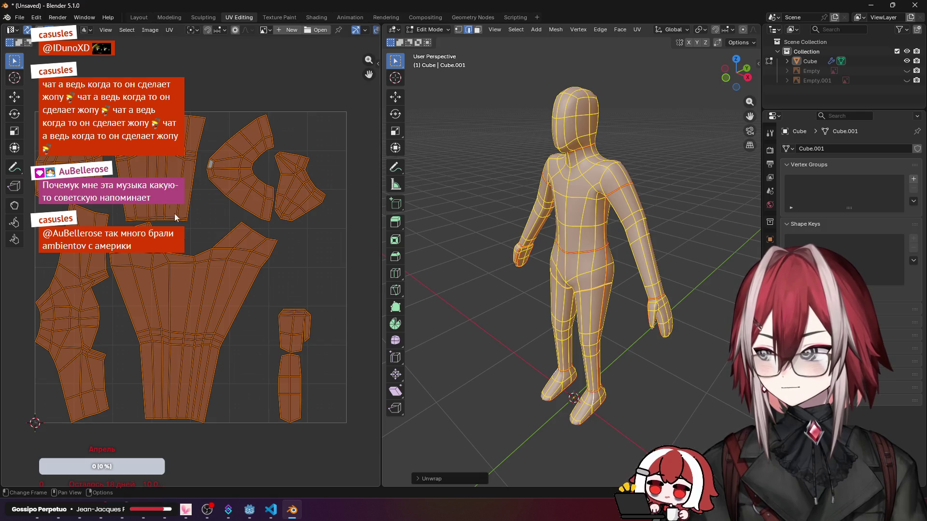
left_click(463, 130)
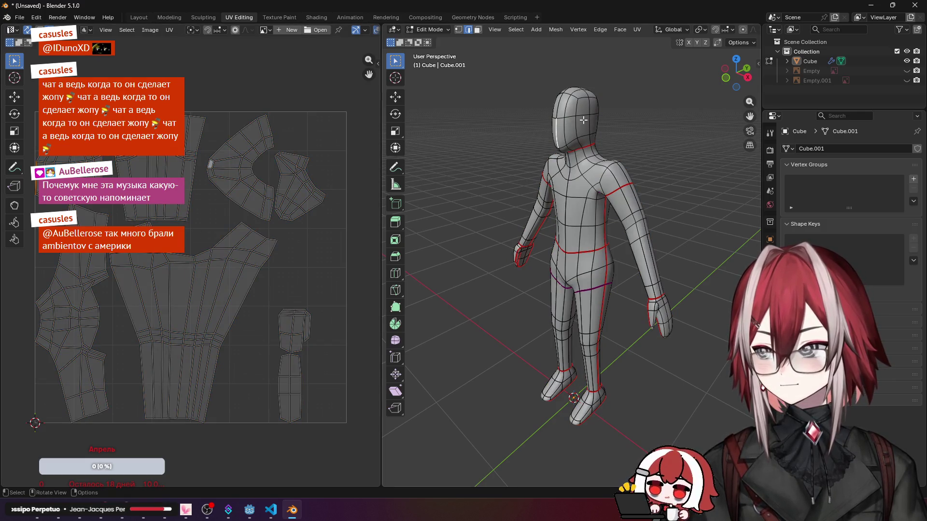
Step: Crease the neck and chin edges to +1.000 and start creasing the jaw edge
mouse_move(499, 125)
middle_mouse_down()
mouse_move(579, 229)
mouse_move(535, 189)
mouse_move(543, 171)
middle_mouse_up()
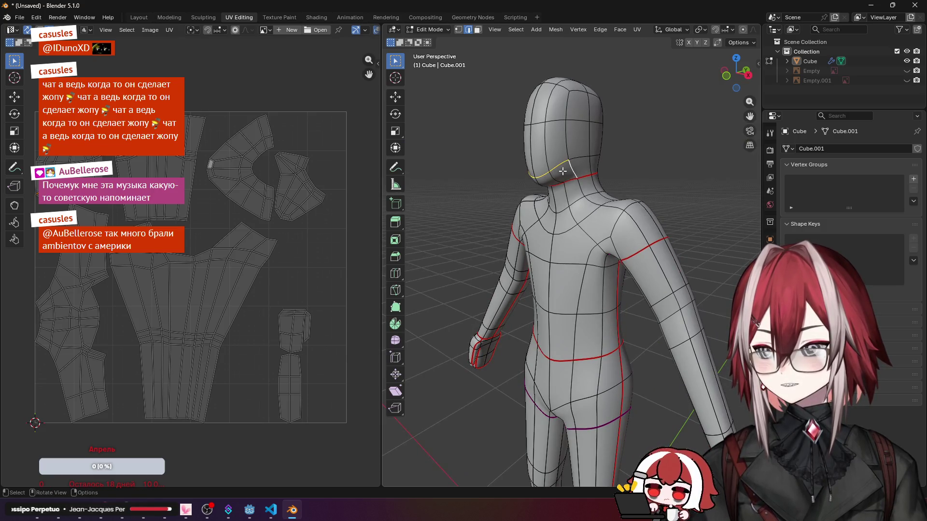
key("shift+e")
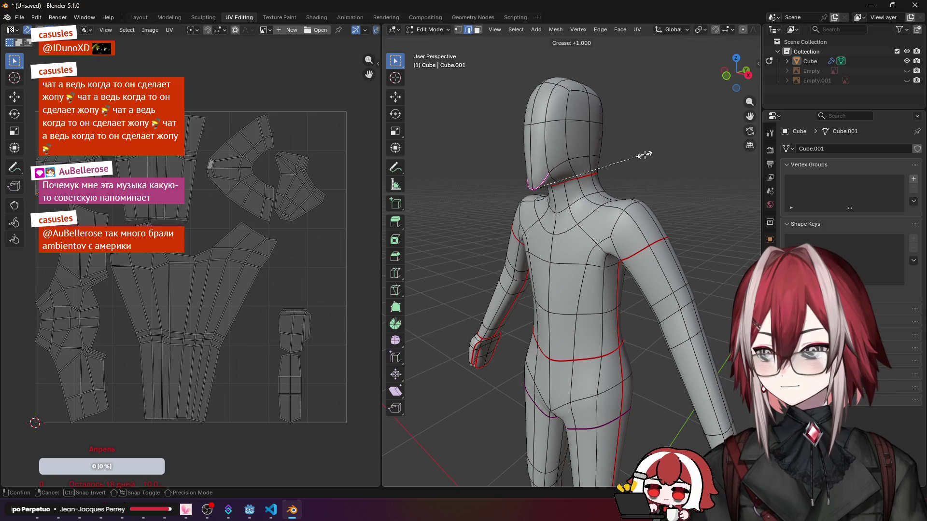
left_click(644, 154)
key("shift+e")
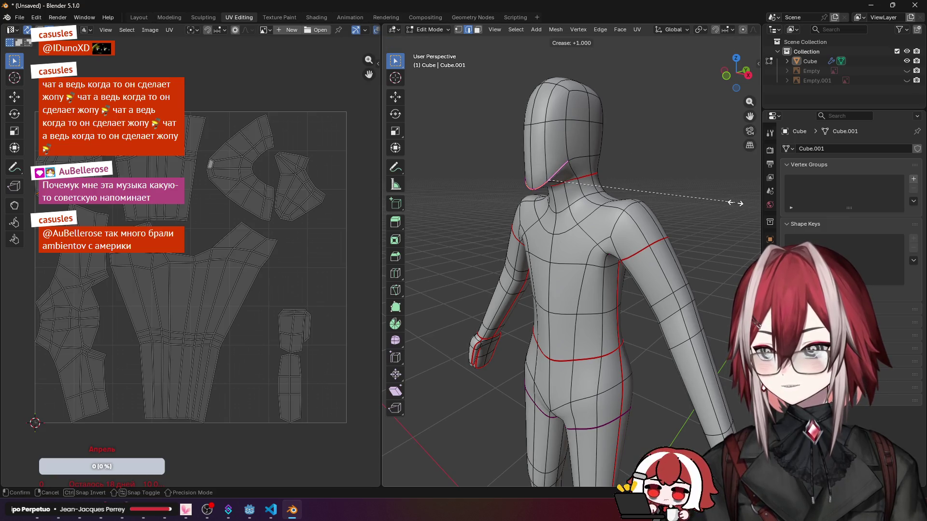
left_click(734, 204)
key("shift+e")
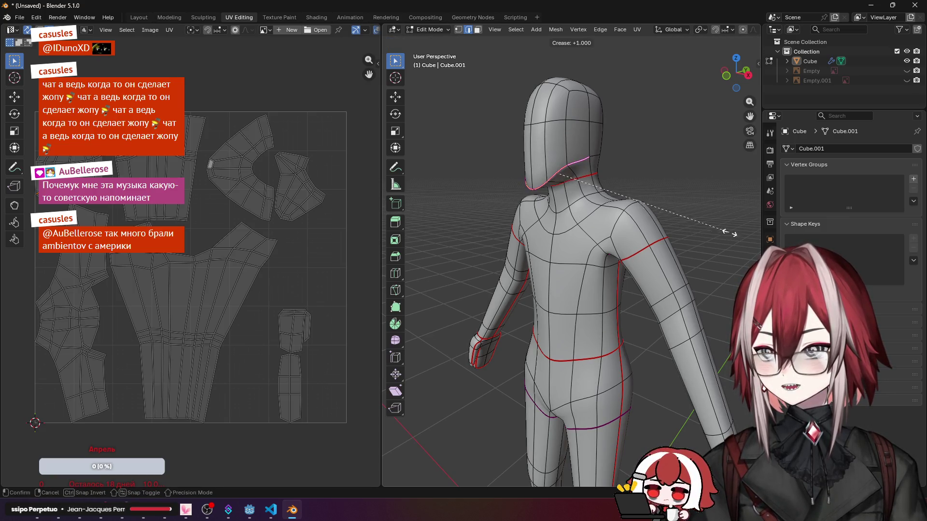
Step: Confirm the jaw crease, then select the edges over the head and crease them to +1.000
left_click(753, 232)
mouse_move(732, 225)
middle_mouse_down()
mouse_move(704, 211)
mouse_move(587, 249)
mouse_move(550, 232)
middle_mouse_up()
left_click(540, 181)
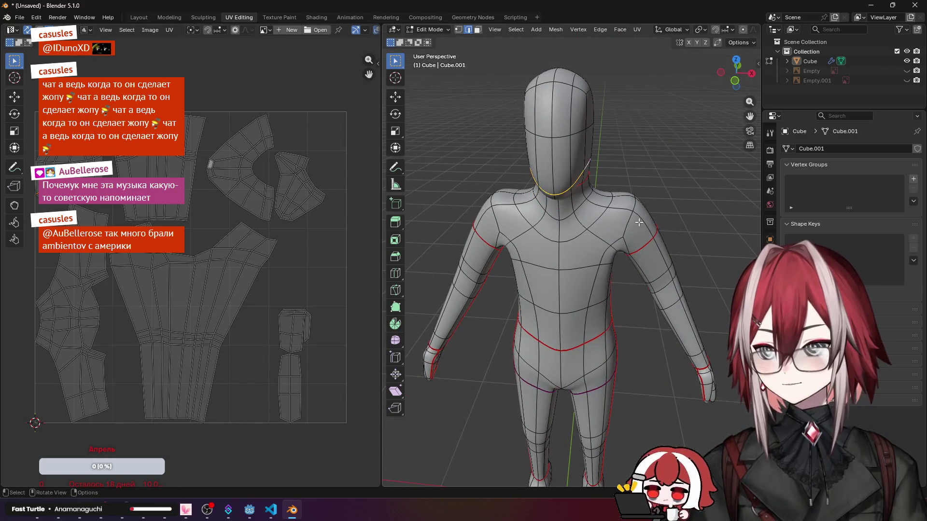
mouse_move(540, 181)
middle_mouse_down()
mouse_move(528, 186)
mouse_move(550, 203)
mouse_move(605, 219)
middle_mouse_up()
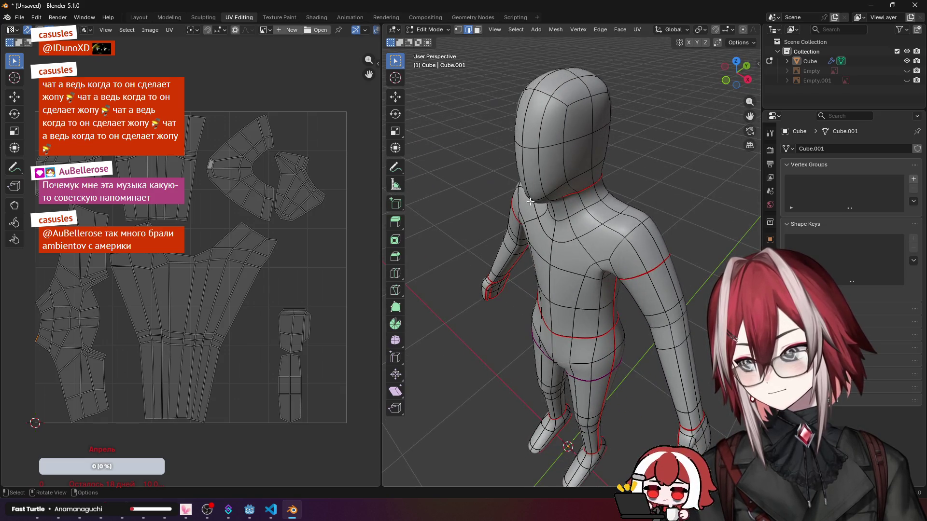
middle_click_drag(525, 202, 565, 178)
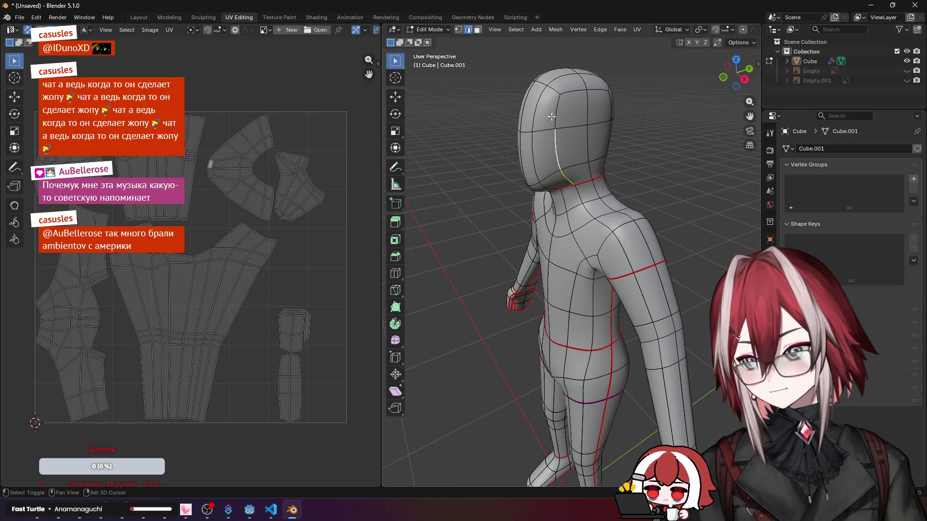
key("KP_1")
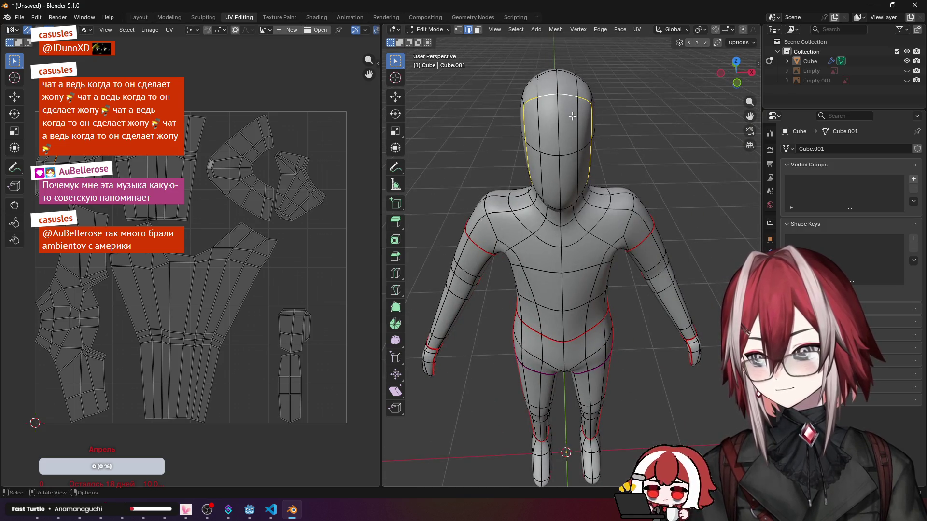
middle_click_drag(573, 109, 542, 127)
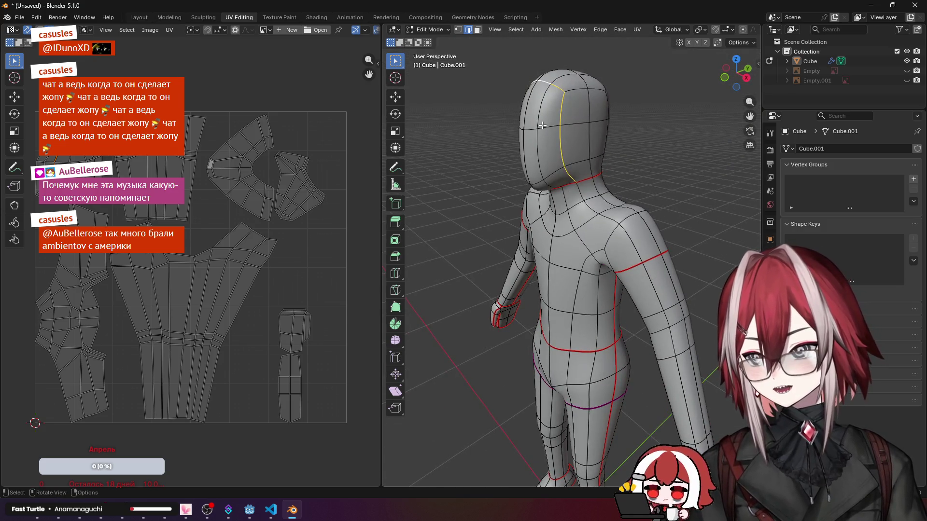
key("shift+e")
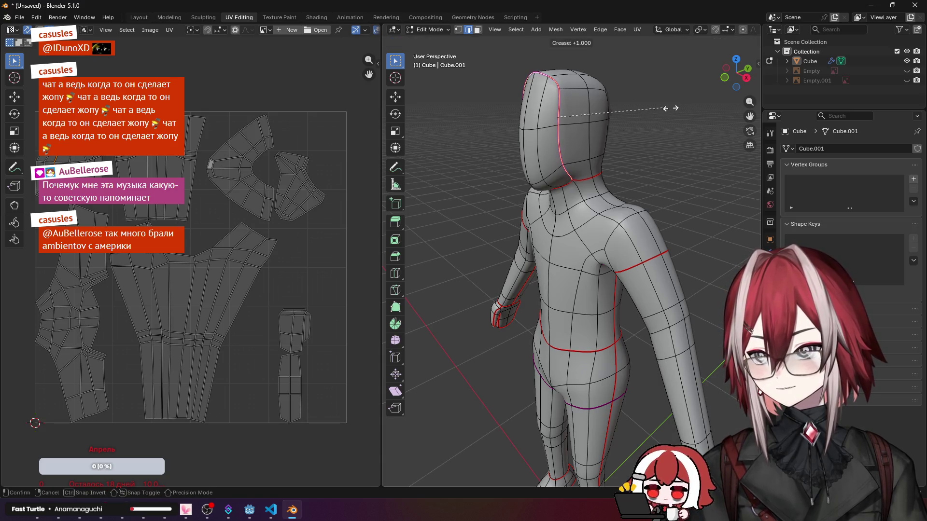
left_click(685, 110)
Step: Mark the head edges as a seam and re-unwrap the whole mesh angle-based, then deselect
key("ctrl+e")
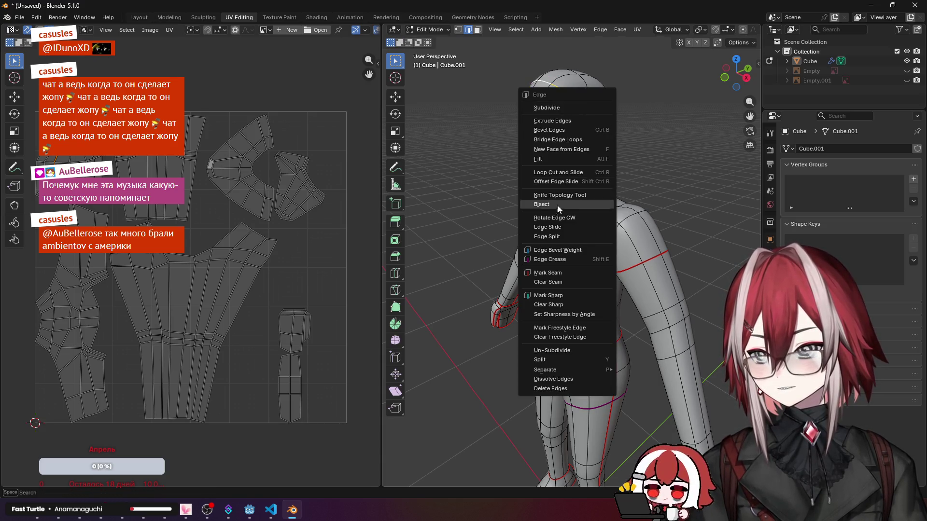
left_click(548, 272)
key("a")
key("u")
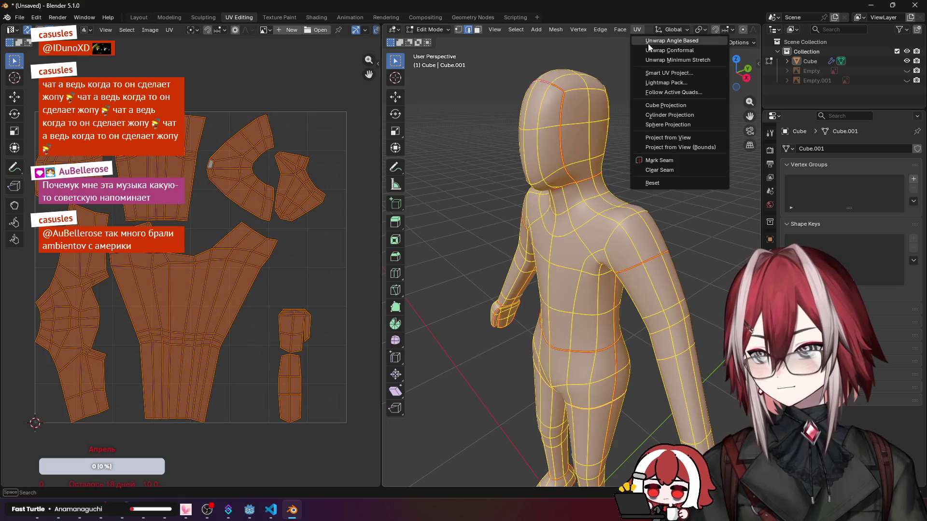
left_click(648, 44)
key("alt+a")
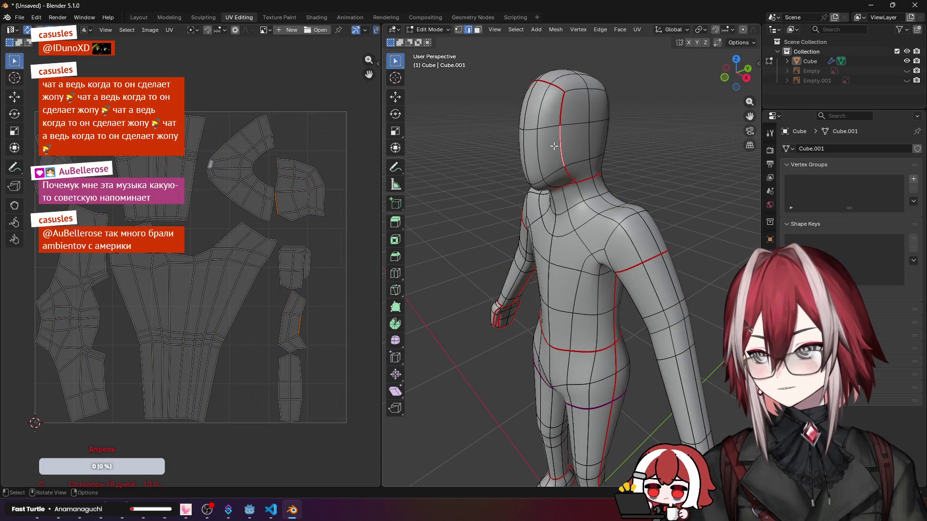
Step: Orbit around the character to inspect the new seams and clear the selection
middle_click_drag(582, 140, 555, 182)
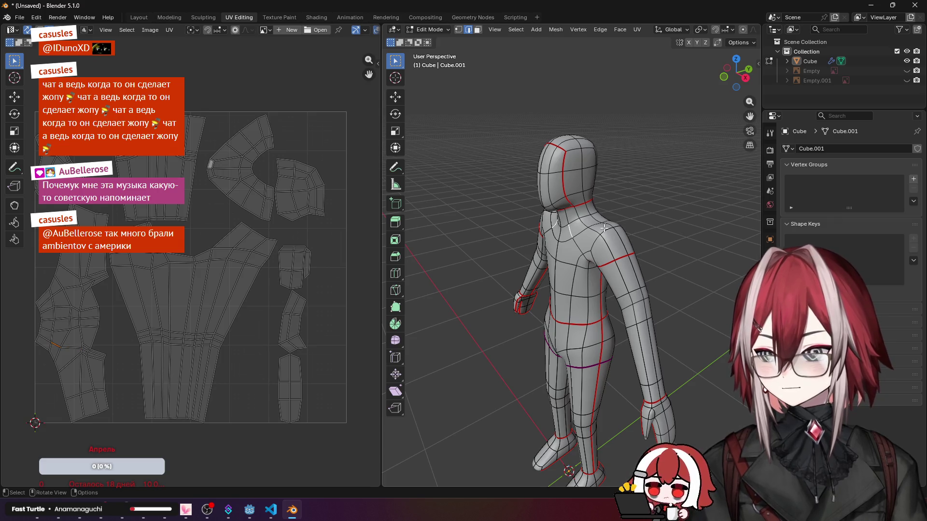
mouse_move(604, 229)
middle_mouse_down()
mouse_move(579, 291)
mouse_move(569, 360)
middle_mouse_up()
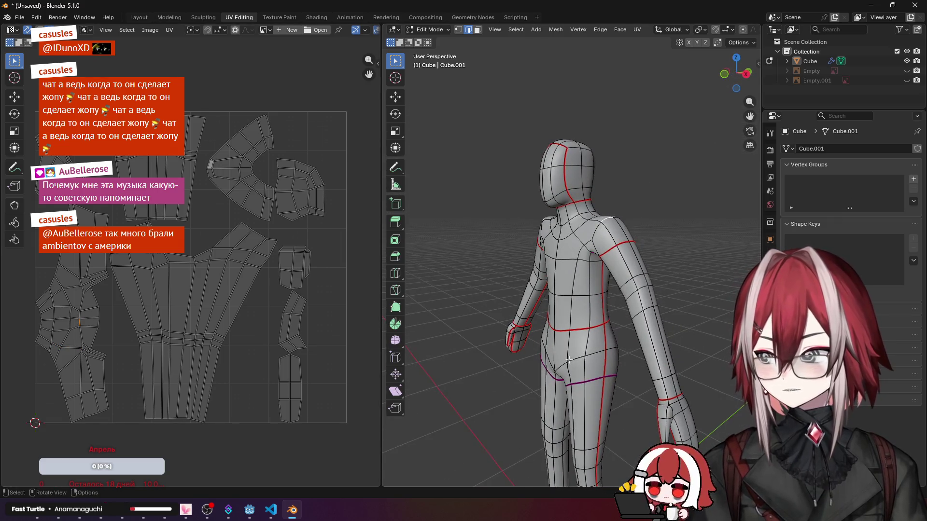
middle_click_drag(560, 264, 463, 275)
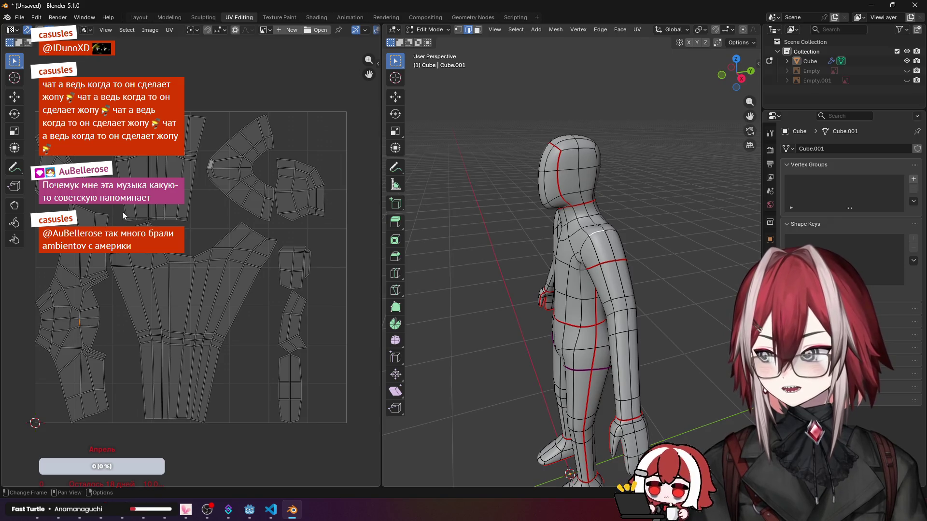
mouse_move(551, 240)
middle_mouse_down()
mouse_move(426, 237)
mouse_move(434, 152)
middle_mouse_up()
scroll(605, 262, "up", 3)
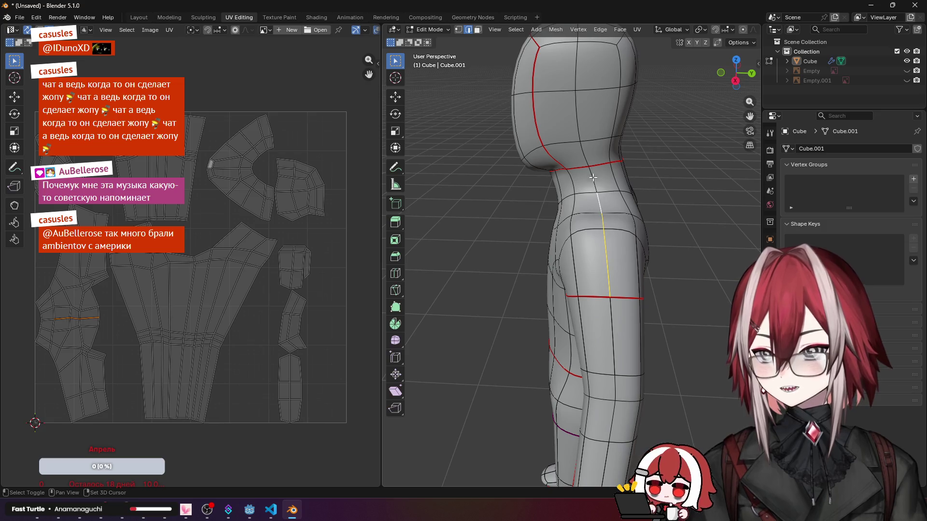
mouse_move(593, 182)
middle_mouse_down()
mouse_move(551, 239)
mouse_move(507, 261)
middle_mouse_up()
key("KP_7")
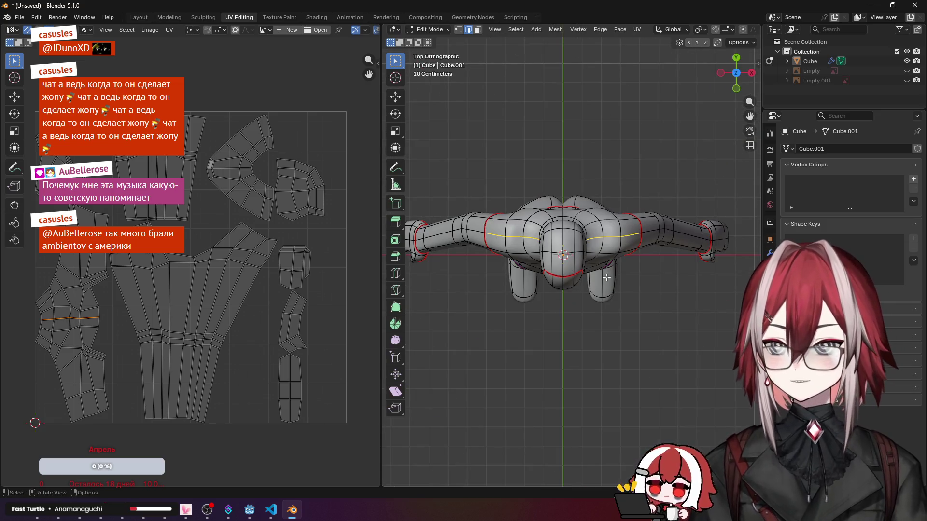
key("alt+a")
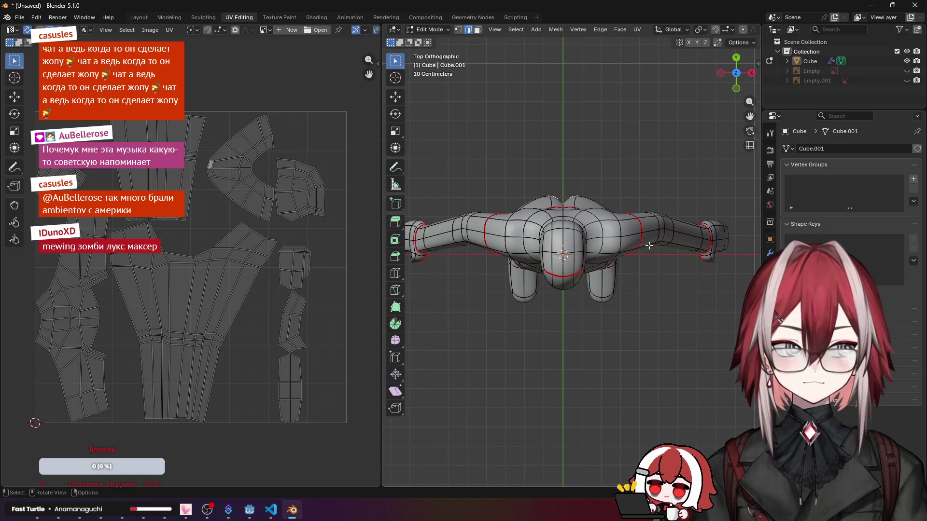
Step: Select the crotch centerline, leg loops and hip loop and mark them as seams
mouse_move(648, 246)
middle_mouse_down()
mouse_move(616, 181)
mouse_move(581, 154)
mouse_move(572, 131)
middle_mouse_up()
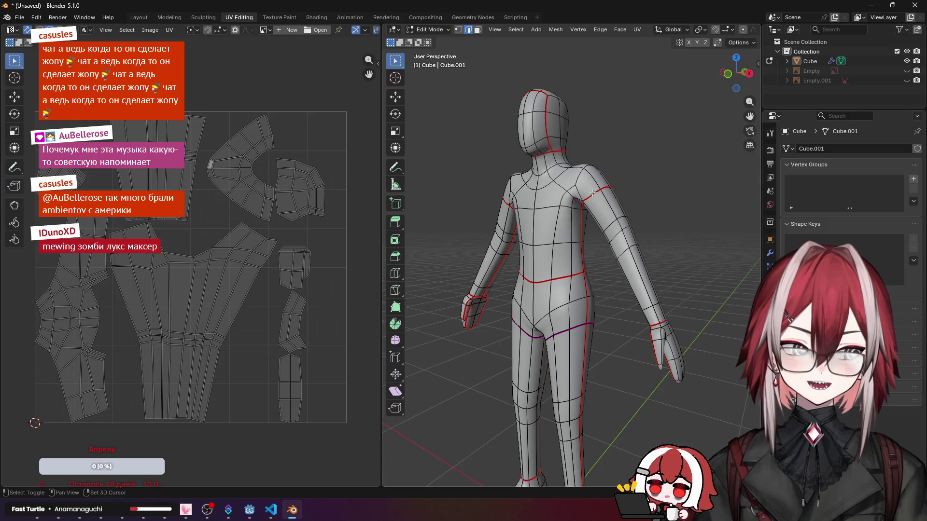
scroll(572, 131, "up", 2)
middle_click_drag(572, 132, 593, 168, "shift")
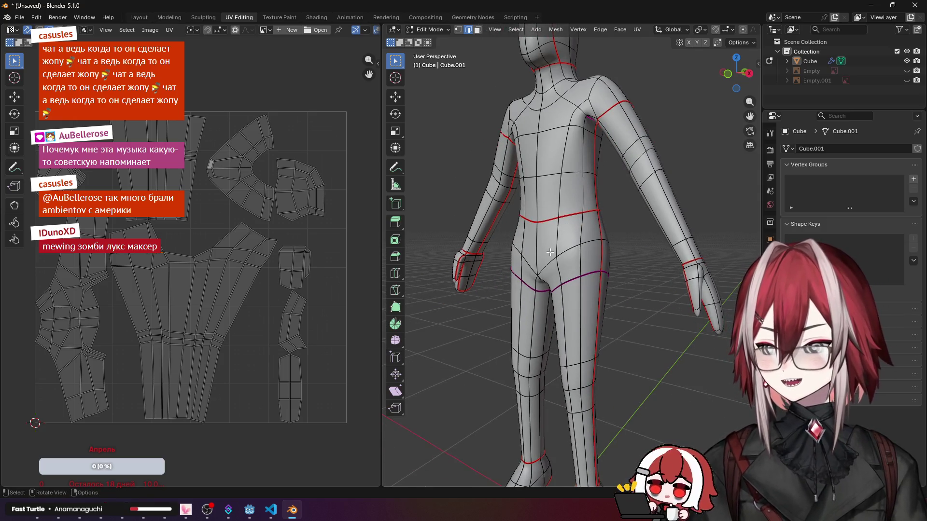
left_click(534, 250)
mouse_move(602, 251)
middle_mouse_down()
mouse_move(508, 254)
mouse_move(563, 271)
middle_mouse_up()
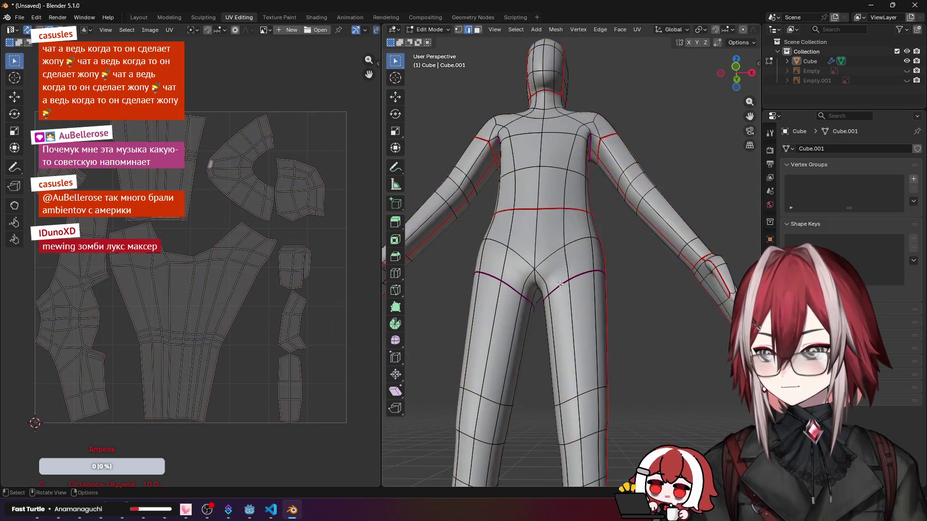
scroll(560, 285, "up", 1)
left_click(572, 294, "alt")
left_click(564, 292, "alt")
key("ctrl+e")
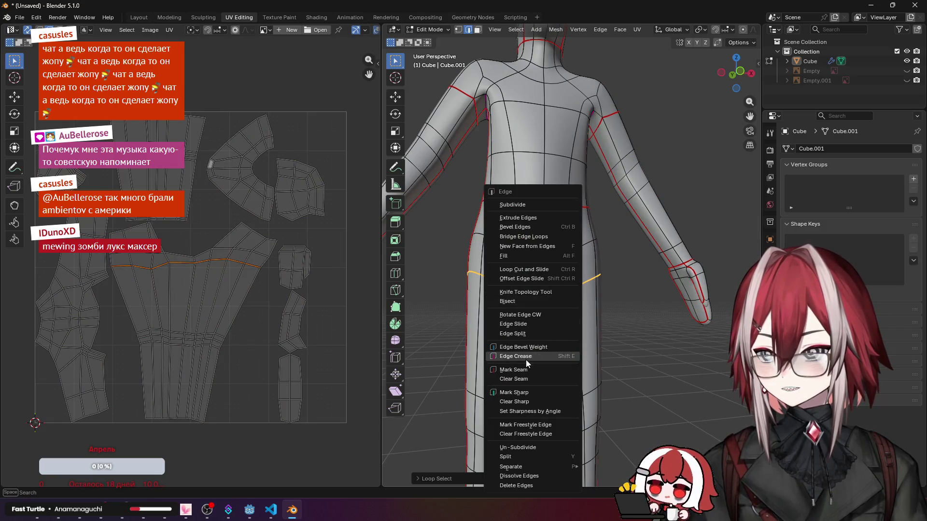
left_click(527, 369)
Step: Unwrap the whole mesh with the new hip seams, then deselect everything
key("a")
left_click(637, 29)
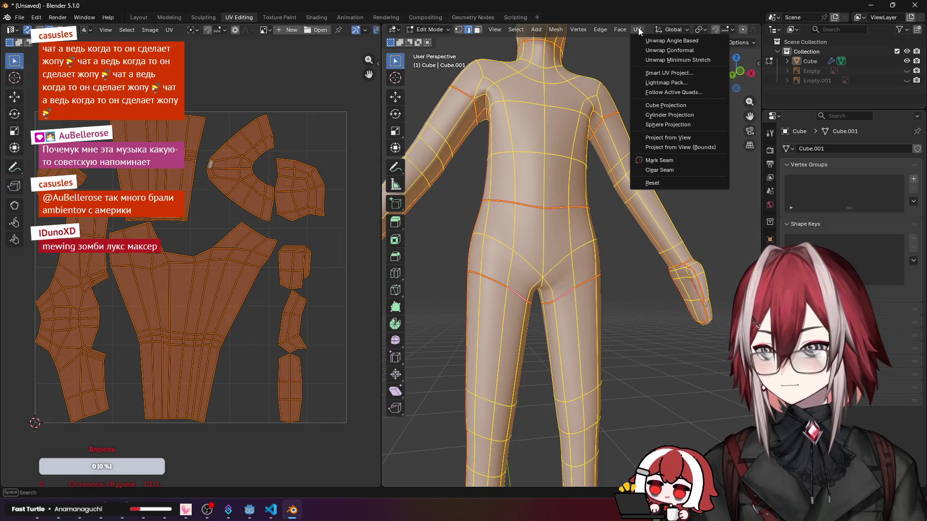
left_click(657, 44)
key("alt+a")
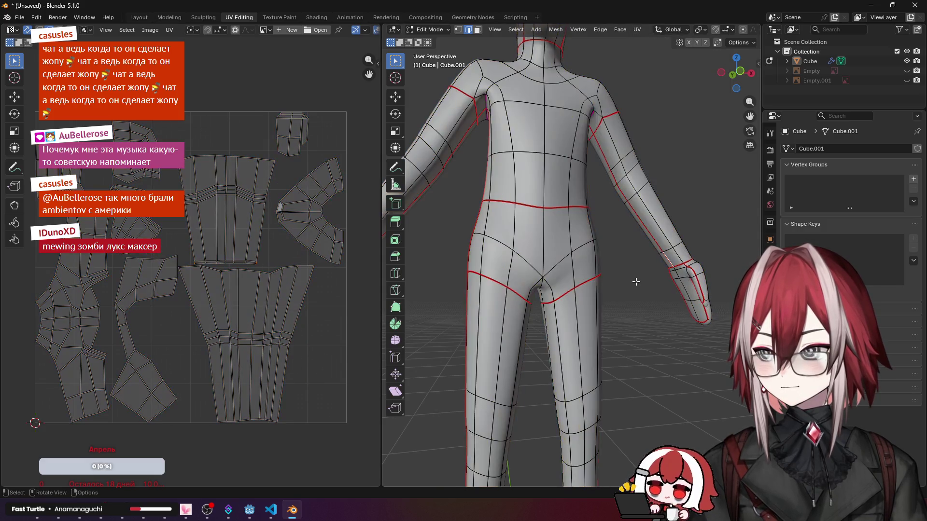
Step: Mark the edge running through the crotch as a UV seam
mouse_move(626, 261)
middle_mouse_down()
mouse_move(611, 291)
mouse_move(682, 260)
middle_mouse_up()
scroll(634, 291, "down", 3)
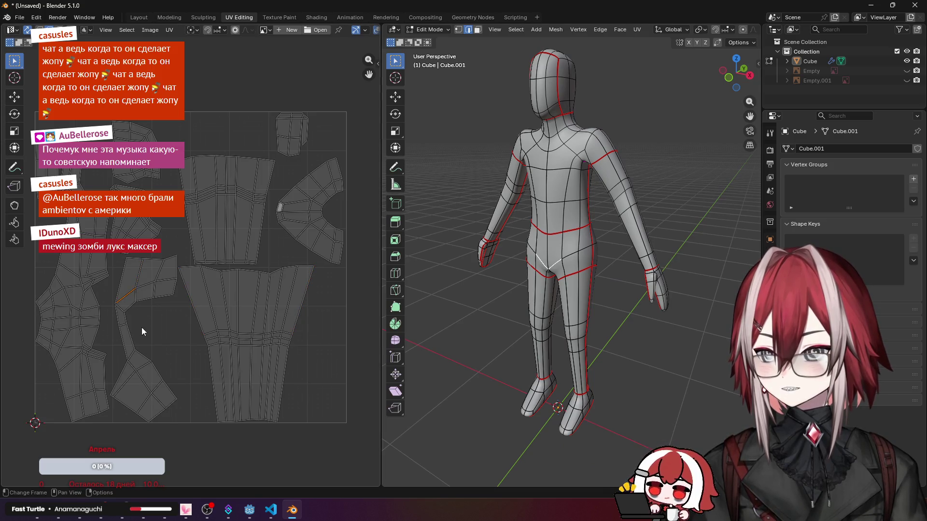
mouse_move(573, 290)
middle_mouse_down()
mouse_move(557, 239)
mouse_move(533, 237)
middle_mouse_up()
scroll(550, 242, "up", 4)
middle_click_drag(519, 274, 492, 312)
key("ctrl+e")
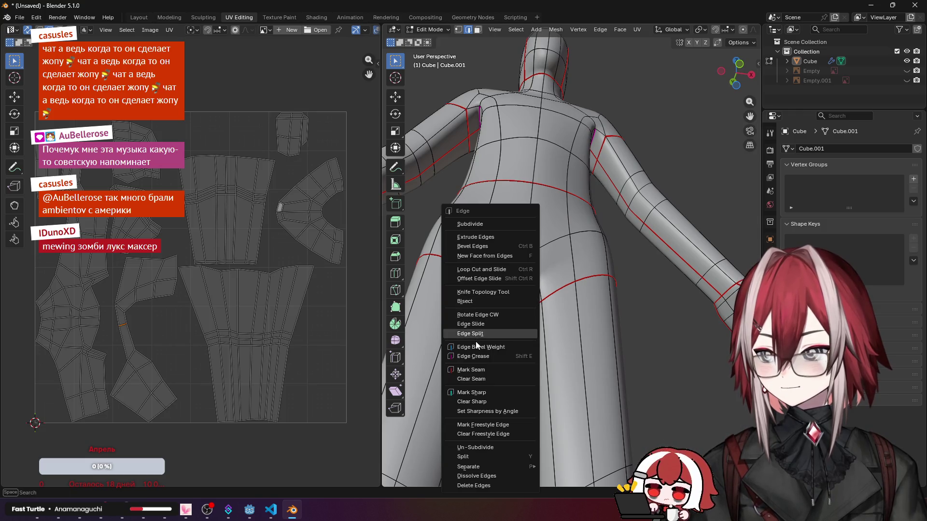
left_click(471, 369)
Step: Unwrap the whole mesh again with the crotch seam and deselect everything
mouse_move(522, 304)
middle_mouse_down()
mouse_move(629, 279)
mouse_move(507, 319)
mouse_move(660, 76)
middle_mouse_up()
key("a")
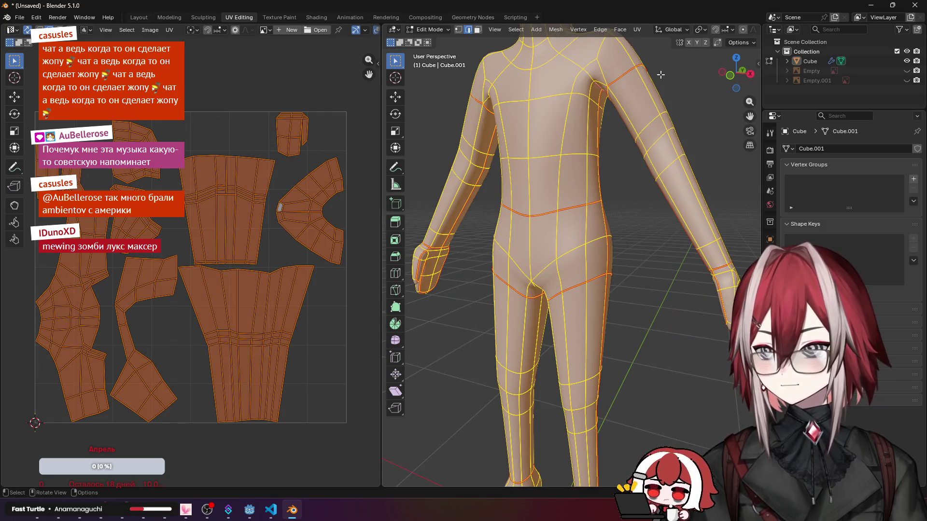
left_click(636, 29)
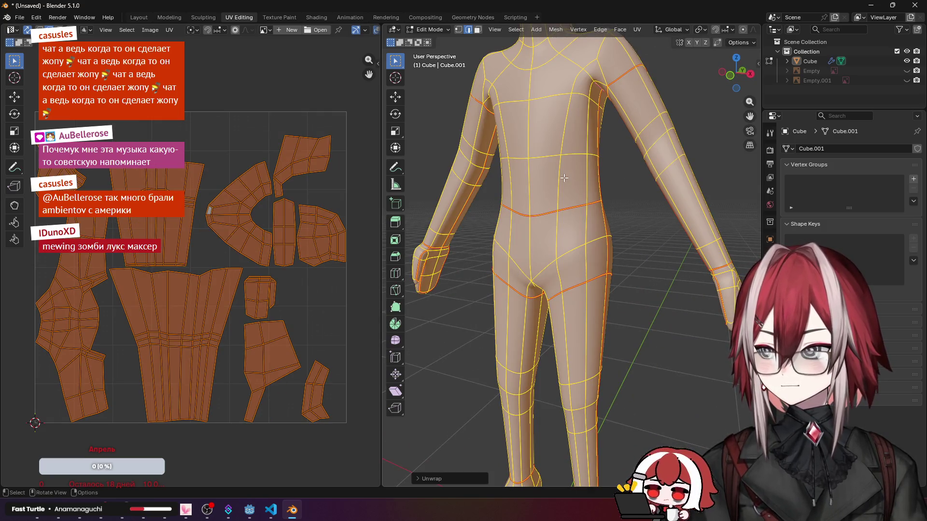
scroll(564, 178, "down", 3)
key("alt+a")
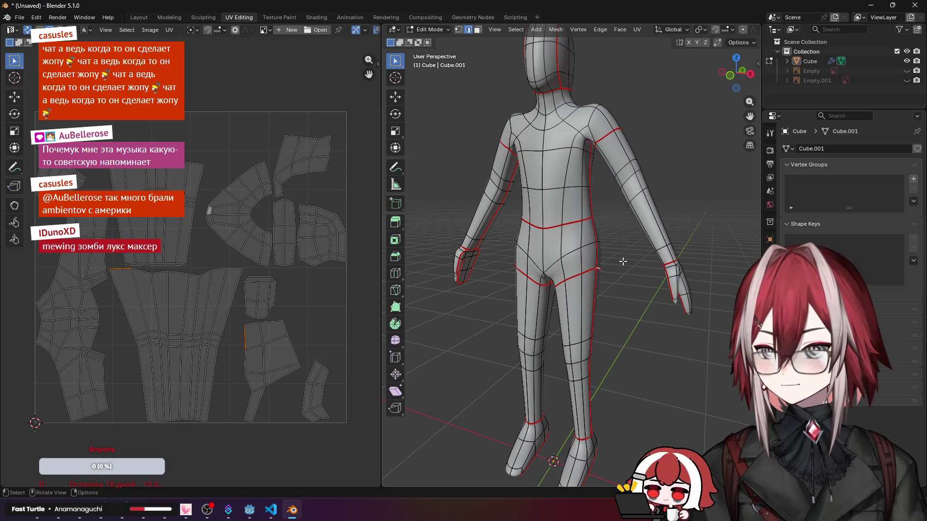
scroll(623, 262, "up", 3)
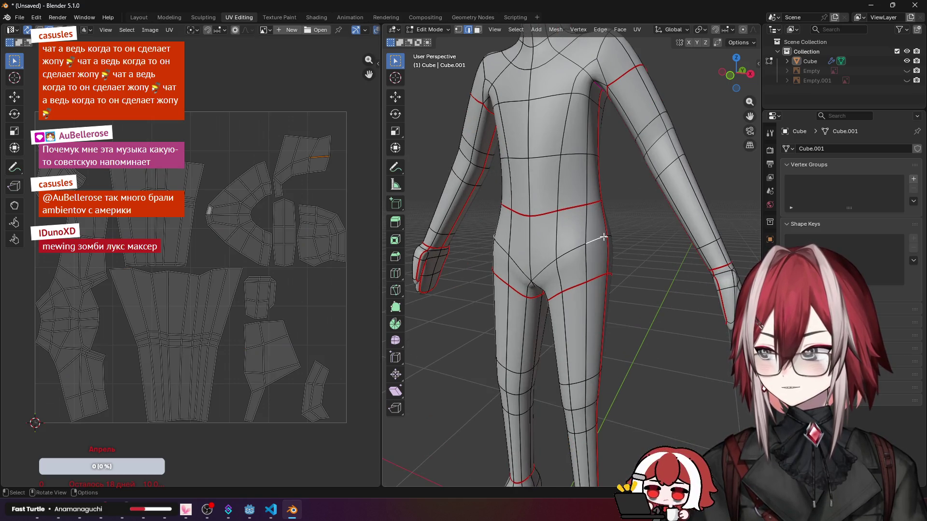
mouse_move(603, 237)
middle_mouse_down()
mouse_move(570, 185)
mouse_move(570, 219)
mouse_move(509, 241)
mouse_move(616, 289)
mouse_move(623, 251)
mouse_move(613, 217)
middle_mouse_up()
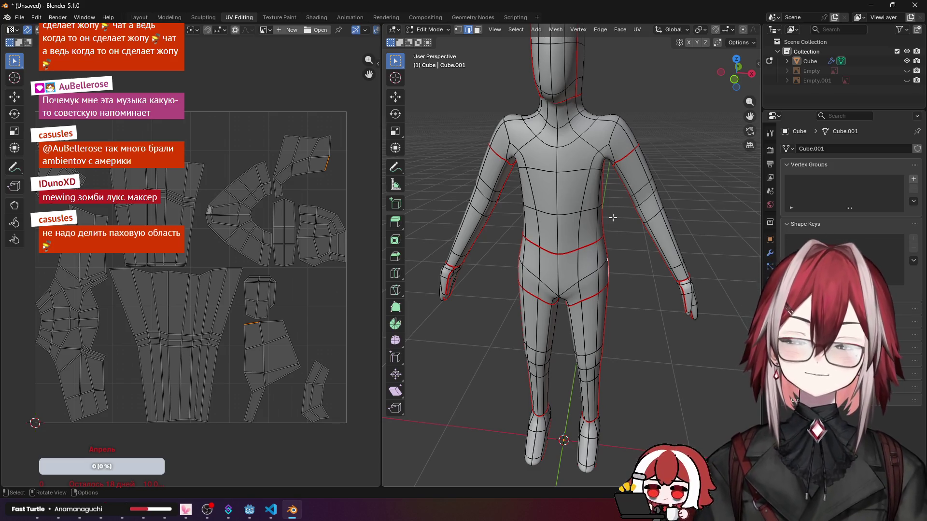
scroll(613, 217, "down", 2)
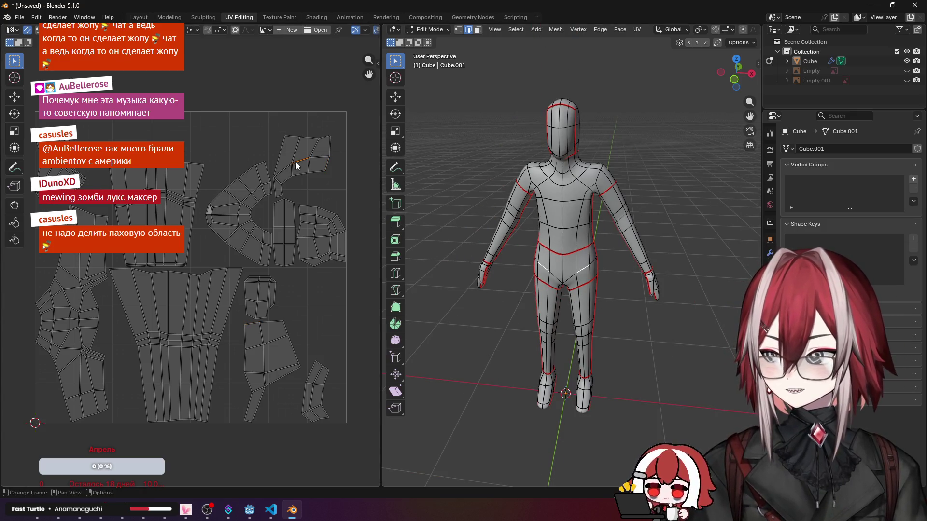
key("a")
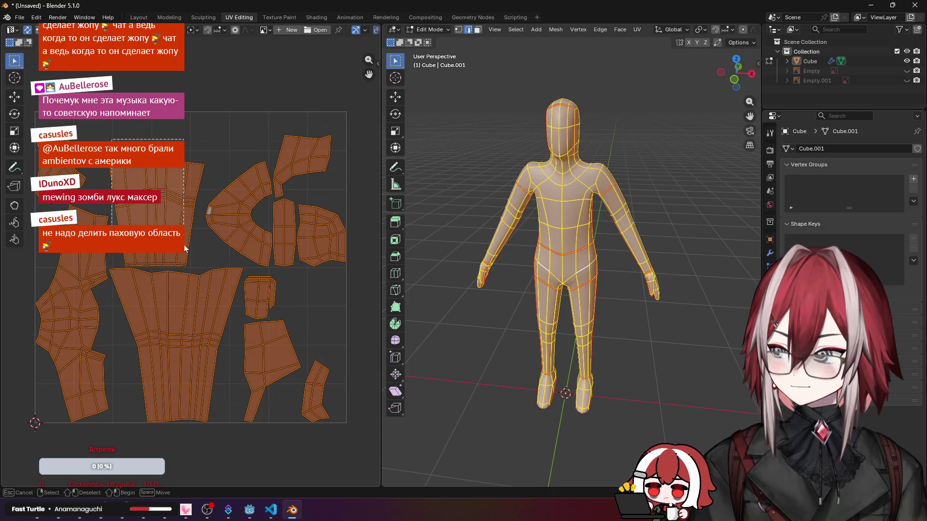
scroll(186, 200, "up", 3)
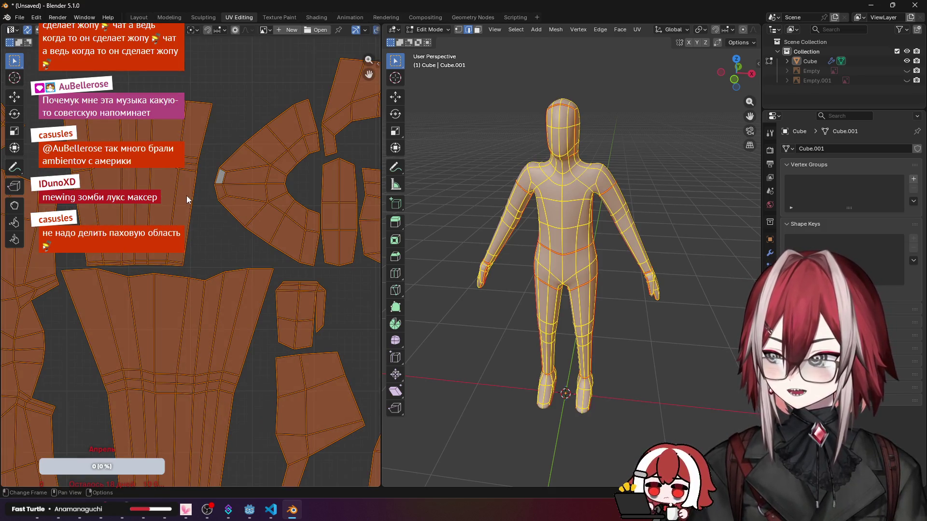
Step: Move the arm UV island upward and shrink it
left_click(186, 200)
left_click_drag(61, 72, 203, 267)
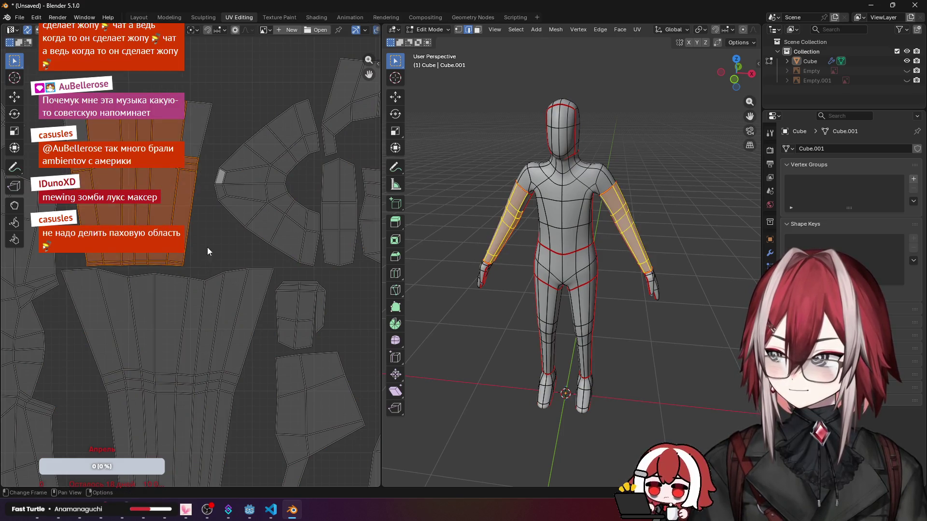
scroll(207, 249, "down", 1)
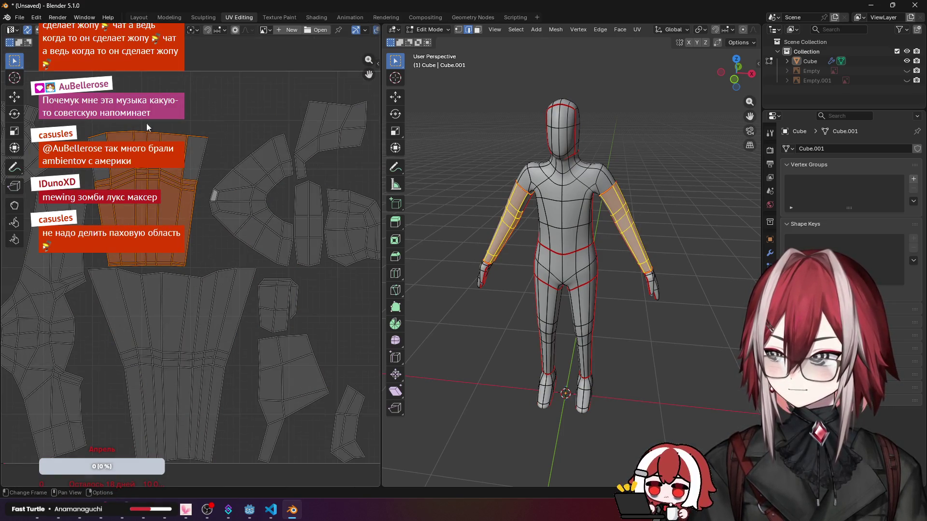
left_click_drag(83, 121, 211, 188)
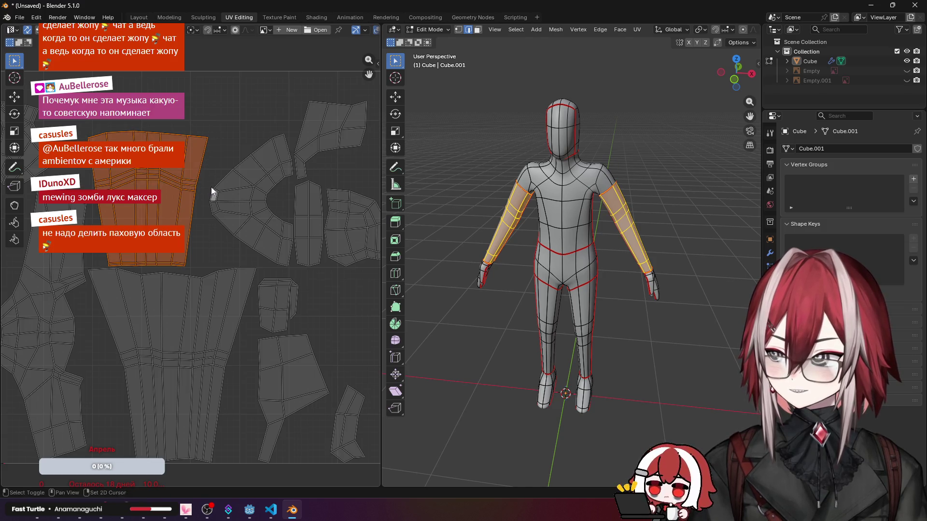
middle_click_drag(211, 188, 308, 210)
key("g")
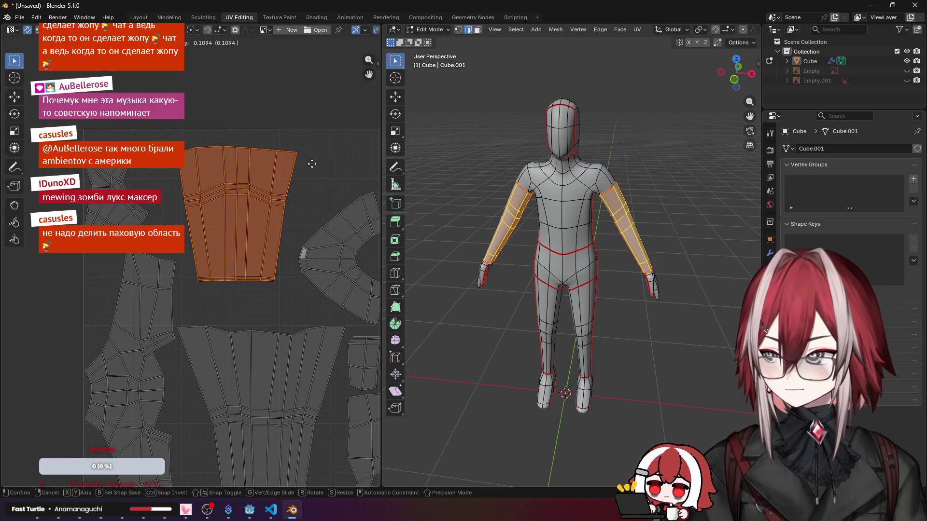
left_click(313, 163)
key("s")
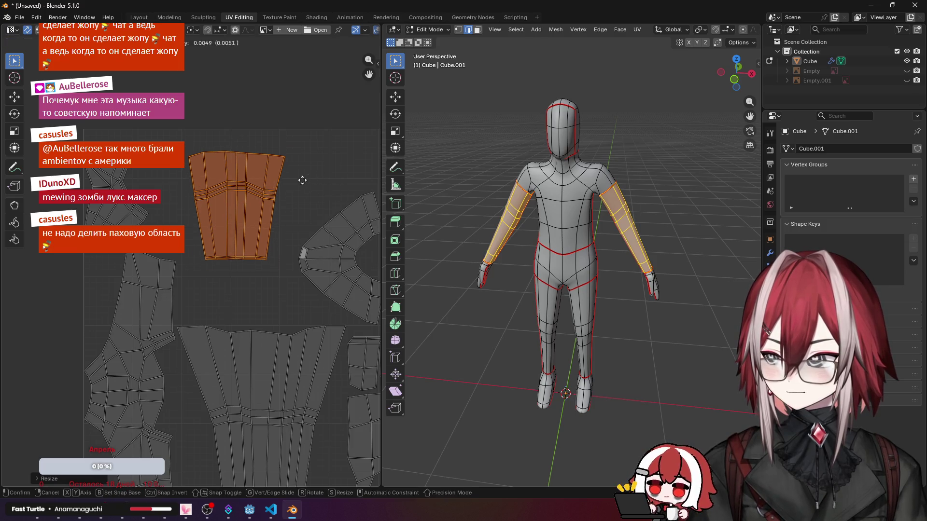
left_click(208, 165)
Step: Rotate the hand island, move it into empty space and shrink it
left_click_drag(78, 131, 172, 252)
key("r")
left_click(175, 174)
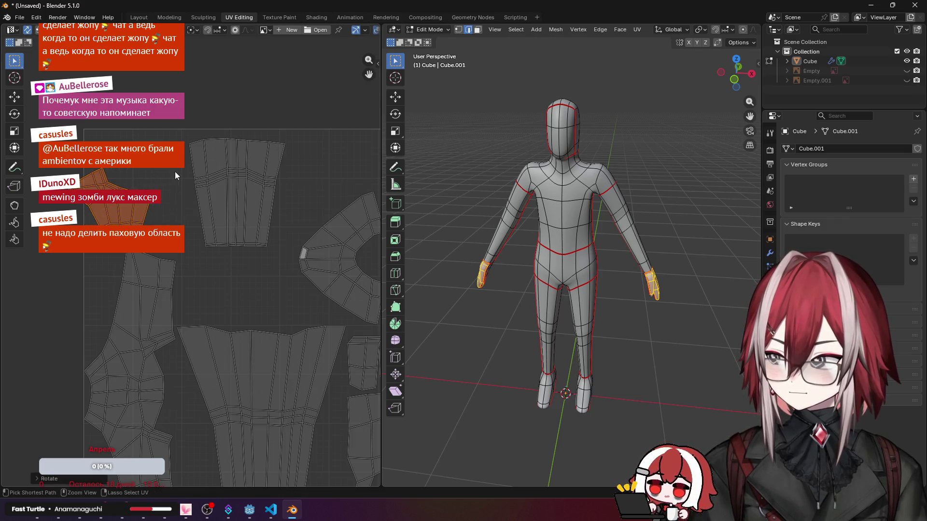
key("g")
left_click(275, 261)
key("s")
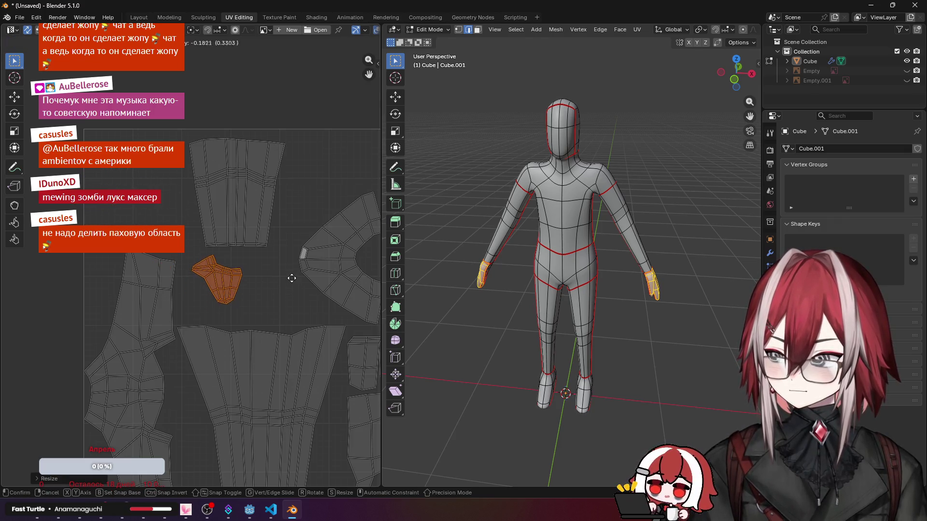
left_click(291, 278)
scroll(290, 278, "down", 3)
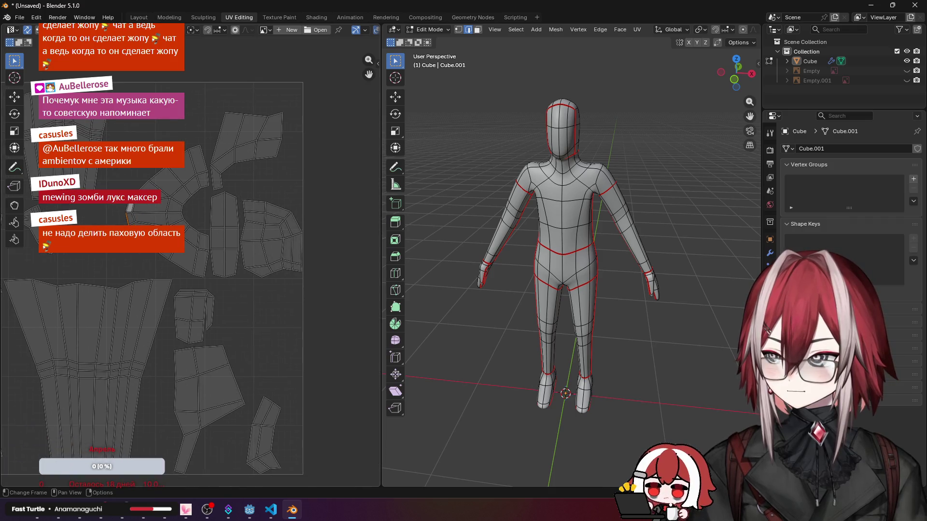
Step: Turn the feet island a quarter turn, shrink it to about 0.6 and shift it down-left
left_click(157, 212)
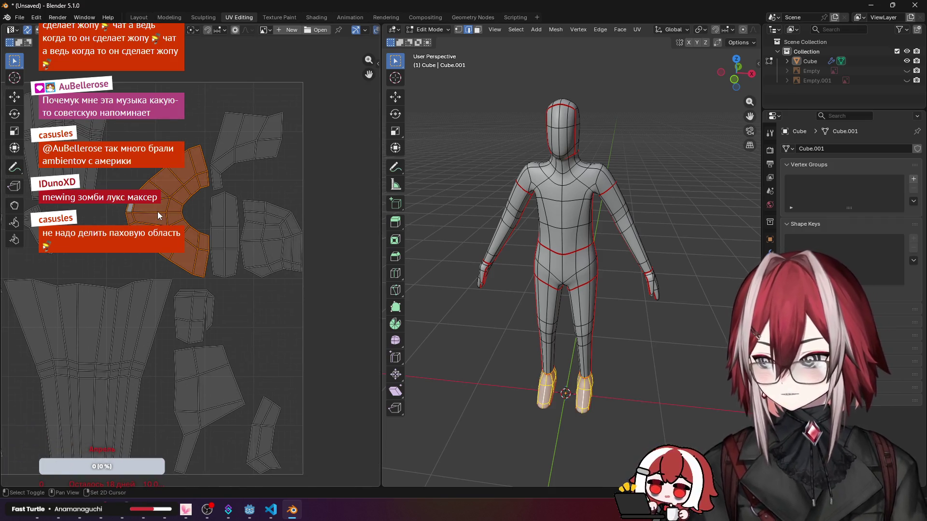
scroll(285, 219, "up", 3)
key("r")
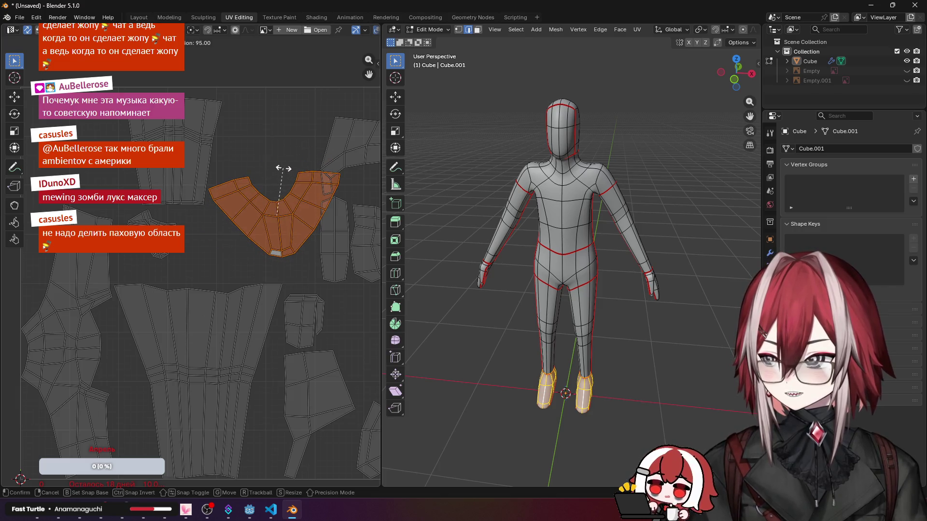
left_click(331, 185)
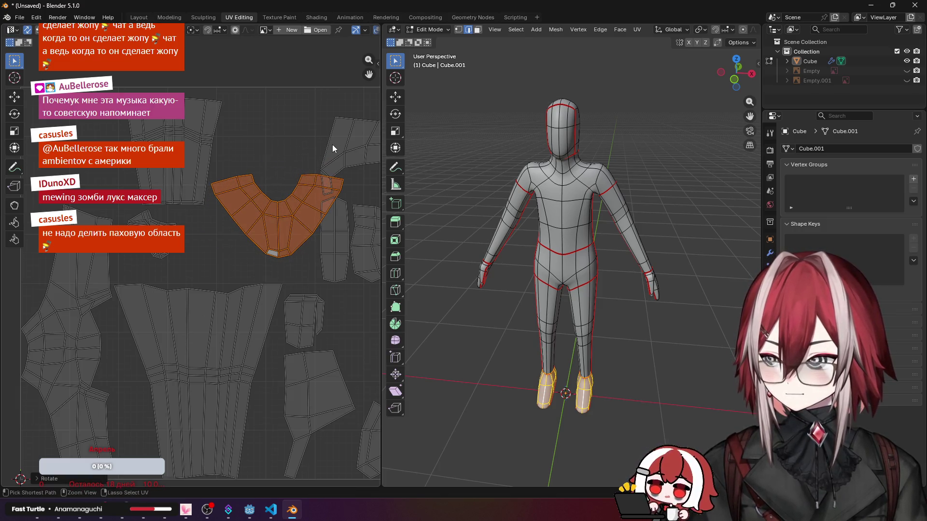
key("s")
left_click(305, 171)
key("g")
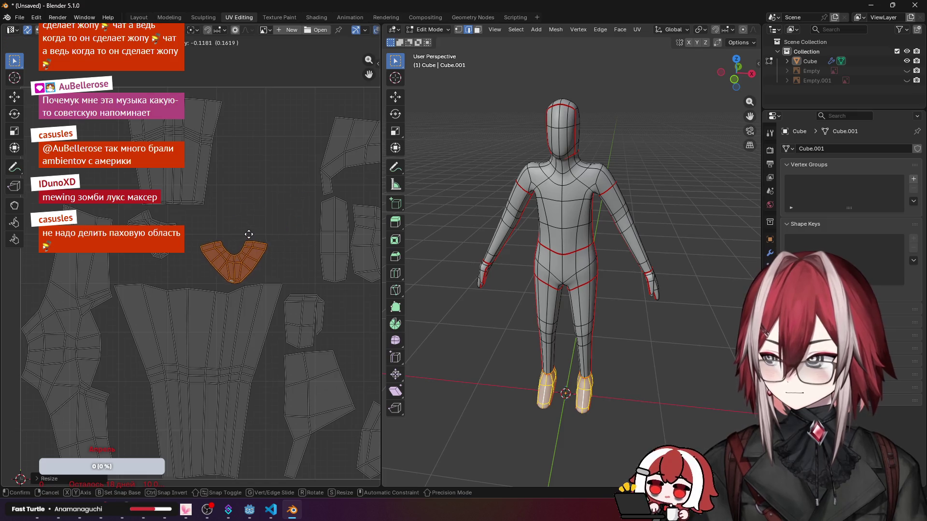
left_click(298, 180)
Step: Shrink the legs island and move the V-shaped feet island further down
left_click(229, 308)
key("l")
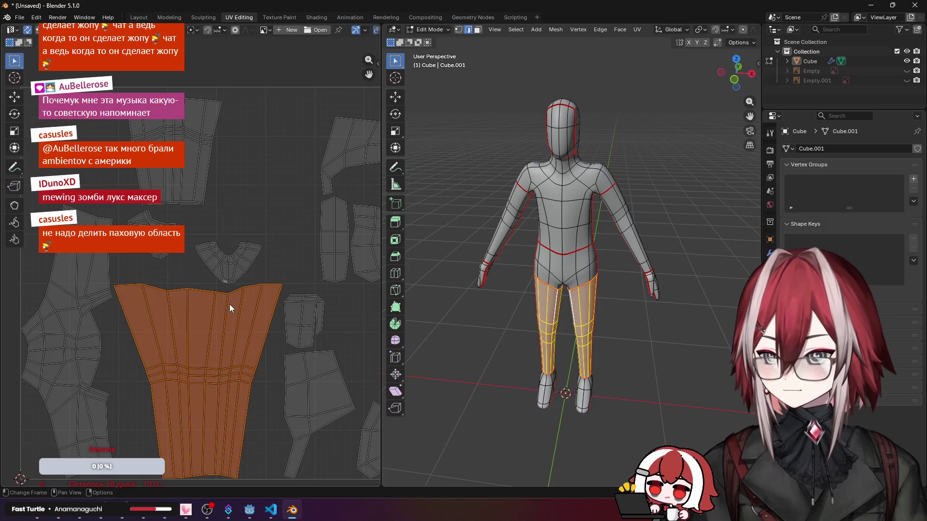
key("s")
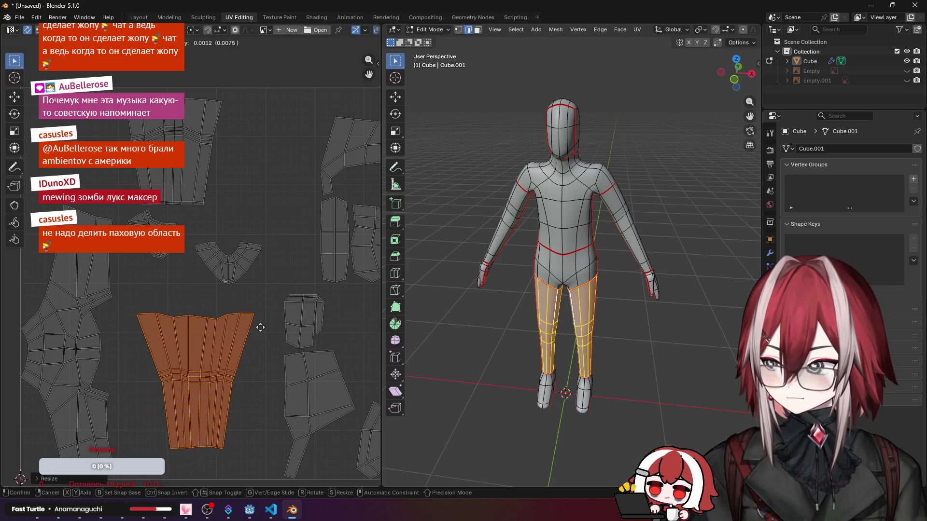
left_click(257, 308)
left_click(237, 270)
key("l")
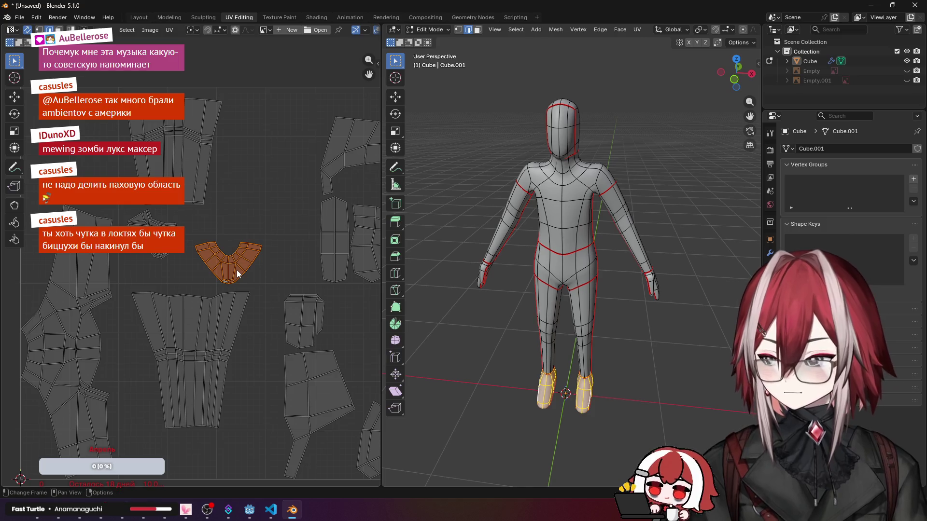
scroll(242, 298, "down", 2)
scroll(297, 207, "down", 1)
middle_click_drag(297, 207, 300, 195)
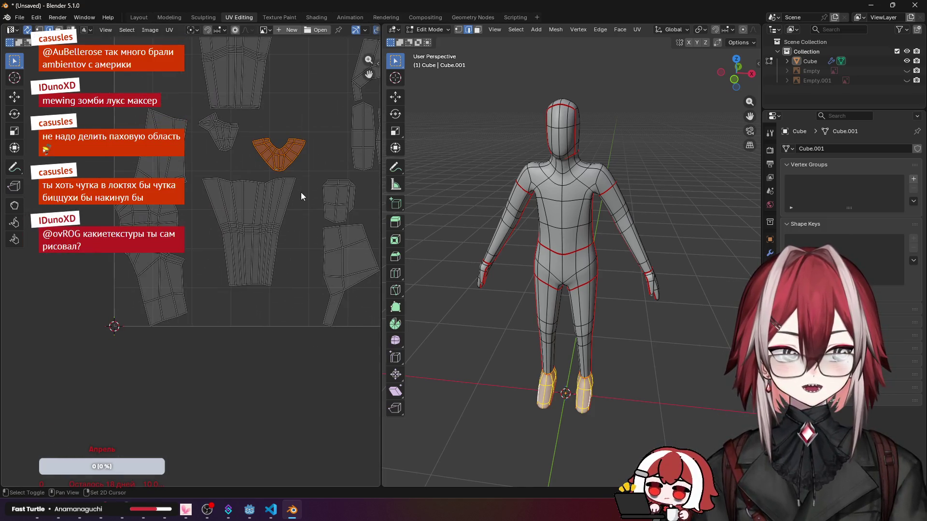
scroll(298, 189, "up", 2)
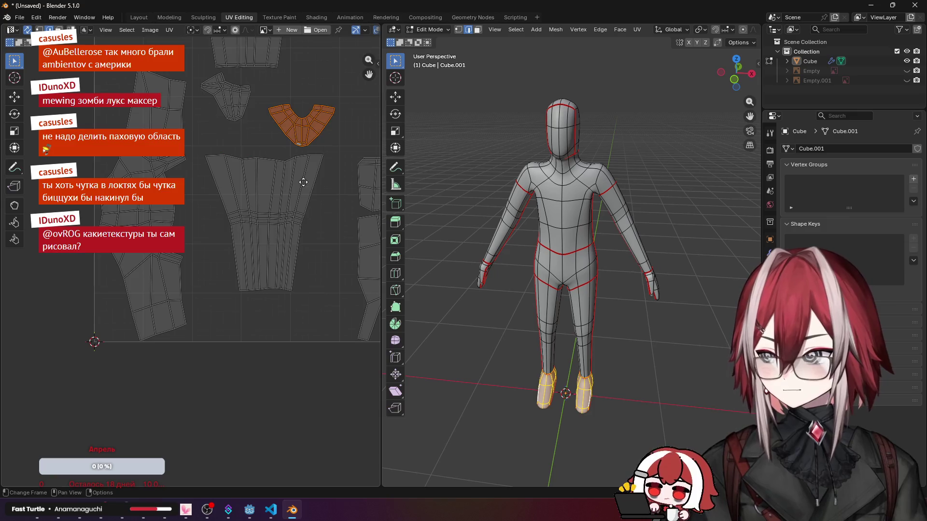
key("g")
left_click(279, 375)
left_click(307, 286)
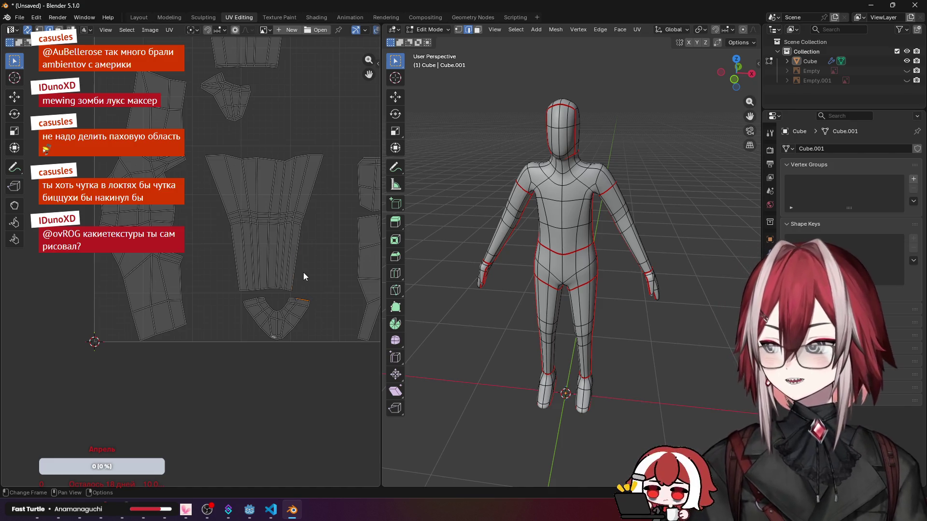
scroll(304, 273, "down", 2)
Step: Reposition the legs island, then scale the upper-body island to 0.8 and place it nearby
left_click(225, 198)
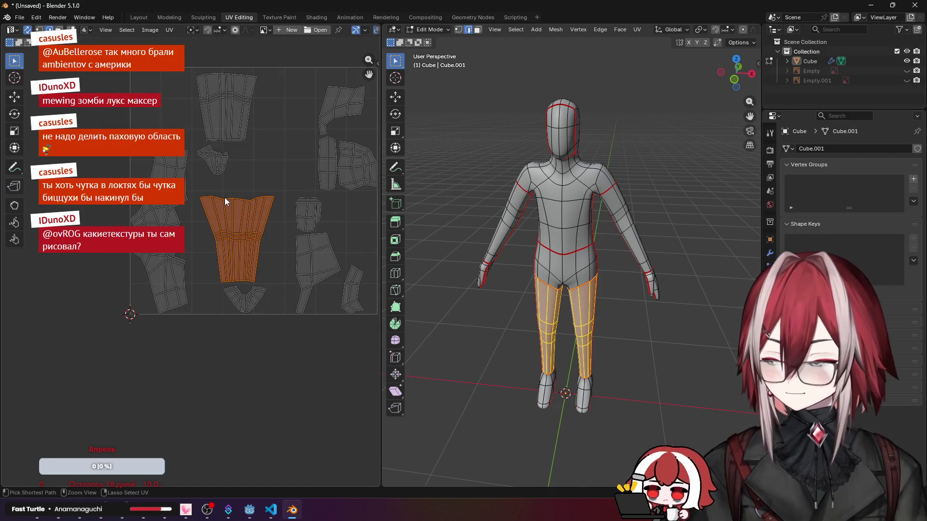
scroll(311, 270, "up", 3)
scroll(315, 254, "down", 2)
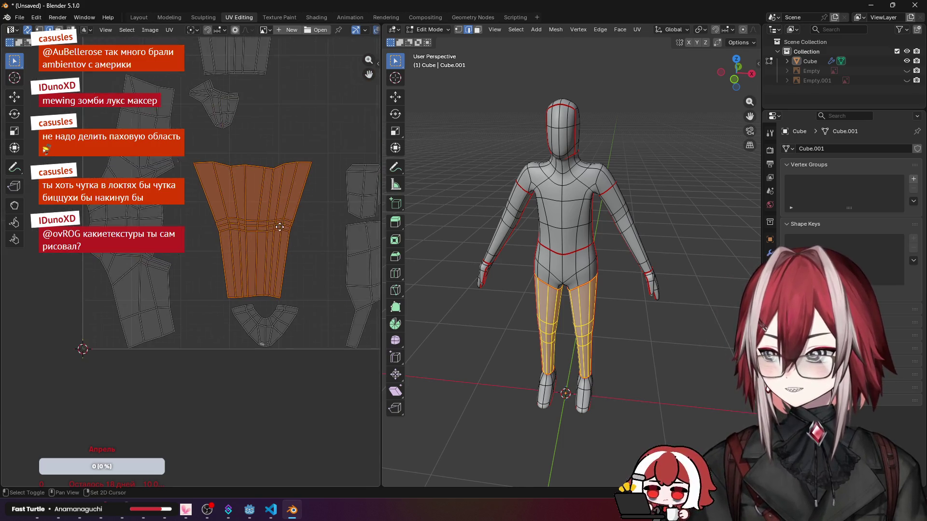
key("g")
left_click(235, 225)
key("alt+a")
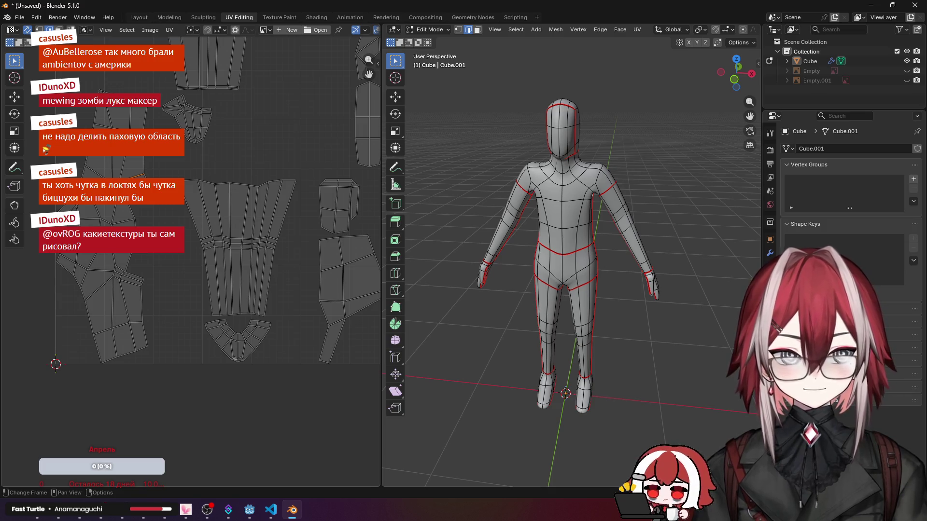
left_click(124, 311)
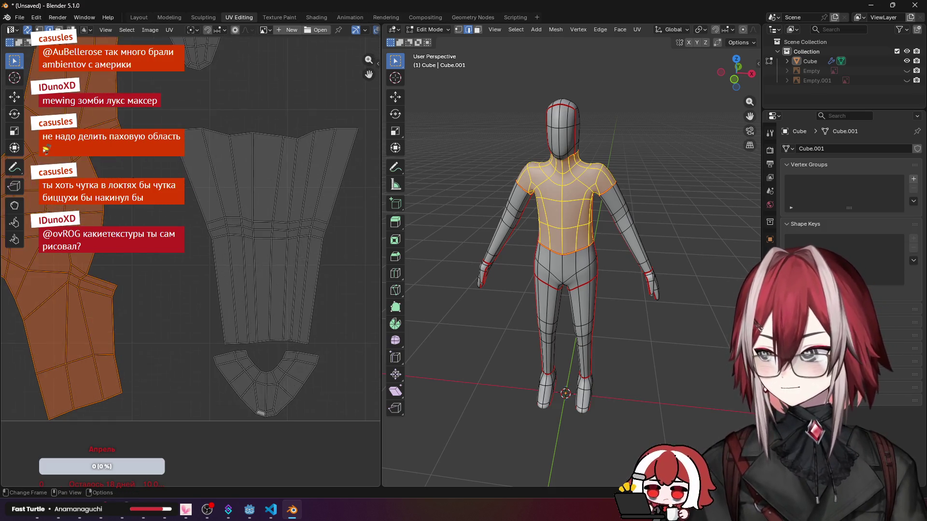
scroll(204, 206, "up", 2)
key("s")
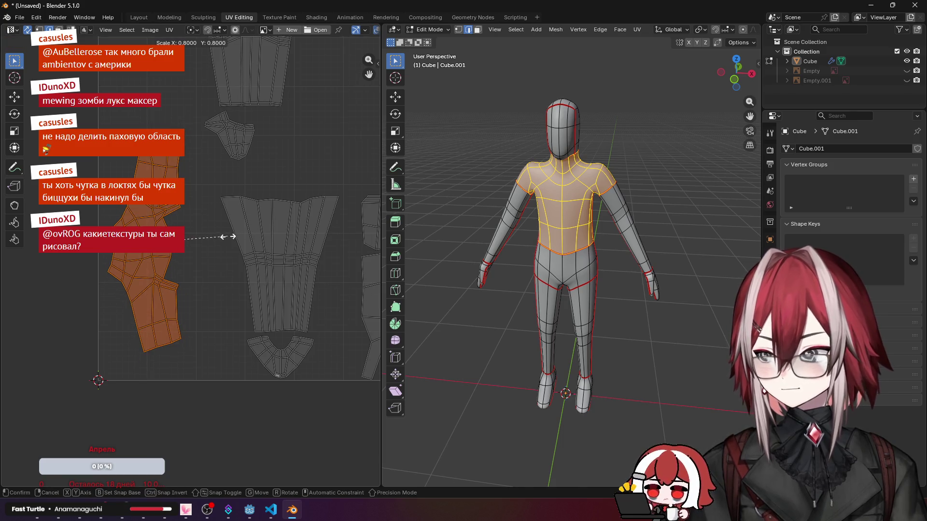
left_click(232, 235)
key("g")
left_click(247, 247)
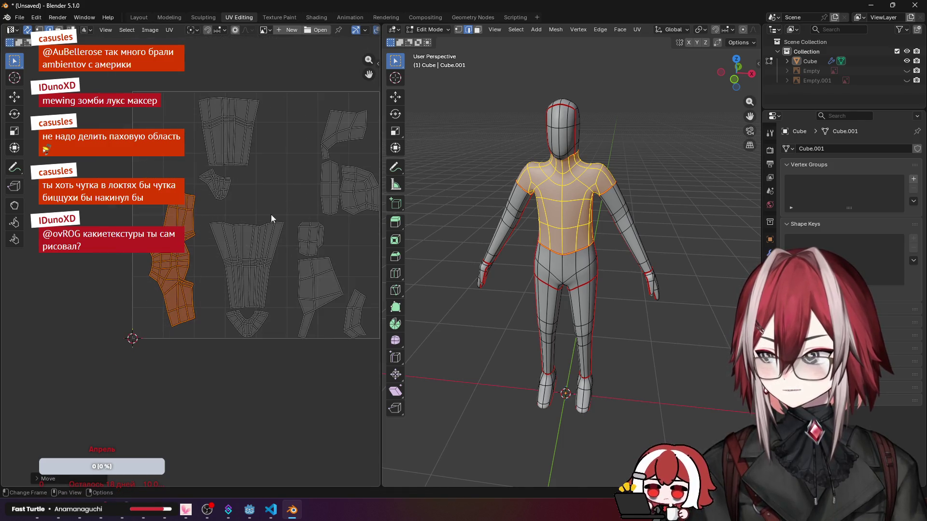
scroll(268, 220, "down", 2)
Step: Select the whole pelvis island and give it a slight tilt
left_click(279, 166)
key("l")
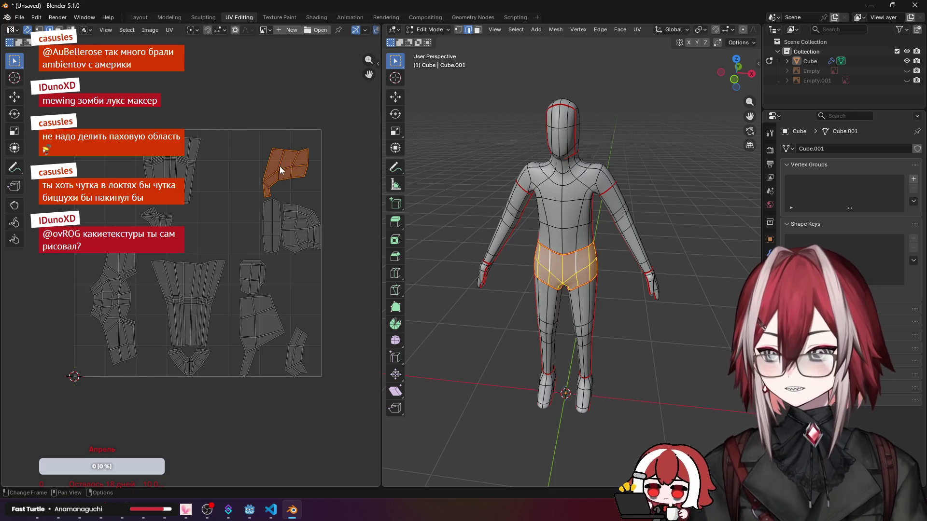
scroll(280, 165, "up", 1)
key("r")
left_click(239, 183)
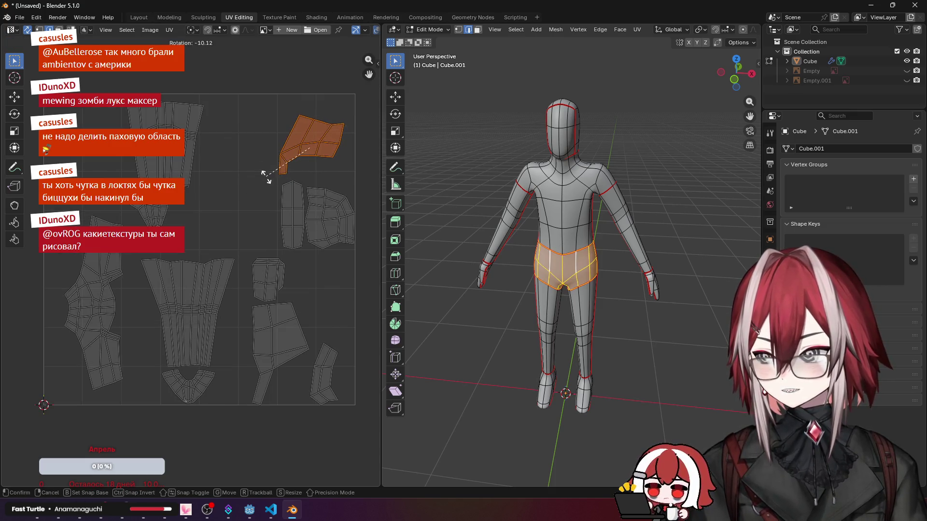
Step: Inspect the hips on the model and select the whole pelvis island, checking it in front view
mouse_move(481, 171)
middle_mouse_down()
mouse_move(646, 169)
mouse_move(535, 170)
mouse_move(584, 228)
mouse_move(550, 217)
middle_mouse_up()
scroll(572, 217, "up", 4)
scroll(565, 218, "up", 5)
left_click(279, 169)
left_click(289, 176)
scroll(467, 166, "down", 6)
middle_click_drag(467, 167, 507, 189)
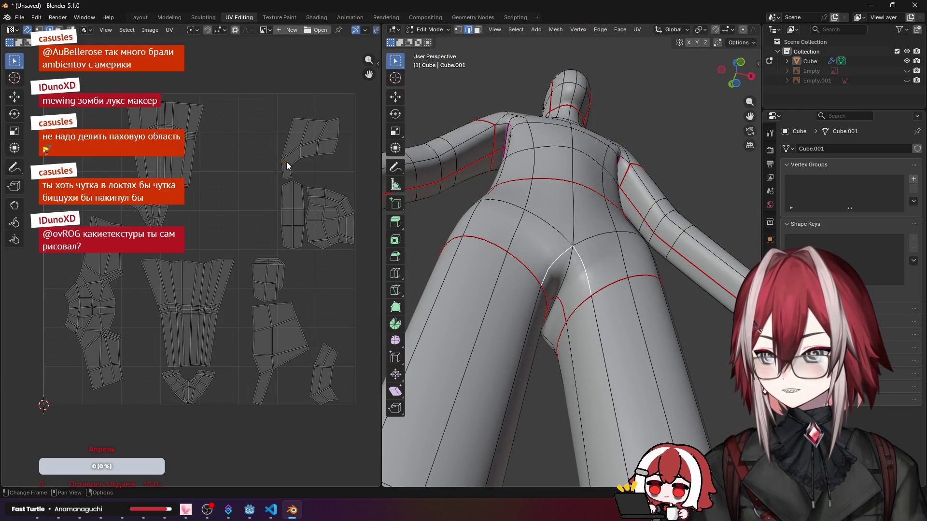
key("l")
middle_click_drag(573, 217, 622, 324)
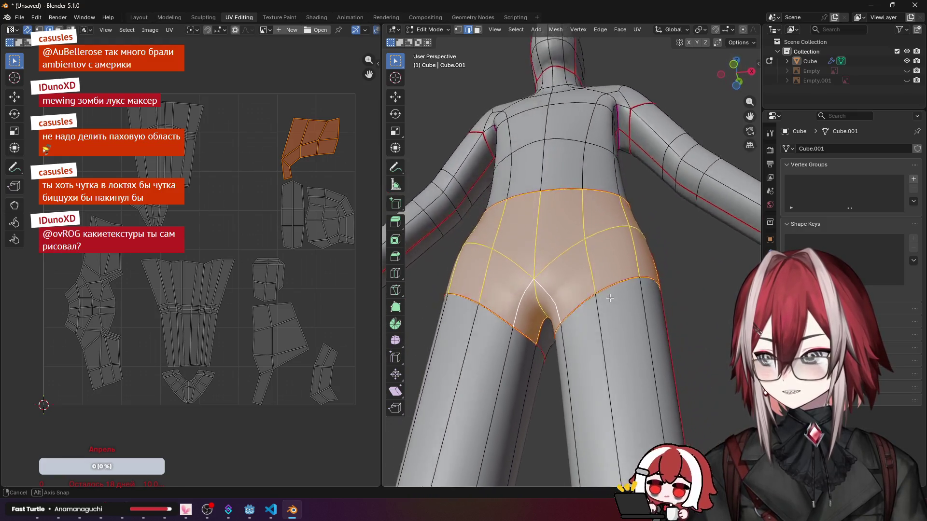
key("KP_5")
key("KP_1")
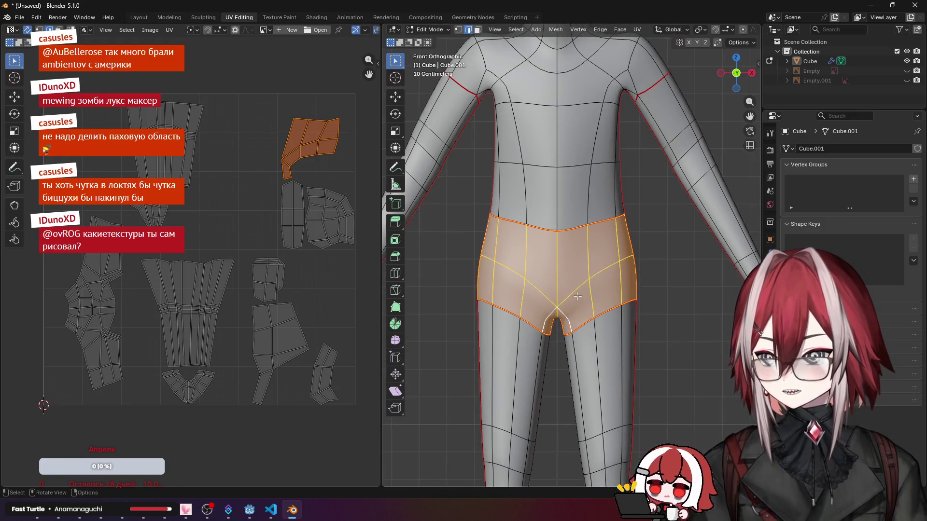
Step: Move the pelvis island a little left in the layout and clear the selection
key("g")
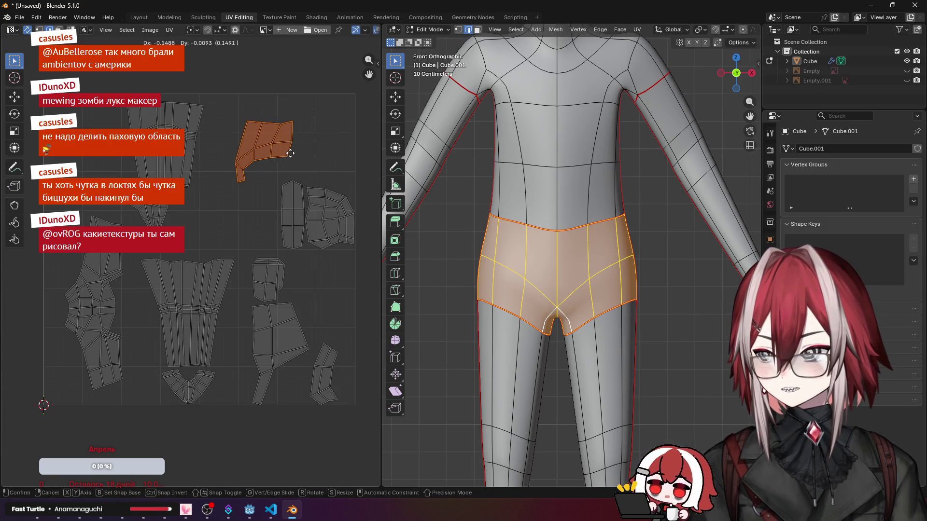
left_click(285, 153)
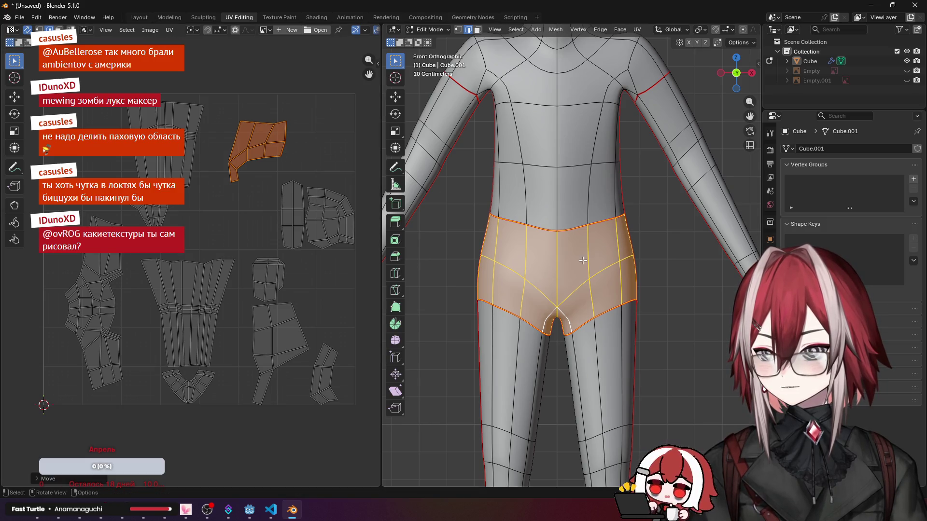
scroll(580, 312, "down", 1)
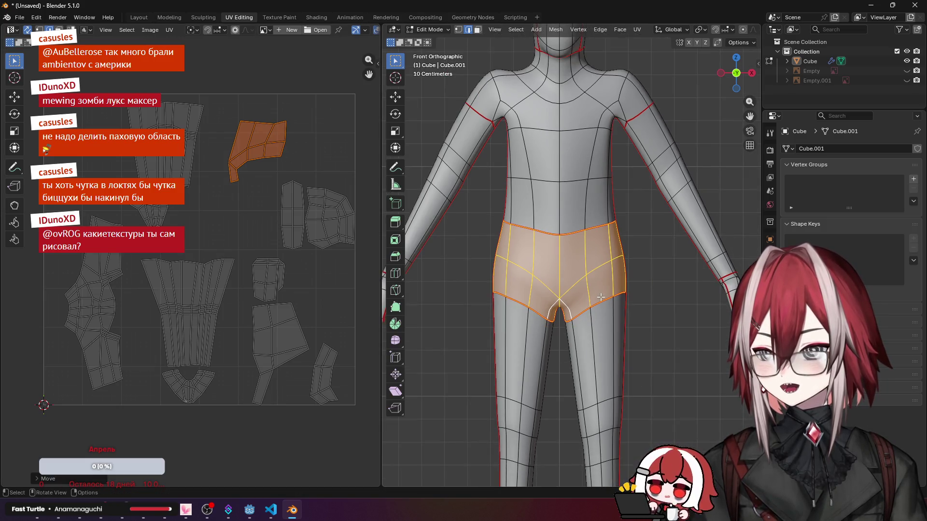
mouse_move(646, 250)
middle_mouse_down()
mouse_move(603, 225)
mouse_move(558, 239)
middle_mouse_up()
left_click(290, 221)
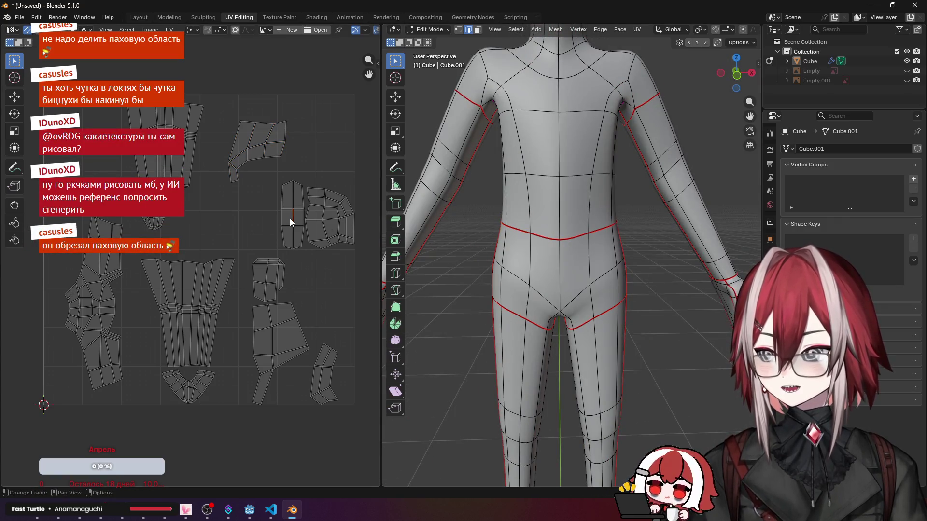
Step: Move the narrow vertical island to the bottom-left, shrink it and nudge it lower
key("l")
middle_click_drag(623, 239, 655, 245)
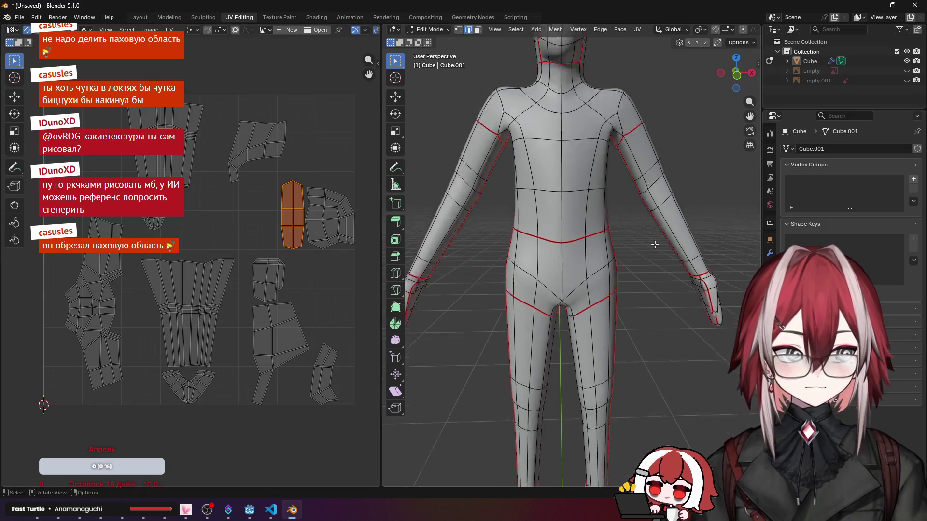
scroll(654, 245, "down", 3)
middle_click_drag(580, 239, 572, 217)
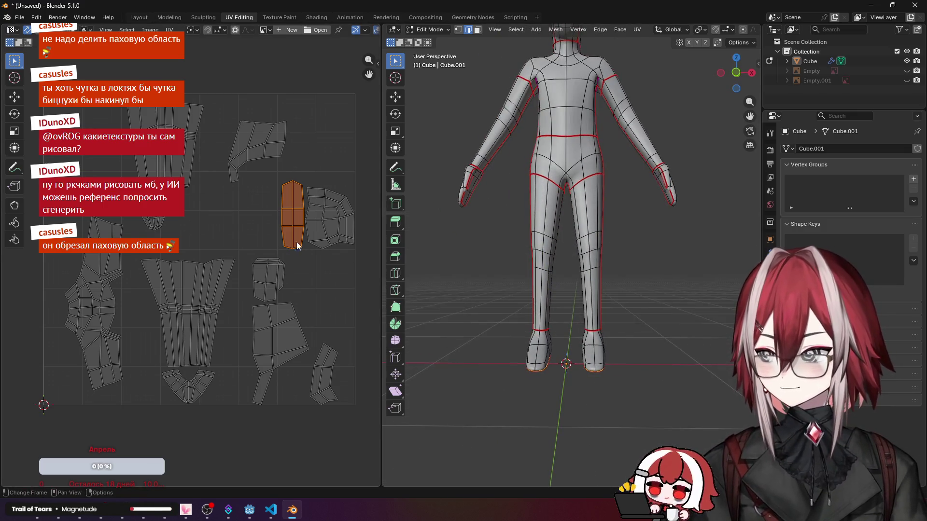
key("g")
left_click(167, 390)
key("s")
left_click(163, 380)
key("g")
left_click(166, 394)
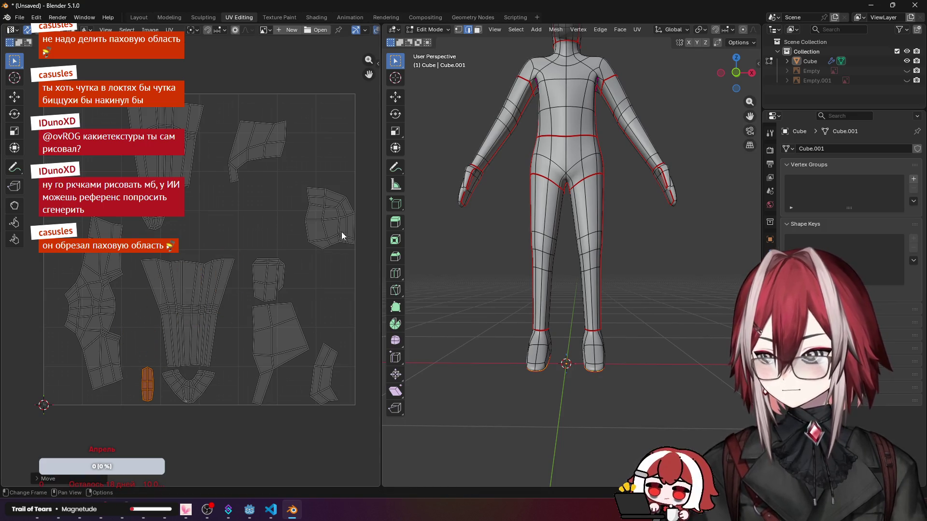
Step: Move the right-edge island up-left, then reposition the small island and its neighbour
left_click(337, 224)
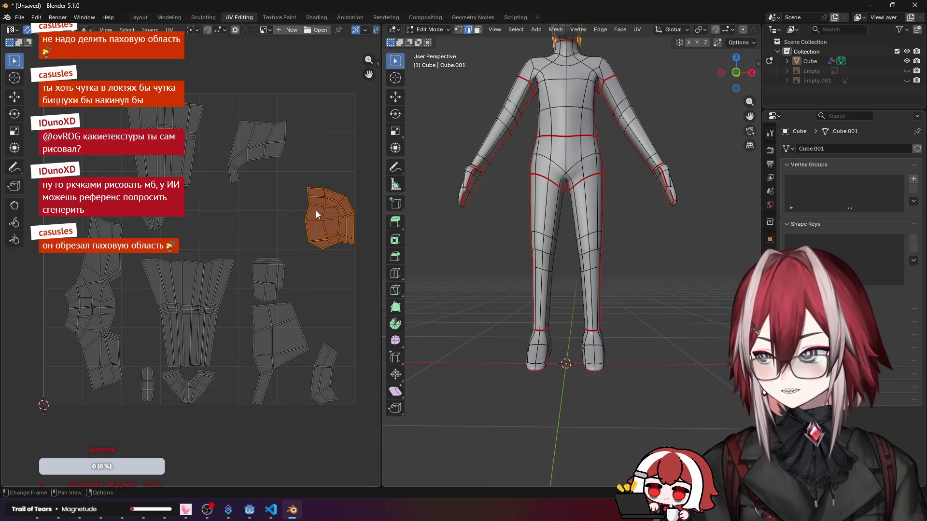
scroll(316, 211, "down", 1)
scroll(579, 253, "up", 2)
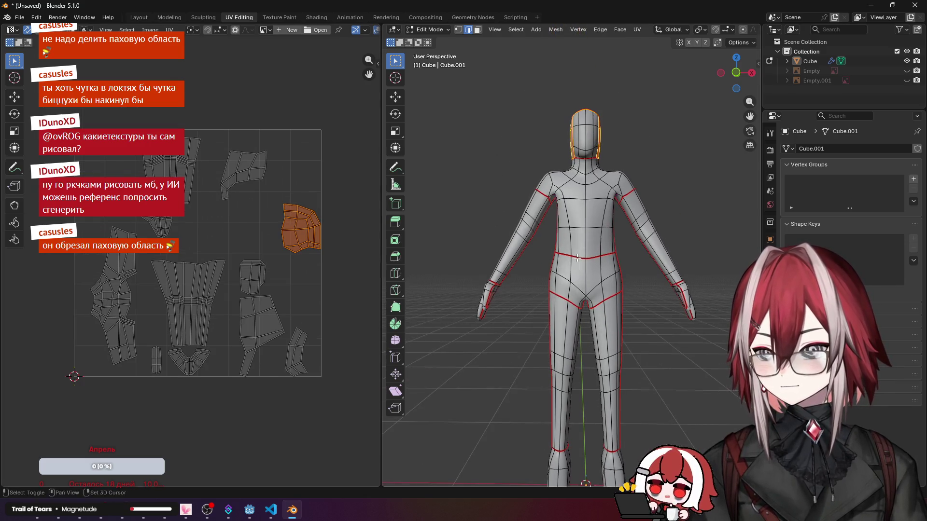
key("g")
left_click(275, 218)
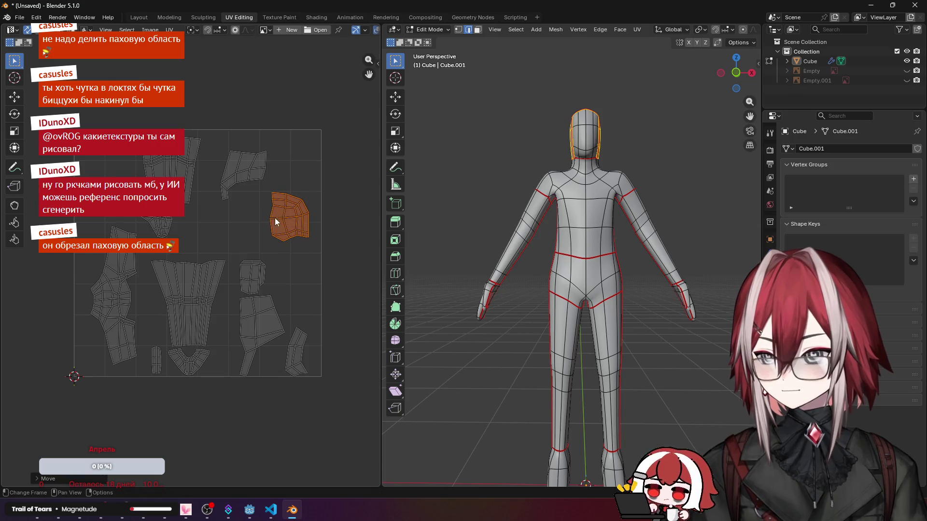
scroll(275, 218, "up", 2)
left_click(290, 282)
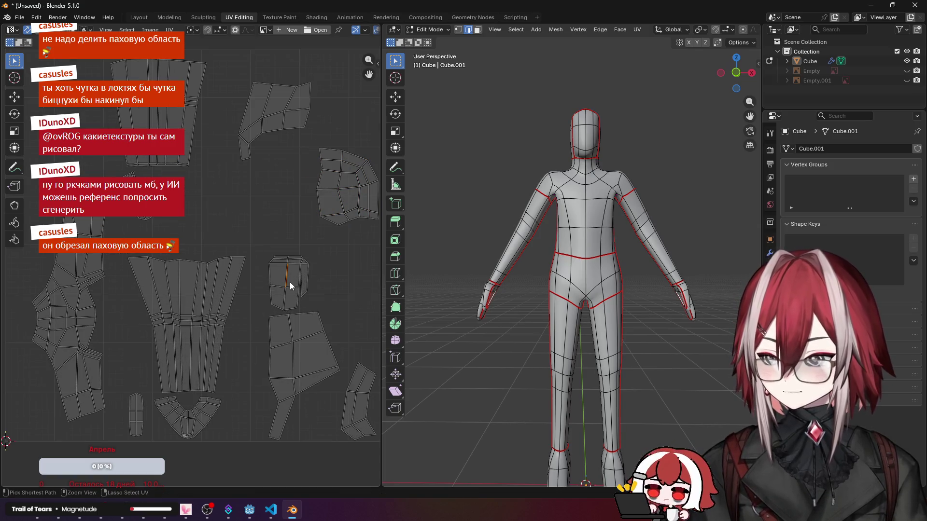
key("g")
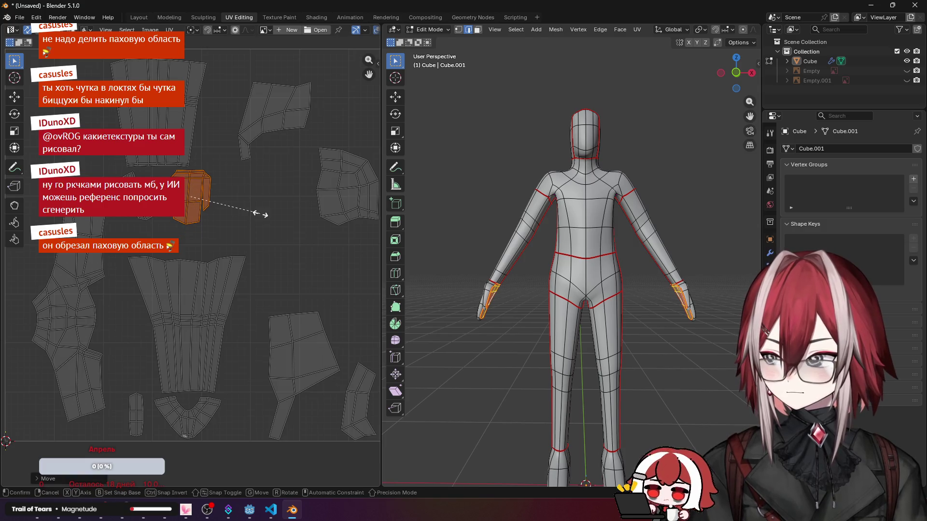
left_click(235, 209)
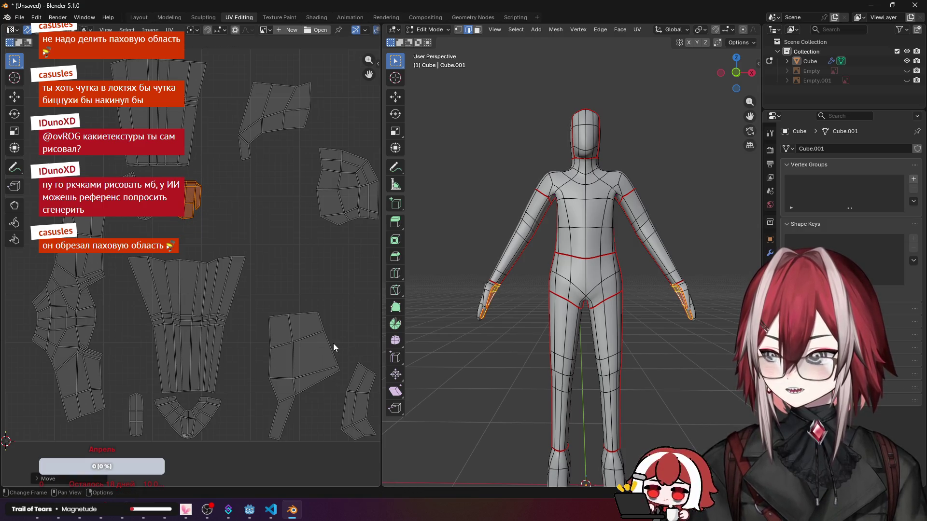
key("l")
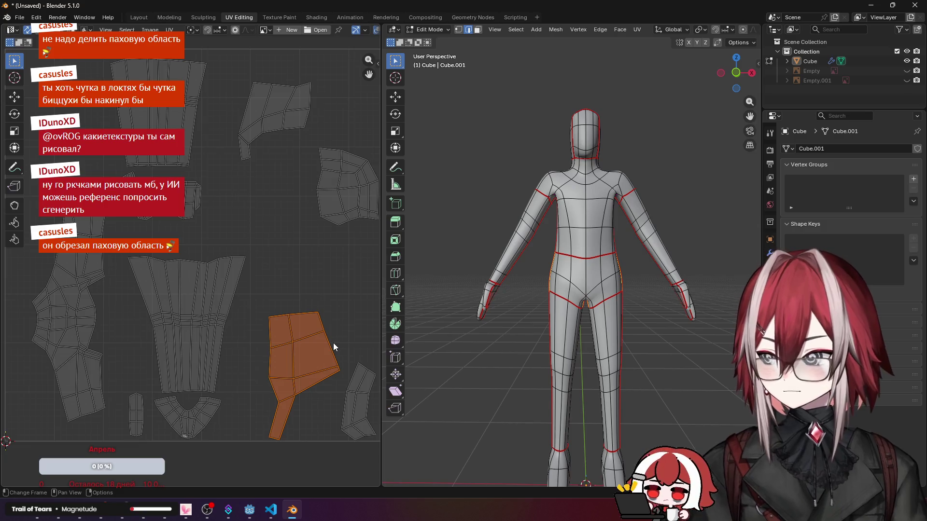
key("g")
left_click(348, 174)
scroll(304, 265, "down", 2)
Step: Shrink and raise that island, then place the pelvis island further up-left
key("s")
left_click(290, 263)
key("g")
left_click(284, 226)
left_click(211, 213)
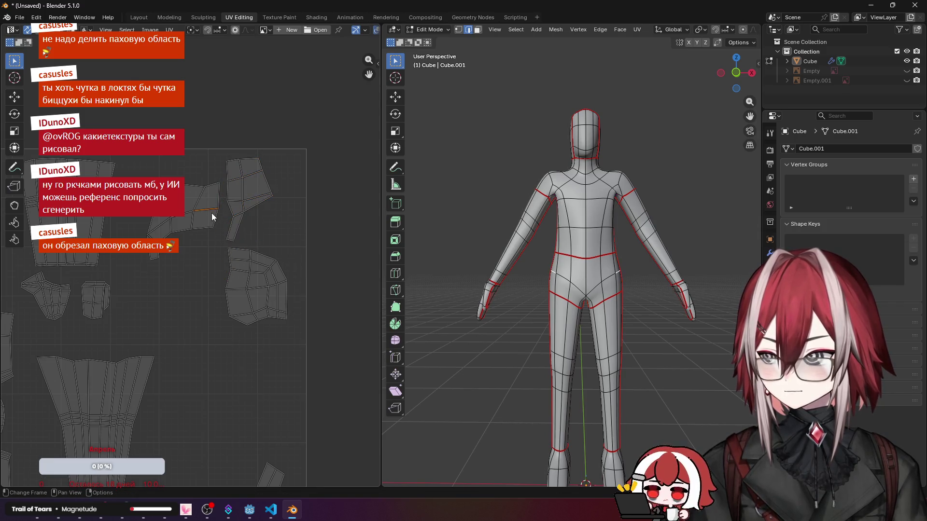
key("ctrl+l")
key("g")
left_click(203, 194)
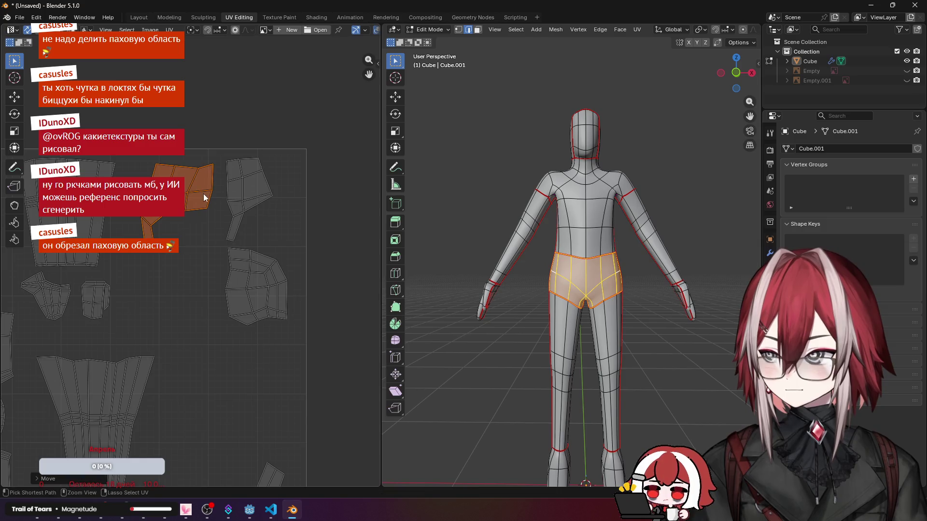
scroll(272, 298, "down", 2)
Step: Move the head island up near the upper pieces
mouse_move(260, 347)
left_mouse_down()
mouse_move(331, 449)
mouse_move(312, 475)
left_mouse_up()
key("g")
left_click(241, 198)
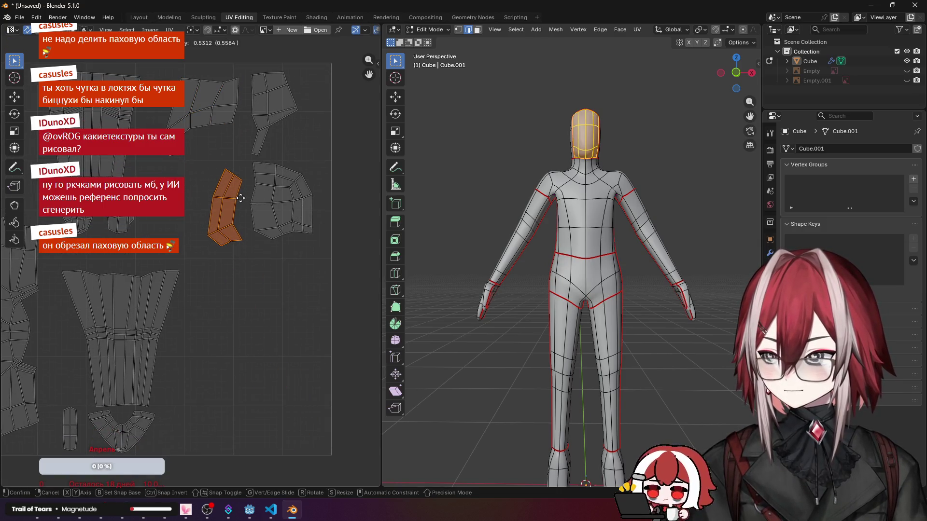
scroll(239, 197, "up", 1)
Step: Frame the head in Front view and project its faces' UVs from view
key("KP_1")
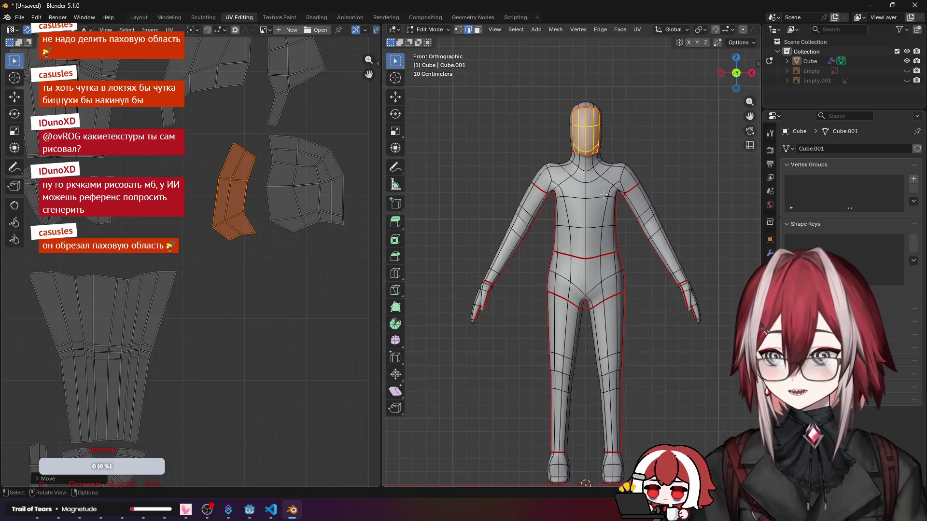
scroll(604, 194, "up", 3)
middle_click_drag(602, 194, 601, 289, "shift")
scroll(594, 218, "up", 2)
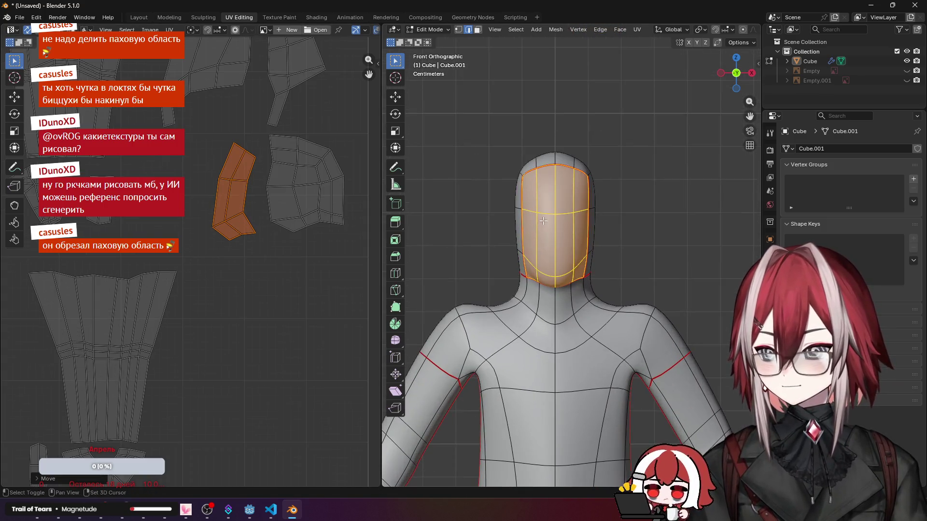
middle_click_drag(593, 146, 594, 239, "shift")
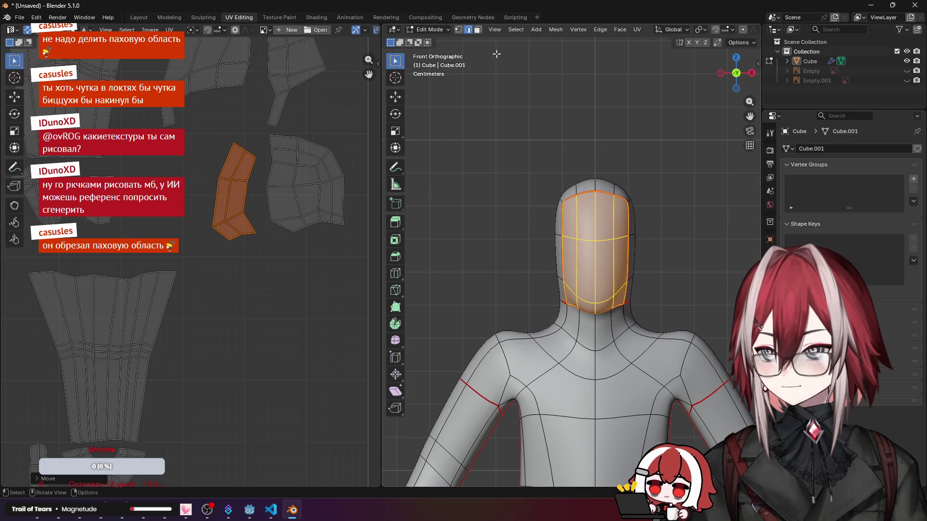
left_click(636, 30)
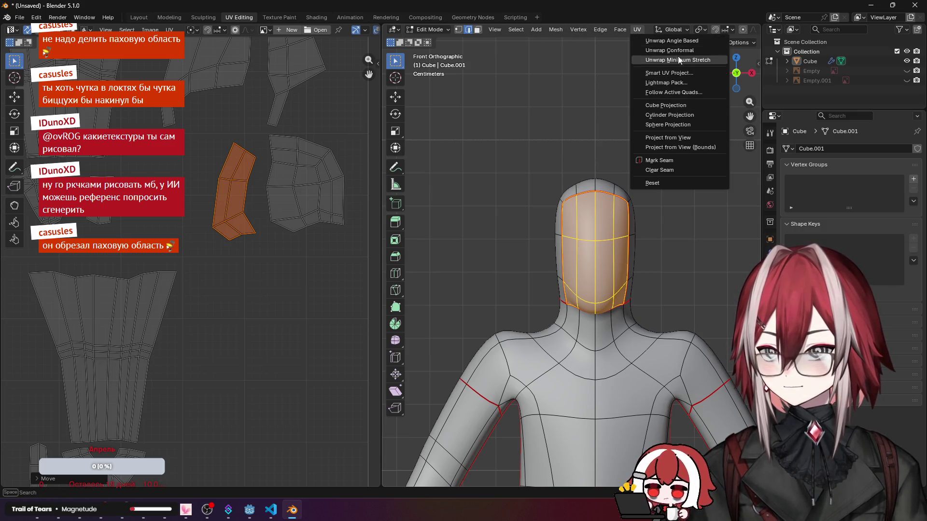
left_click(671, 137)
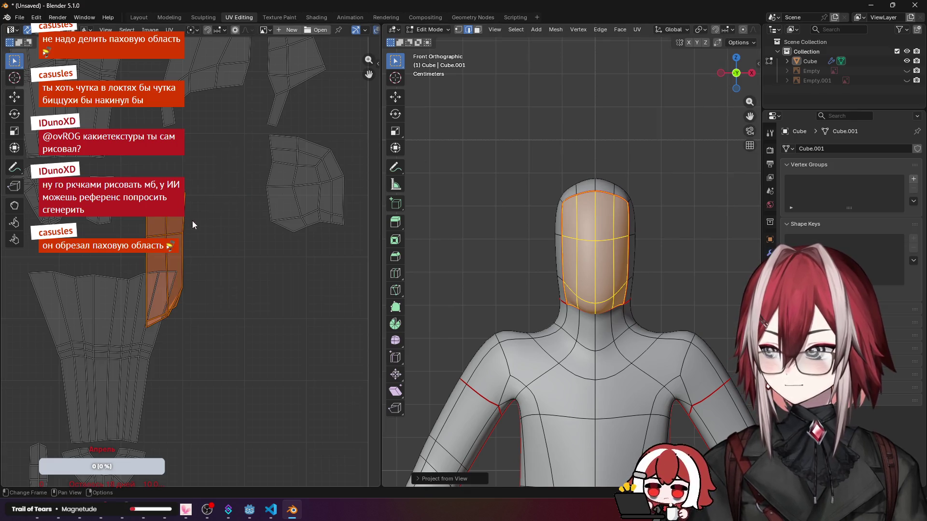
Step: Place the new face island beside the other head pieces and deselect
key("g")
left_click(253, 218)
key("g")
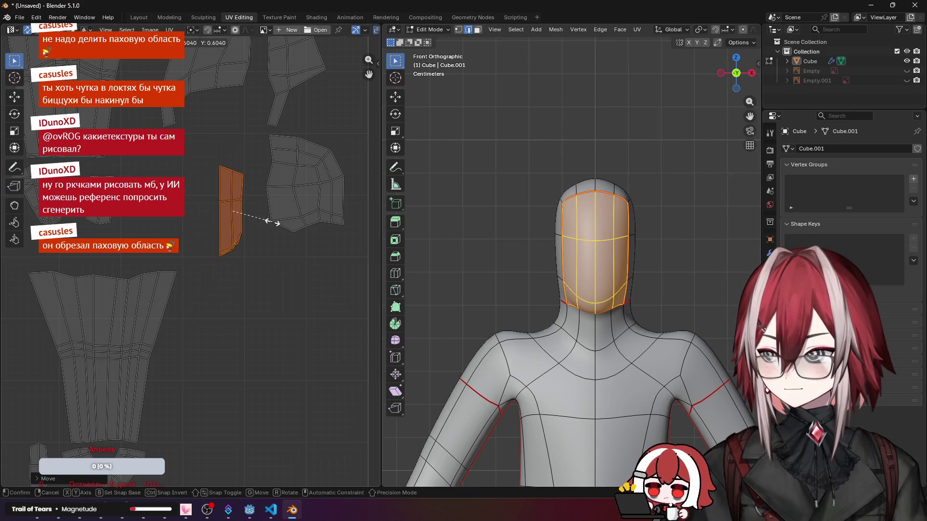
left_click(276, 223)
key("alt+a")
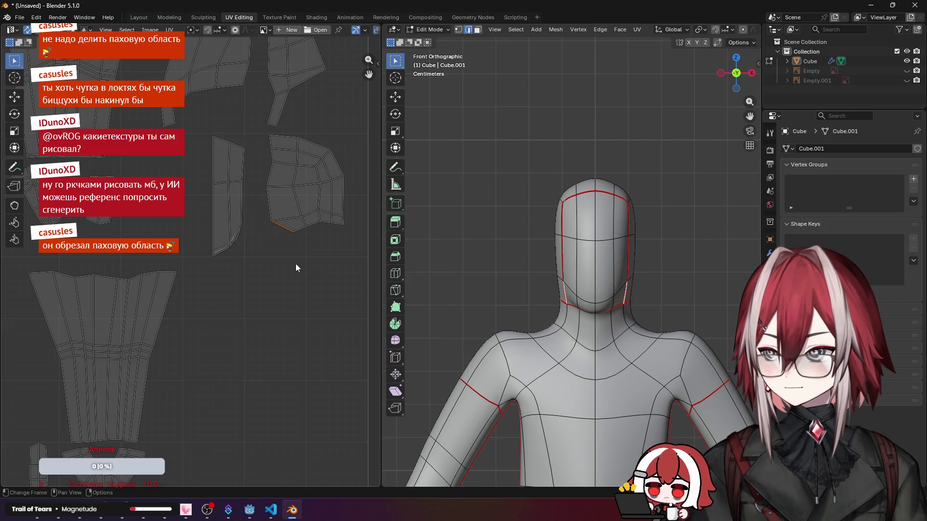
scroll(296, 266, "down", 2)
scroll(579, 254, "down", 2)
middle_click_drag(507, 253, 596, 250)
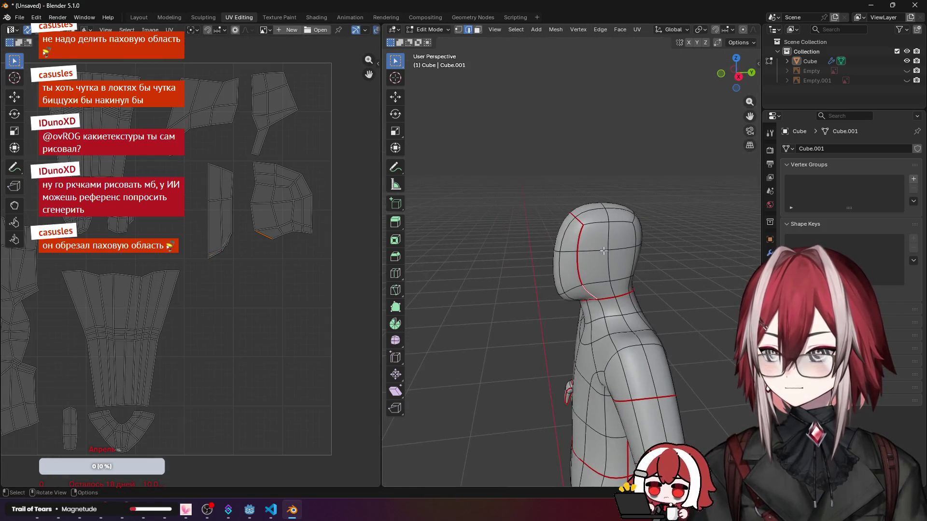
Step: Inspect the mesh from the back and nudge two stray UV edges into place, then frame the whole layout
key("ctrl+l")
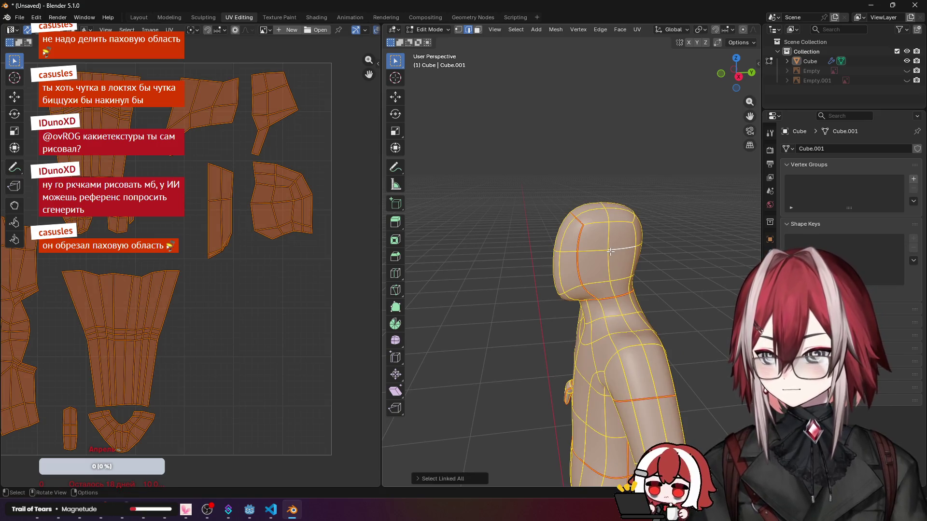
key("alt+a")
scroll(279, 289, "down", 1)
mouse_move(594, 246)
middle_mouse_down()
mouse_move(613, 230)
mouse_move(601, 270)
middle_mouse_up()
scroll(220, 246, "up", 3)
scroll(261, 229, "up", 3)
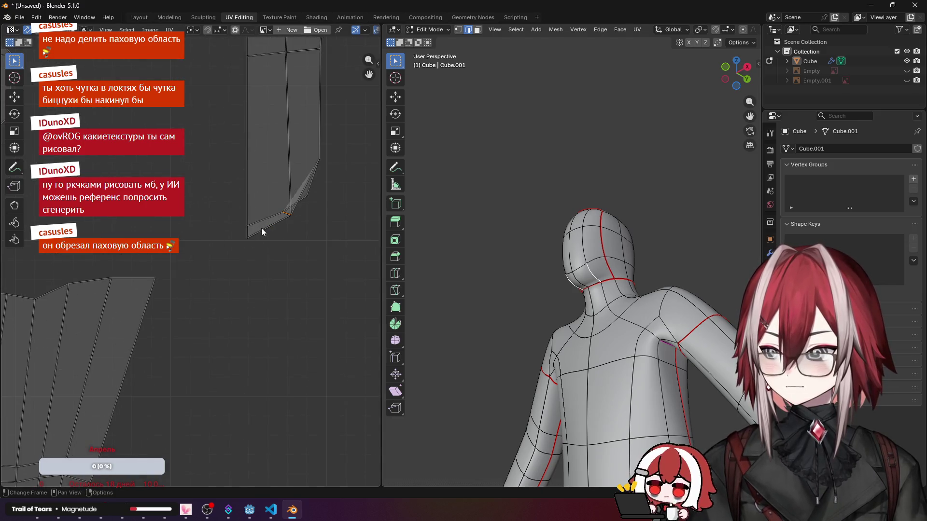
middle_click_drag(357, 247, 262, 235)
key("g")
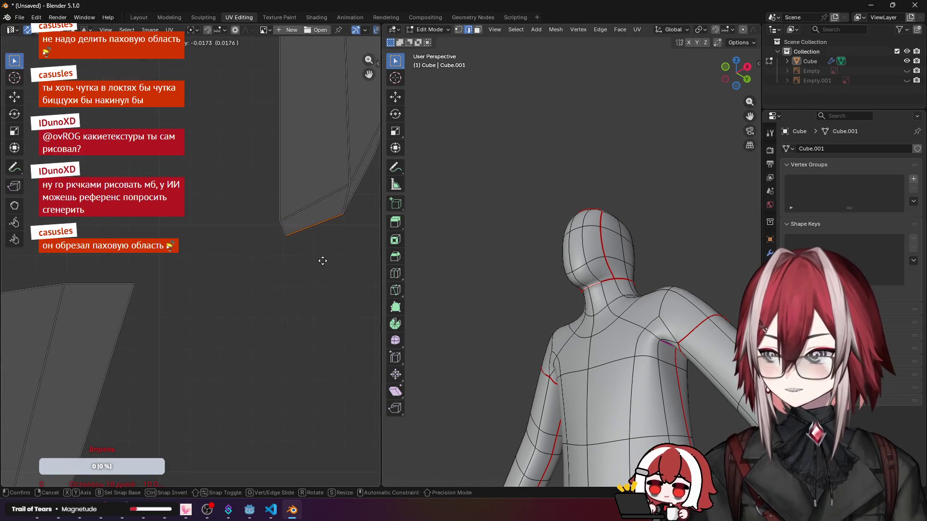
left_click(331, 266)
middle_click_drag(330, 266, 242, 292, "shift")
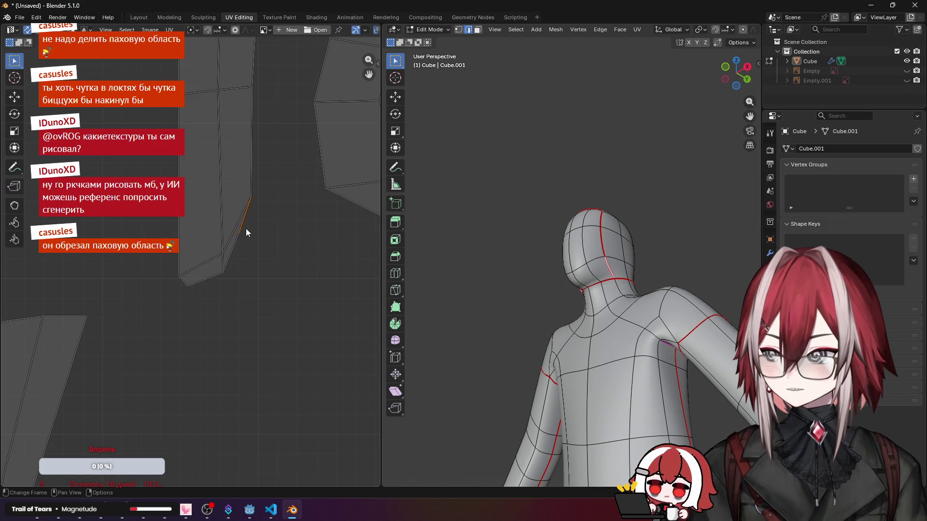
left_click(233, 251)
key("g")
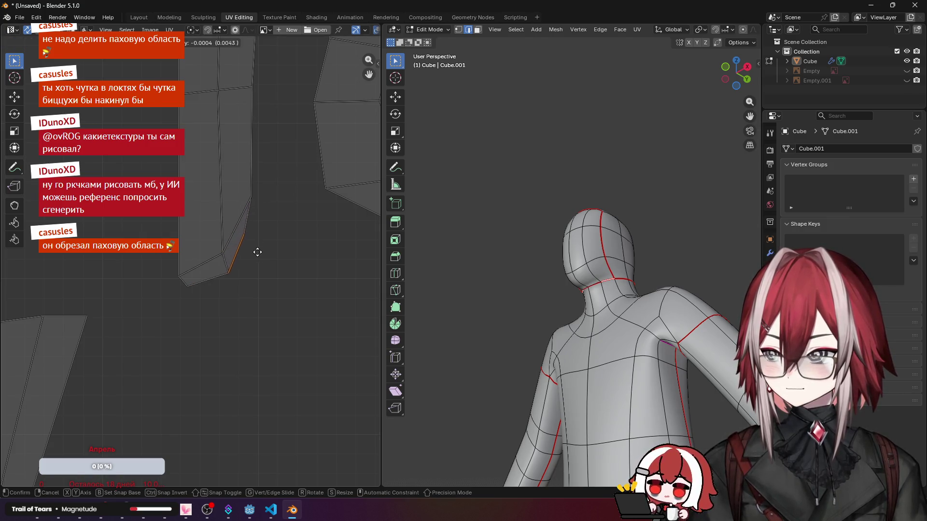
left_click(263, 249)
middle_click_drag(263, 249, 210, 266, "shift")
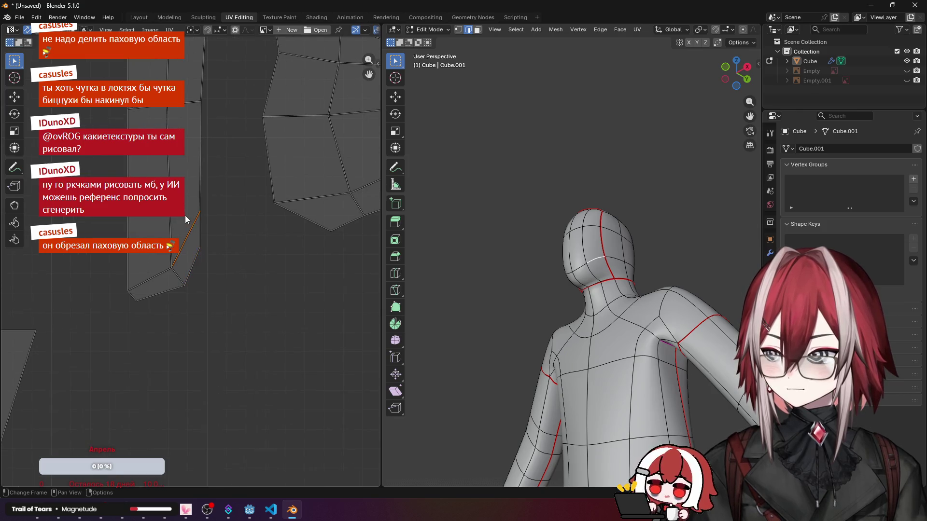
middle_click_drag(477, 208, 508, 217)
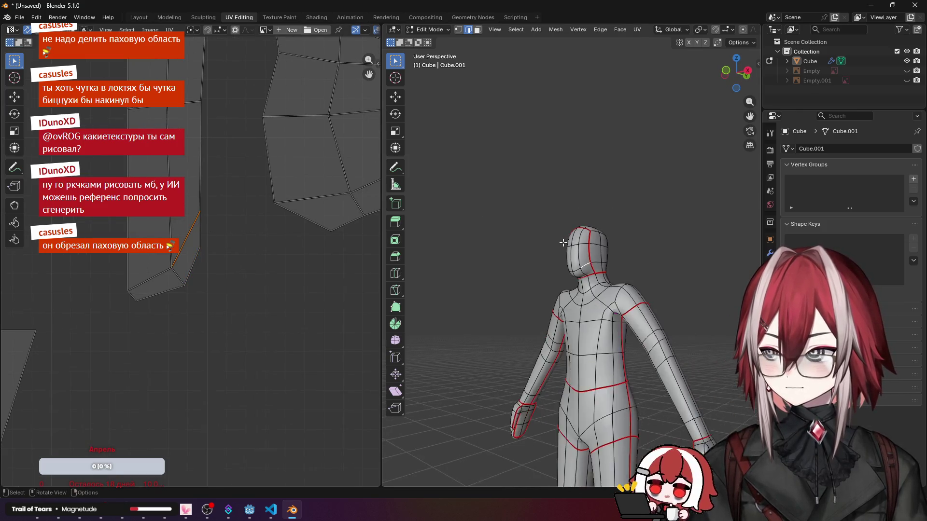
scroll(507, 217, "down", 3)
scroll(239, 266, "down", 3)
scroll(238, 266, "down", 3)
scroll(238, 266, "down", 2)
middle_click_drag(239, 254, 240, 243, "shift")
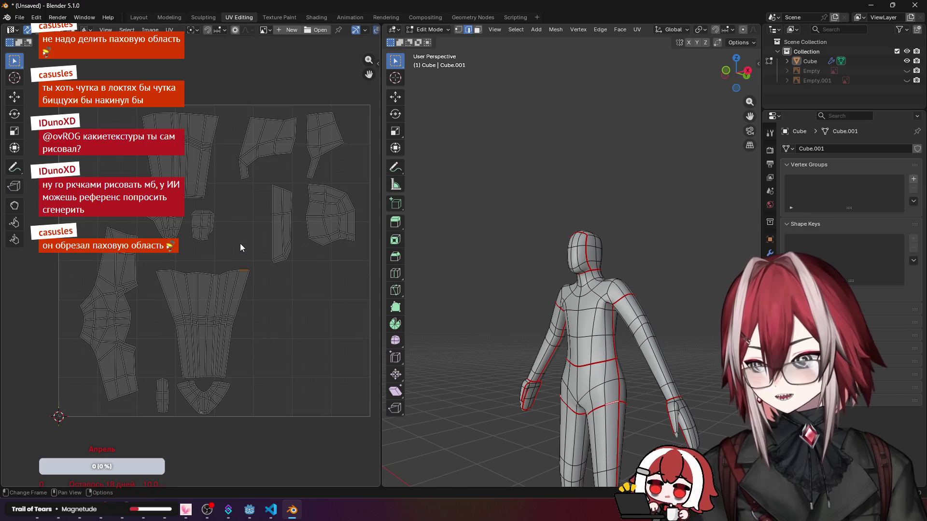
Step: Shift the trouser island up and resize and reposition the small crotch island
left_click(222, 323)
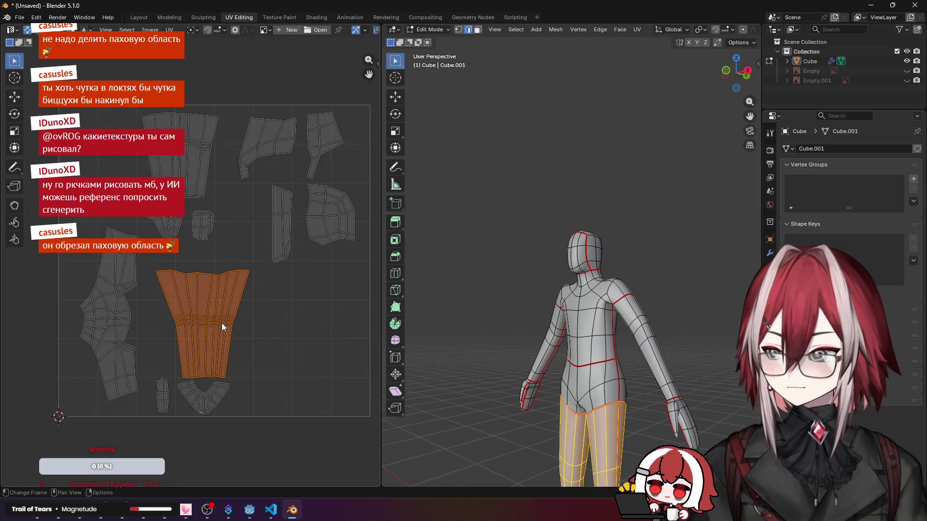
left_click_drag(222, 322, 224, 305)
left_click(325, 348)
left_click(203, 395)
left_click_drag(173, 374, 246, 421)
left_click(281, 356)
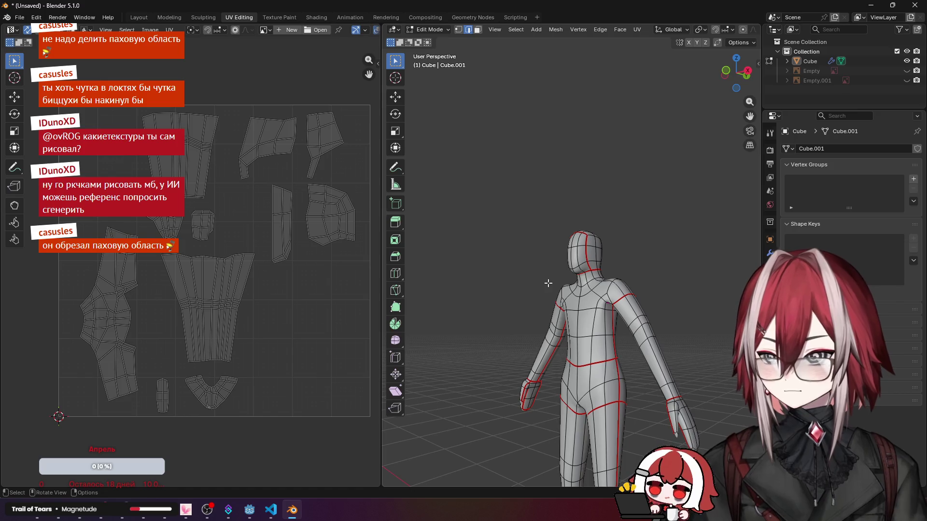
Step: Check a neck edge in front view, clear selections and view the seamed mesh in perspective
key("KP_1")
left_click(569, 264)
scroll(527, 252, "up", 2)
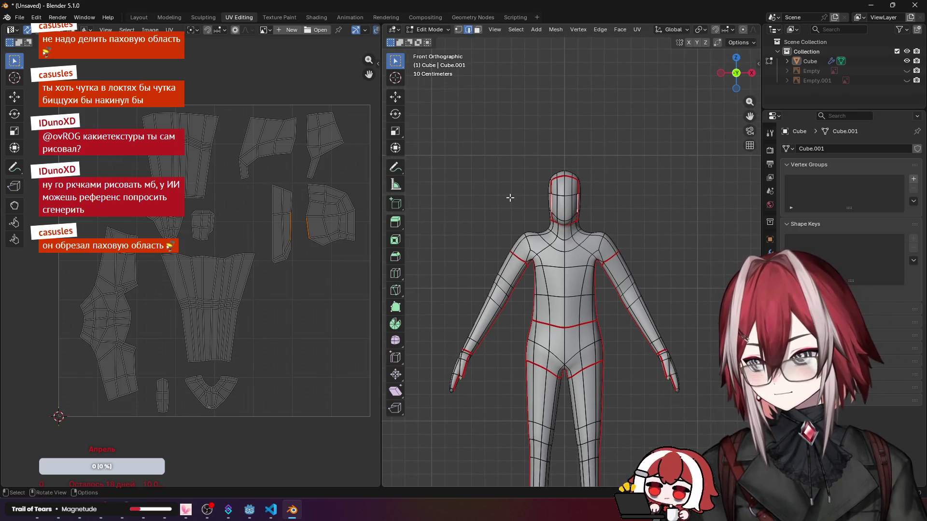
key("a")
left_click(296, 300)
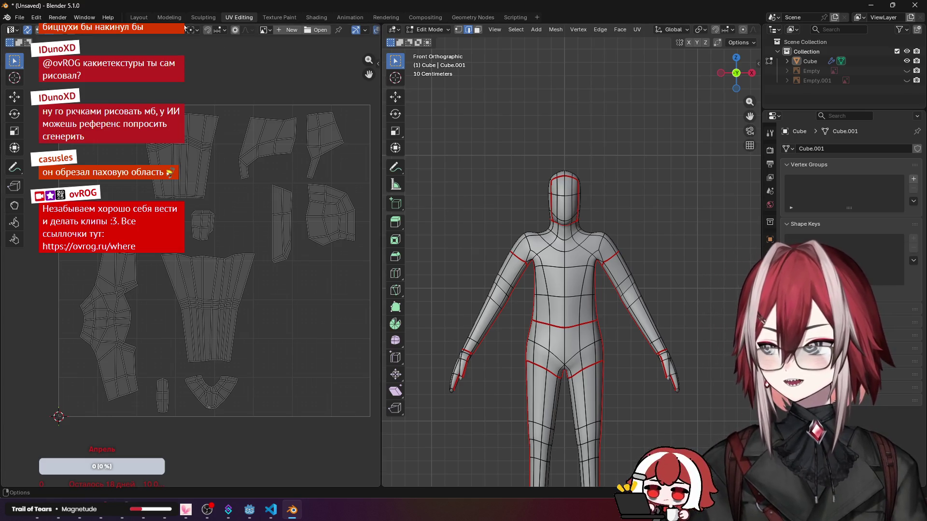
scroll(585, 175, "up", 3)
scroll(585, 175, "down", 1)
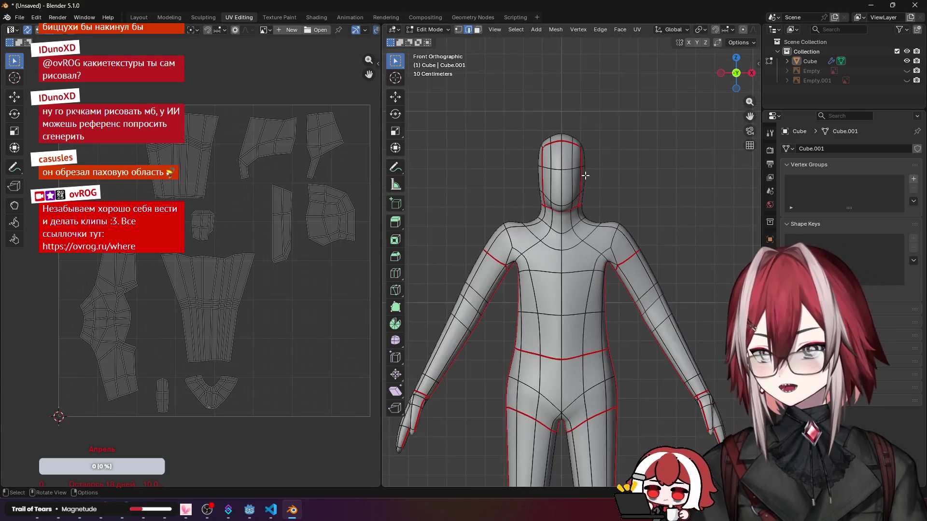
middle_click_drag(585, 175, 574, 208)
scroll(575, 208, "down", 2)
scroll(574, 207, "up", 2)
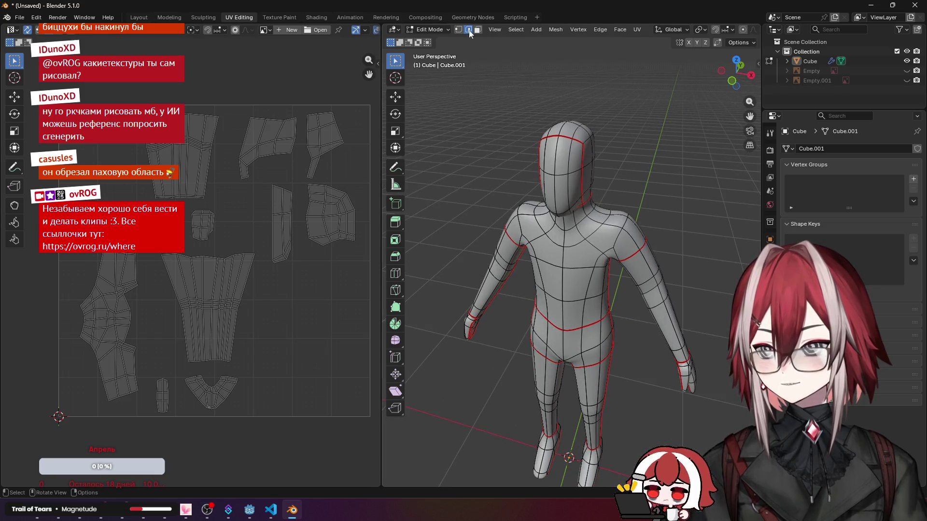
Step: In the Texture Paint workspace, create a new material for the figure
left_click(290, 18)
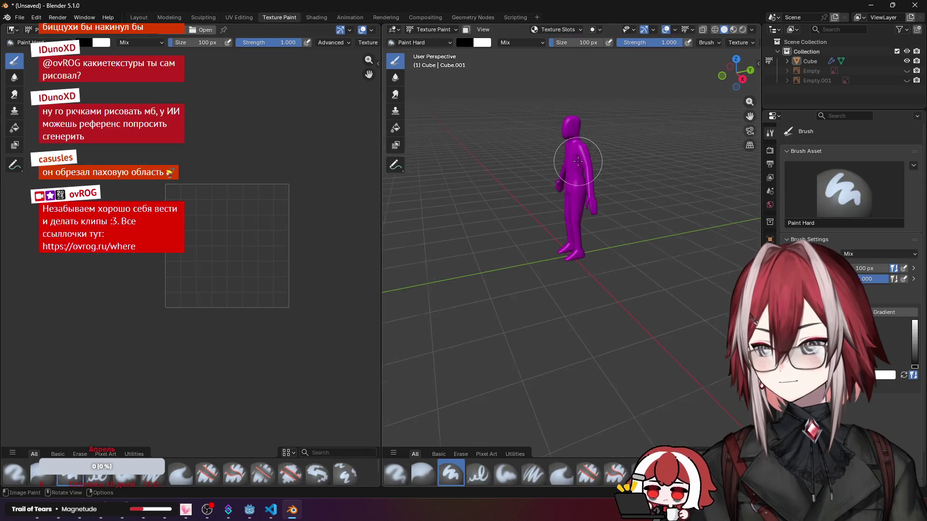
scroll(573, 166, "up", 4)
mouse_move(572, 217)
middle_mouse_down()
mouse_move(606, 245)
mouse_move(579, 239)
middle_mouse_up()
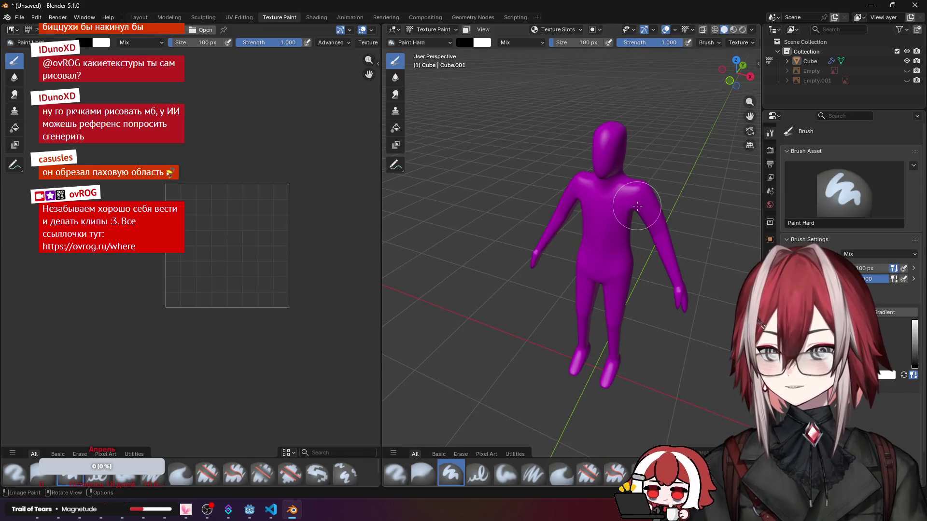
left_click(770, 205)
left_click(833, 190)
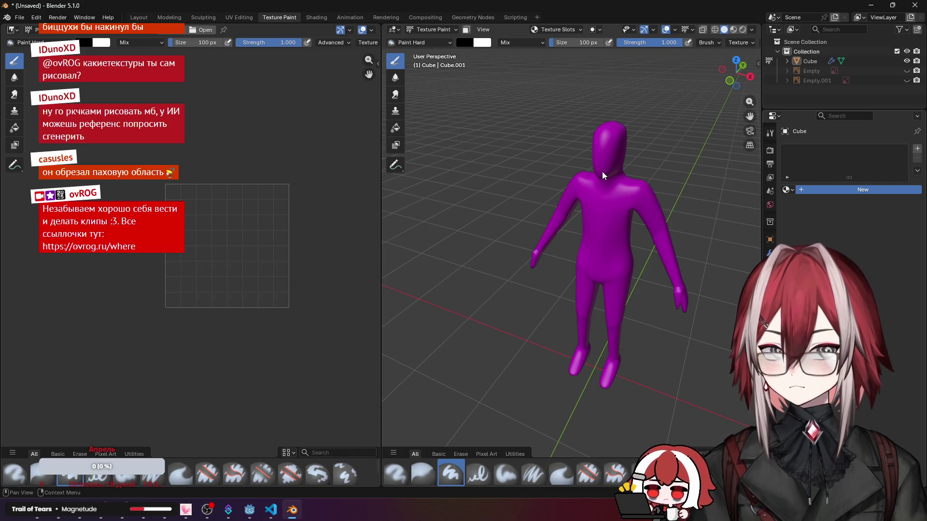
scroll(642, 181, "up", 1)
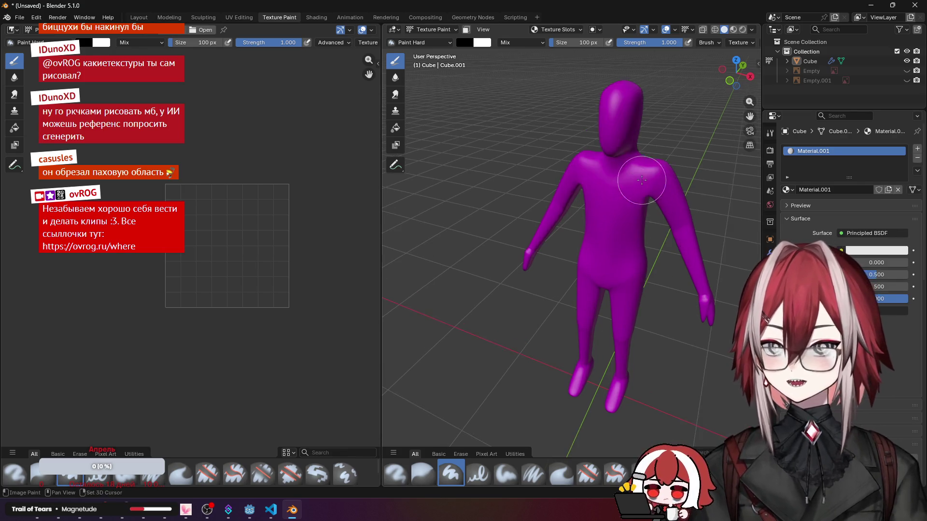
scroll(642, 180, "up", 1)
scroll(642, 181, "up", 1)
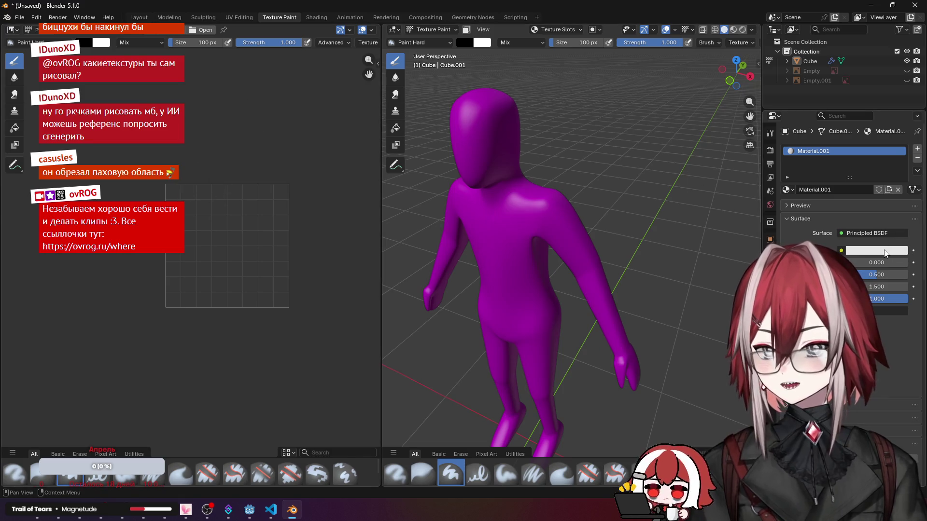
Step: Drive Base Color with a new image texture 'base' and show it in the image editor
left_click(840, 251)
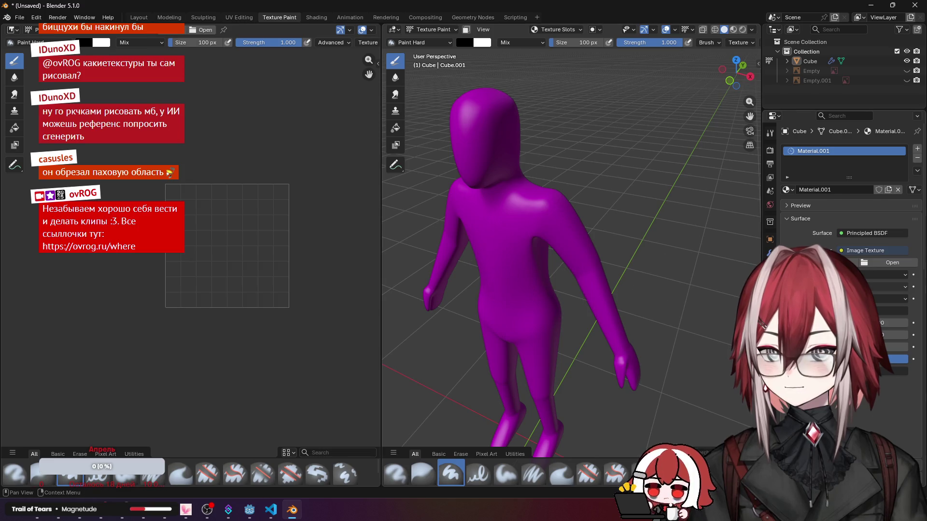
left_click(829, 262)
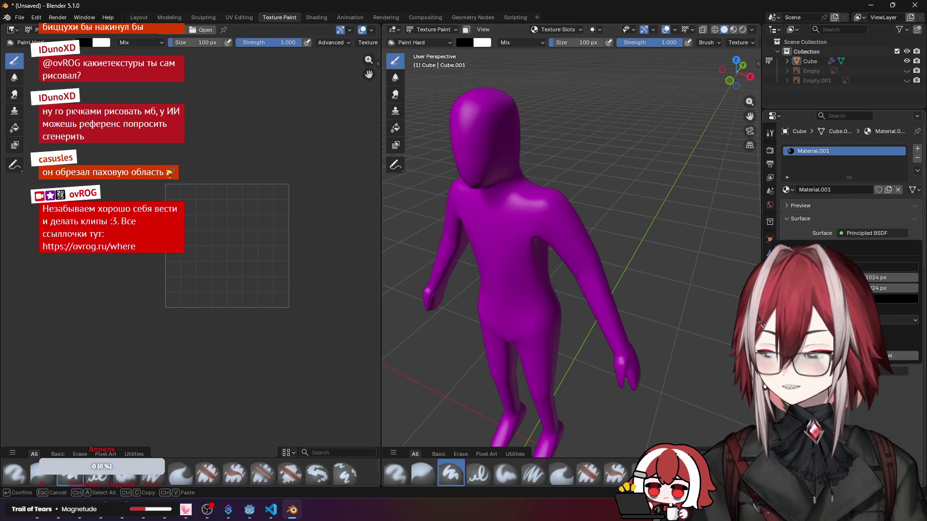
key("Return")
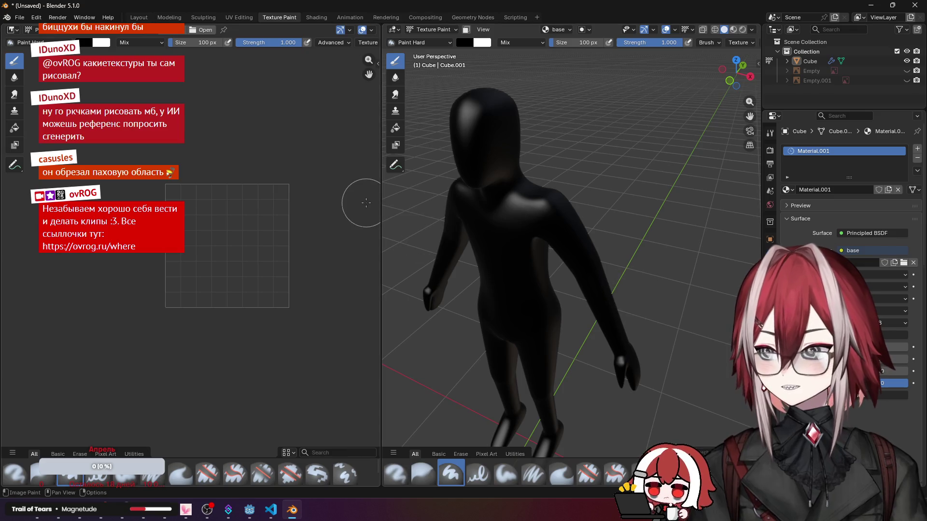
left_click(147, 32)
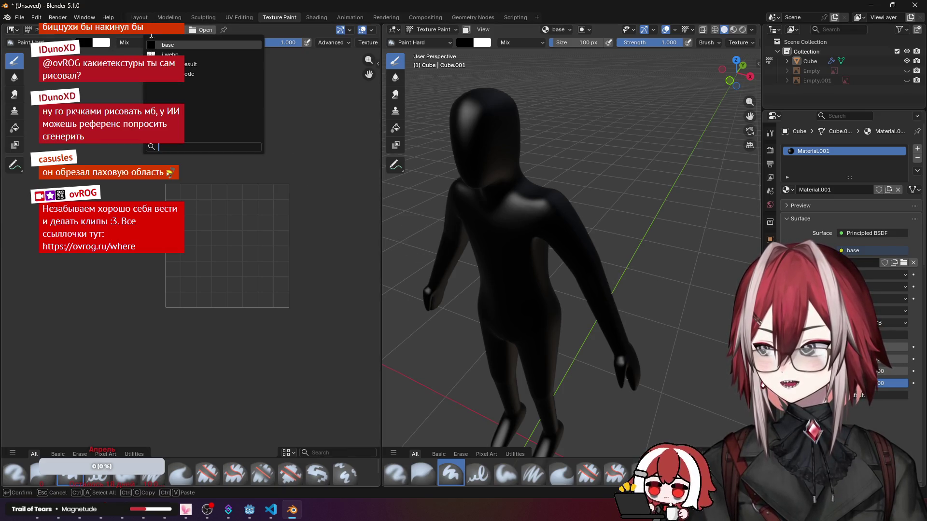
left_click(203, 50)
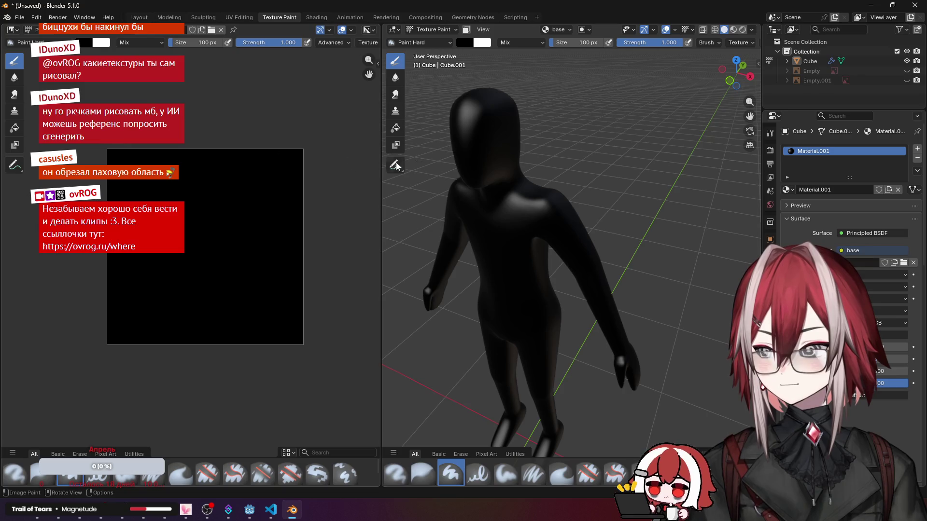
key("KP_1")
scroll(536, 147, "up", 1)
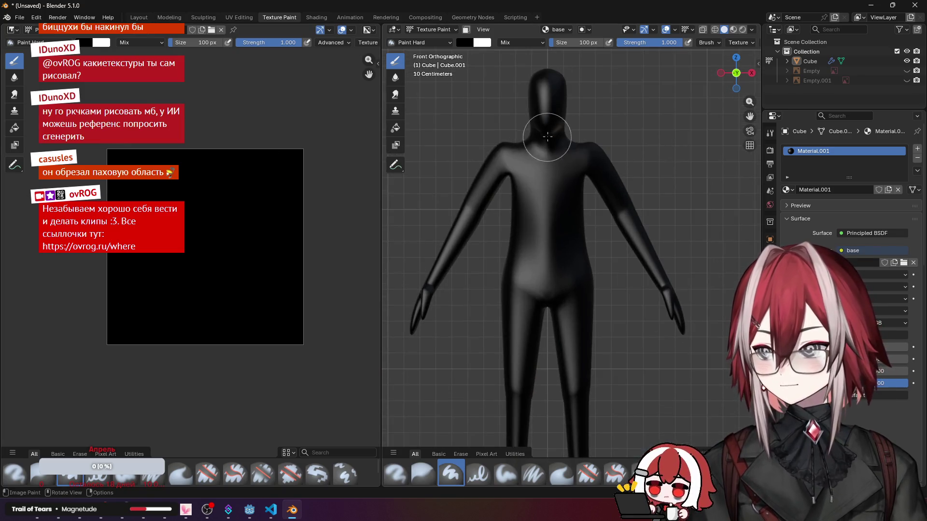
scroll(537, 147, "up", 2)
scroll(534, 160, "up", 2)
scroll(533, 171, "up", 2)
scroll(533, 172, "up", 2)
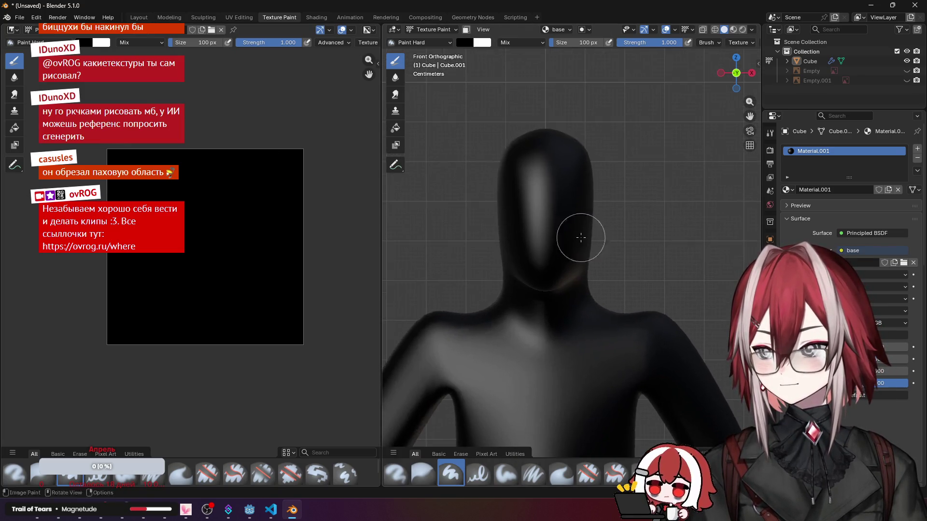
scroll(533, 171, "up", 3)
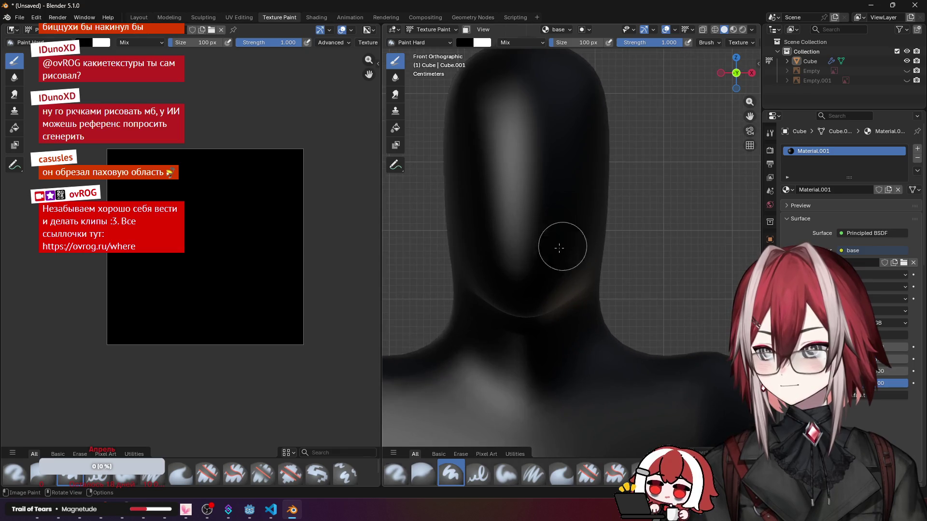
Step: Use the Paint Hard Pressure brush at 22 px size with white paint colour
left_click(13, 475)
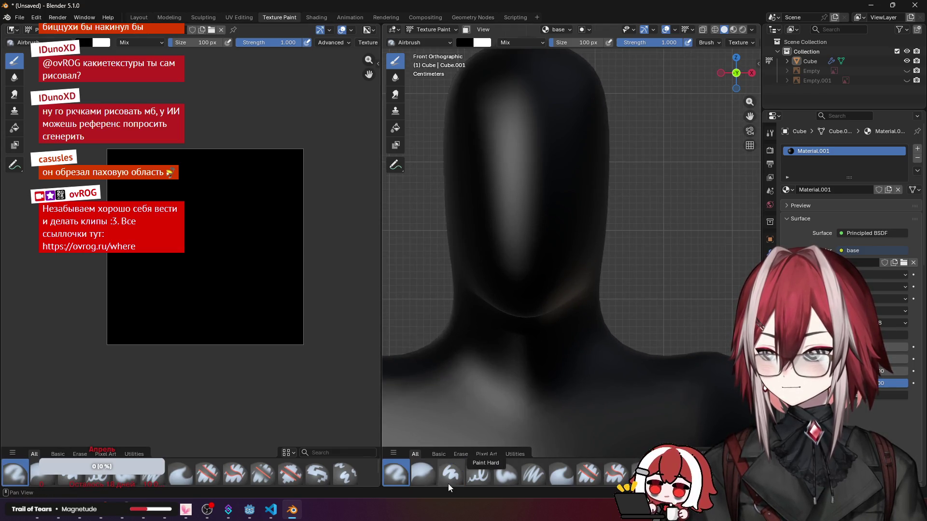
left_click(478, 474)
left_click_drag(587, 42, 588, 42)
left_click(542, 238)
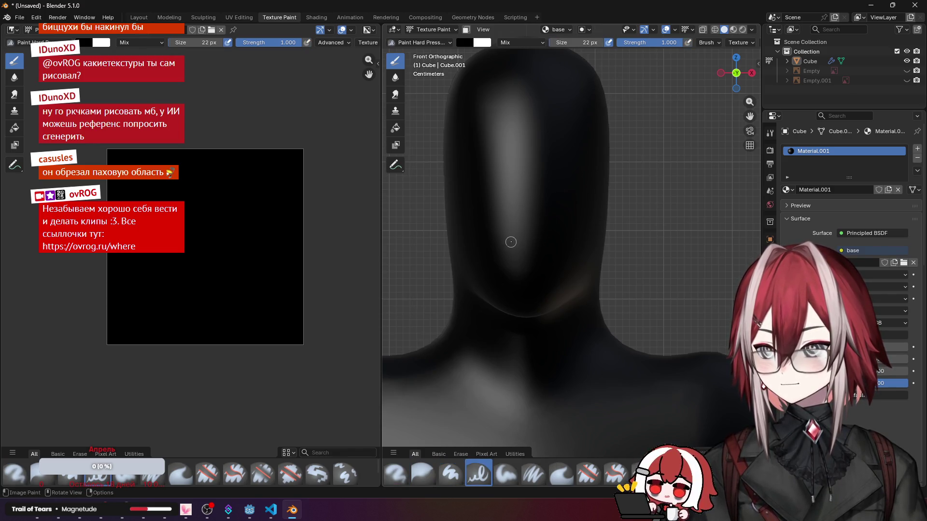
left_click(461, 45)
left_click_drag(543, 116, 544, 54)
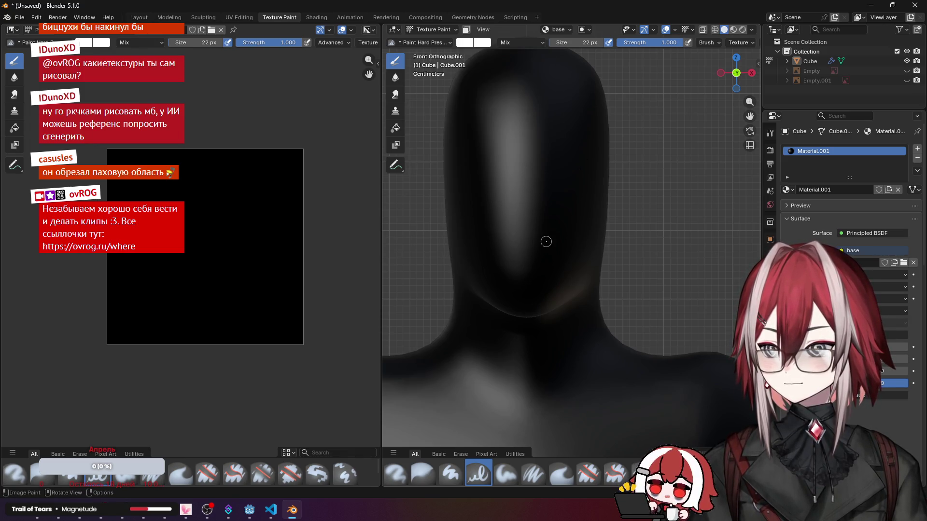
Step: Paint a straight white mouth, a mark above it and ringed eyes on the face
left_click_drag(546, 242, 498, 242)
key("ctrl+z")
left_click_drag(554, 248, 499, 248)
mouse_move(538, 198)
left_mouse_down()
mouse_move(526, 190)
mouse_move(527, 201)
left_mouse_up()
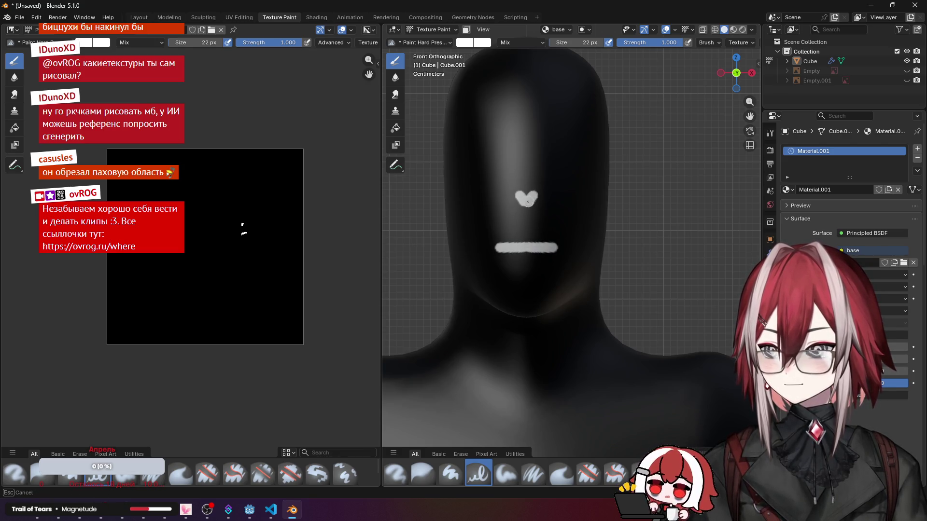
mouse_move(548, 135)
left_mouse_down()
mouse_move(558, 160)
mouse_move(561, 145)
mouse_move(572, 162)
mouse_move(565, 141)
left_mouse_up()
scroll(561, 181, "down", 5)
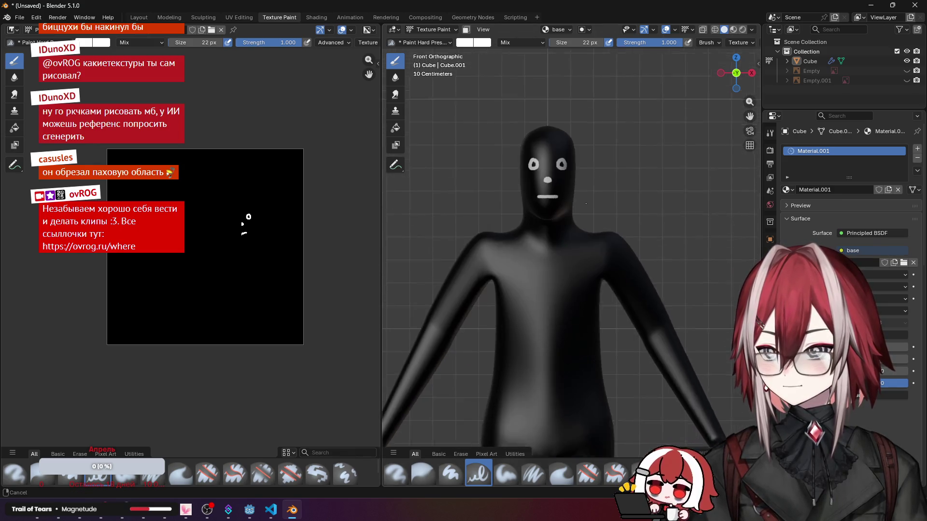
scroll(560, 259, "up", 3)
Step: Paint white chest marks, a lower-torso patch and marks behind both knees
left_click(560, 258)
mouse_move(540, 271)
left_mouse_down()
mouse_move(587, 272)
mouse_move(587, 242)
left_mouse_up()
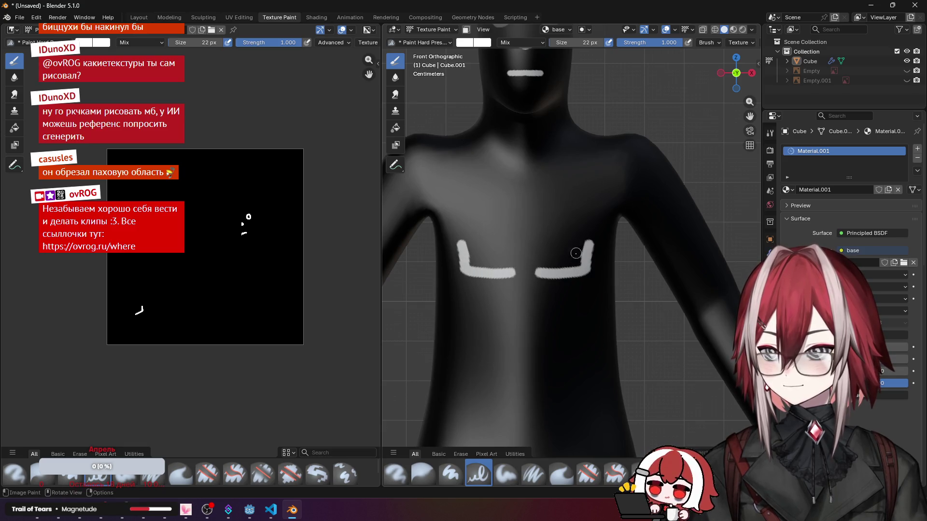
scroll(590, 216, "down", 3)
left_click_drag(524, 243, 532, 250)
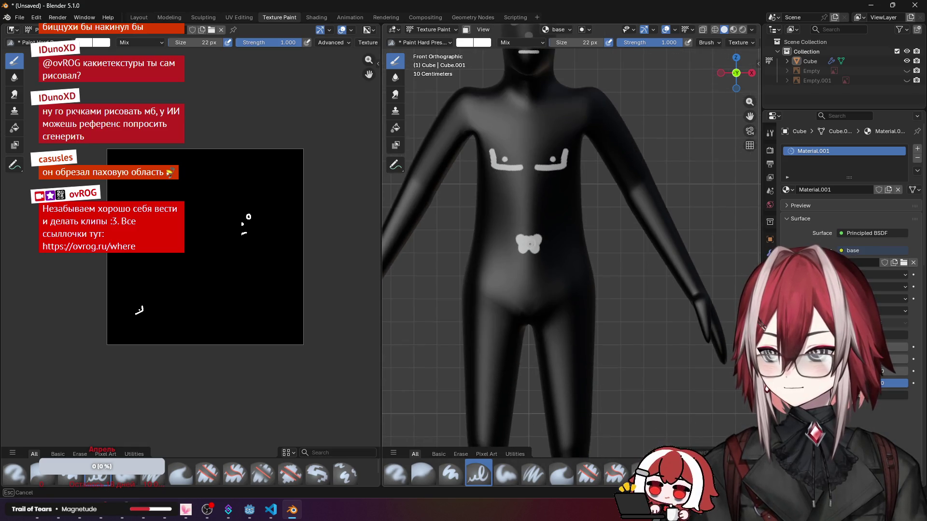
scroll(533, 241, "up", 5)
scroll(573, 218, "down", 3)
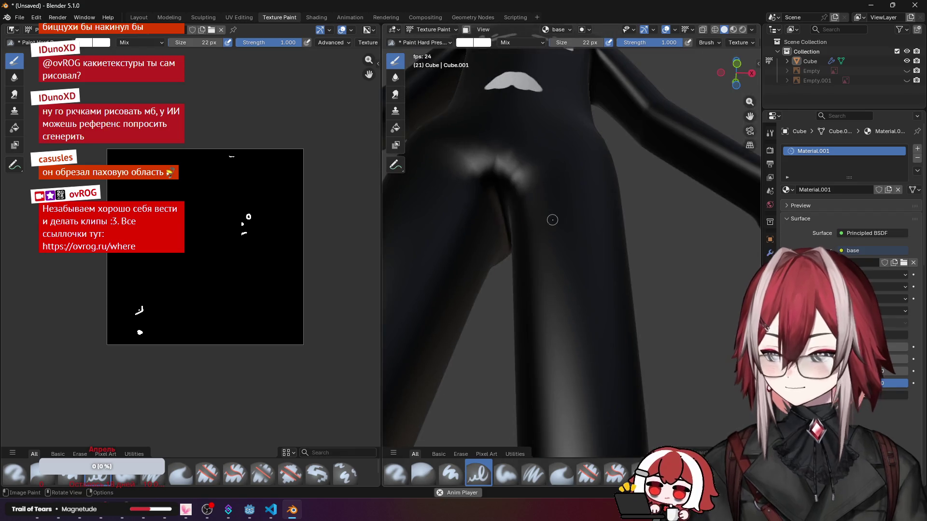
scroll(572, 217, "down", 2)
mouse_move(572, 218)
middle_mouse_down()
mouse_move(578, 231)
mouse_move(434, 235)
mouse_move(507, 240)
mouse_move(565, 193)
mouse_move(525, 203)
middle_mouse_up()
scroll(565, 193, "up", 2)
scroll(565, 193, "up", 2)
scroll(541, 338, "up", 3)
scroll(507, 308, "up", 2)
left_click_drag(505, 305, 508, 343)
left_click_drag(535, 308, 529, 346)
scroll(524, 341, "down", 5)
scroll(524, 325, "down", 3)
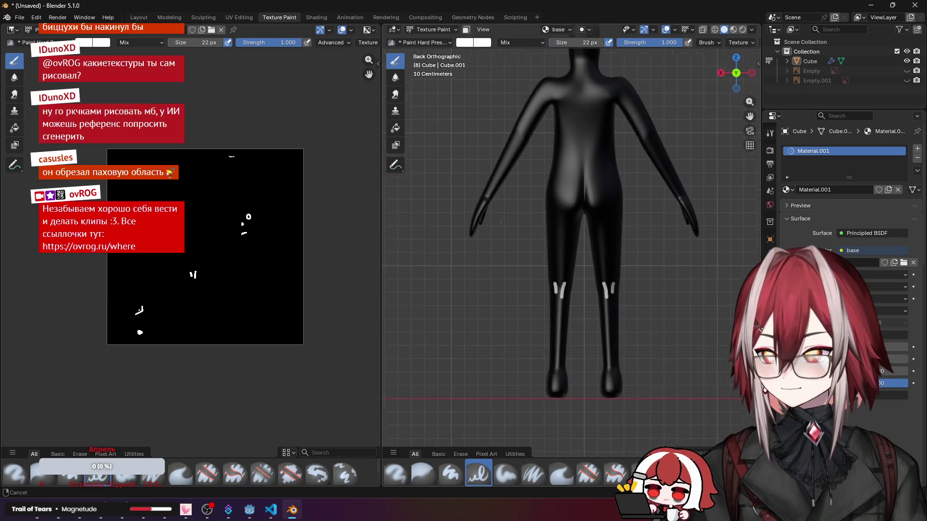
mouse_move(551, 289)
middle_mouse_down()
mouse_move(608, 278)
mouse_move(565, 283)
middle_mouse_up()
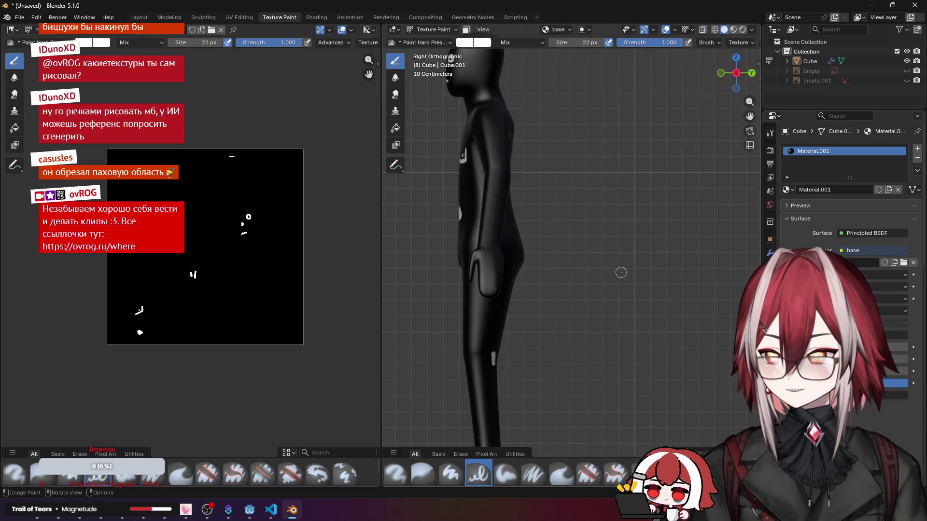
scroll(564, 281, "up", 3)
scroll(563, 281, "up", 2)
scroll(563, 281, "up", 2)
scroll(480, 303, "up", 2)
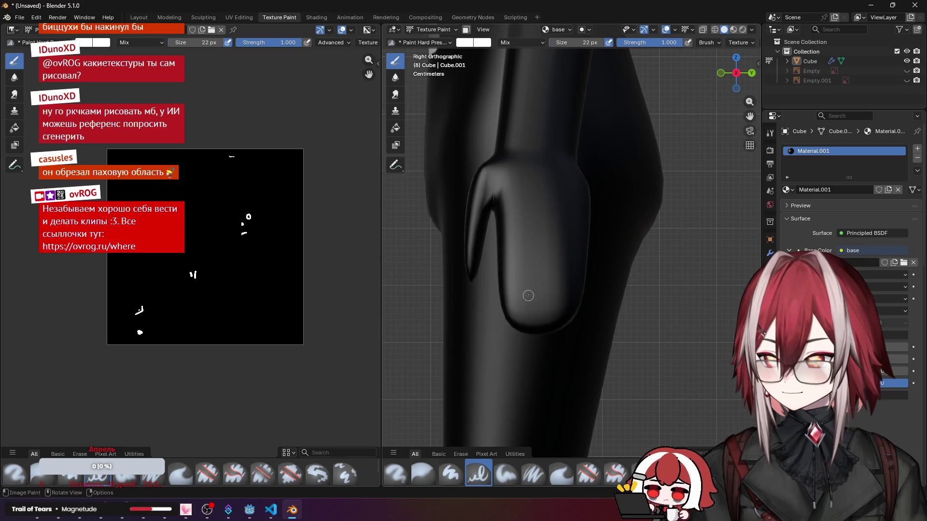
mouse_move(527, 274)
left_mouse_down()
mouse_move(520, 322)
mouse_move(539, 279)
mouse_move(552, 326)
mouse_move(559, 307)
mouse_move(571, 311)
left_mouse_up()
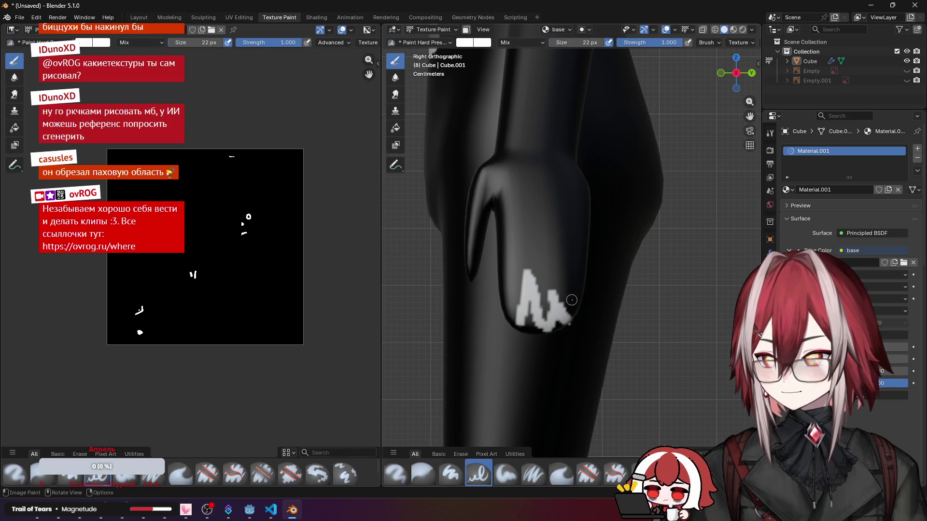
mouse_move(572, 304)
middle_mouse_down()
mouse_move(615, 262)
mouse_move(587, 239)
mouse_move(507, 232)
middle_mouse_up()
scroll(601, 254, "down", 2)
key("KP_1")
scroll(583, 232, "down", 4)
scroll(502, 239, "up", 3)
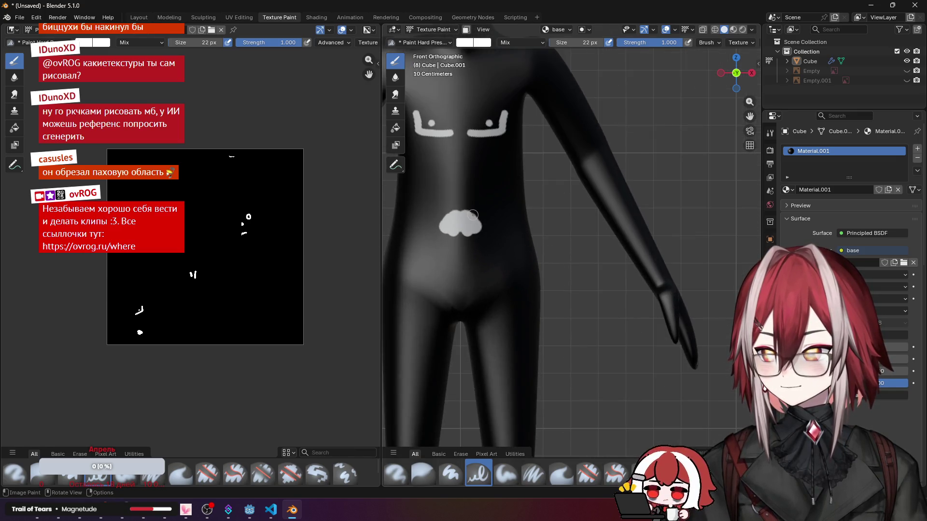
left_click(467, 42)
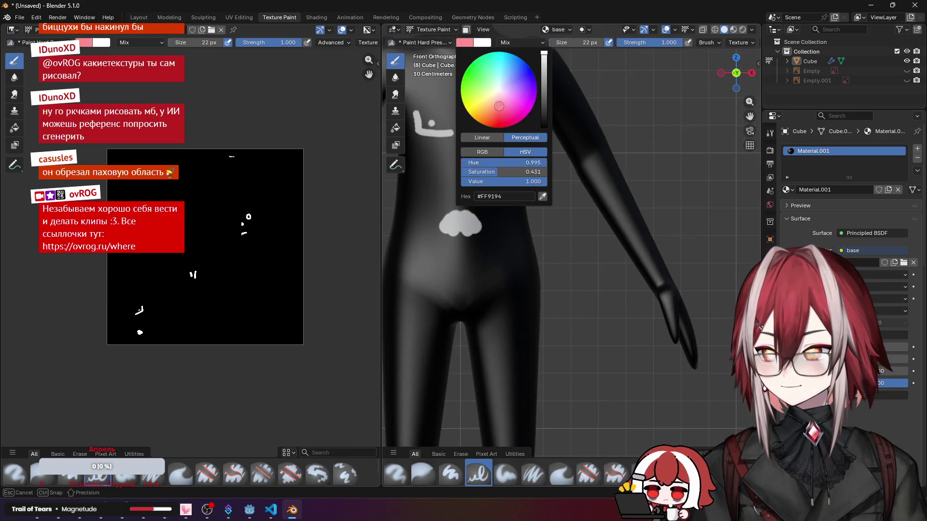
left_click_drag(545, 73, 544, 128)
left_click_drag(477, 230, 476, 242)
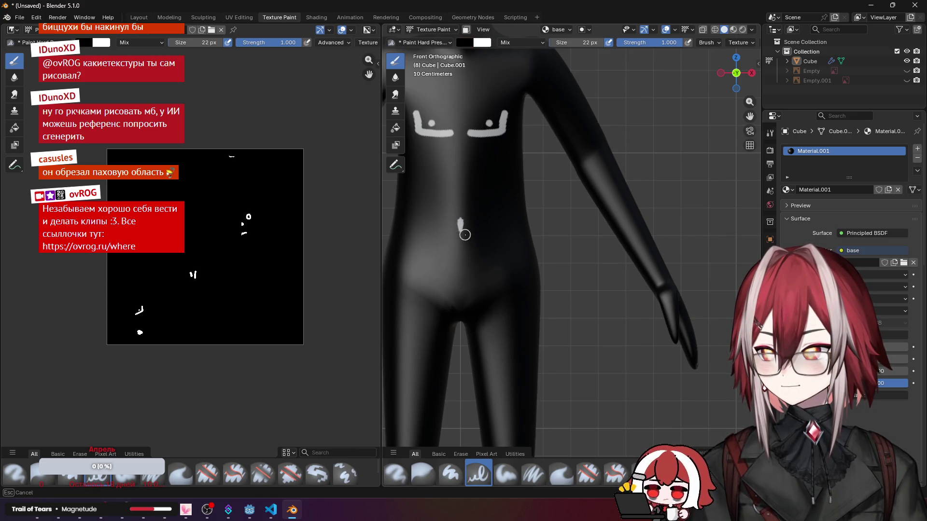
scroll(474, 226, "down", 4)
scroll(508, 181, "up", 2)
scroll(507, 181, "down", 2)
mouse_move(508, 189)
middle_mouse_down()
mouse_move(553, 180)
mouse_move(646, 196)
mouse_move(577, 177)
middle_mouse_up()
key("KP_1")
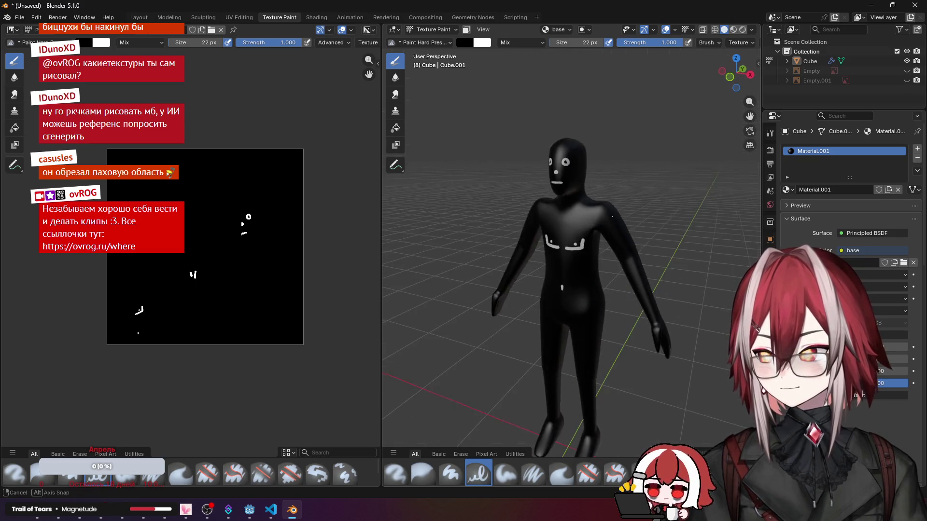
scroll(318, 179, "up", 3)
scroll(577, 177, "up", 2)
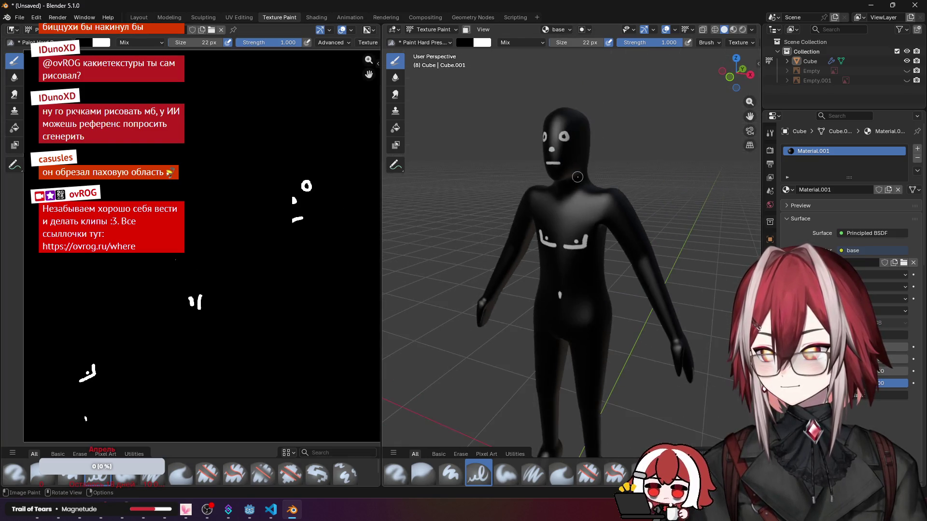
Step: Paint black over the white chest marks, inspect the figure all round, and return to UV Editing
left_click_drag(543, 243, 579, 248)
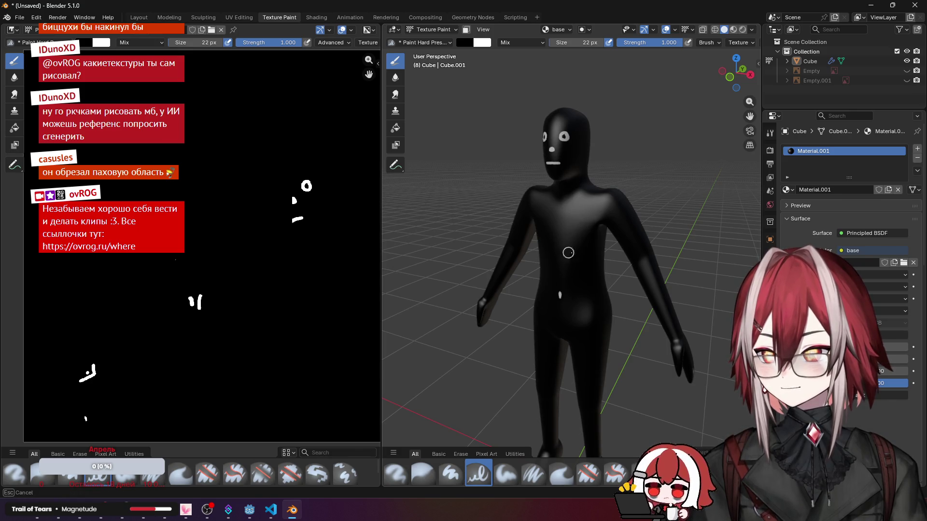
scroll(559, 276, "down", 4)
middle_click_drag(572, 283, 500, 309)
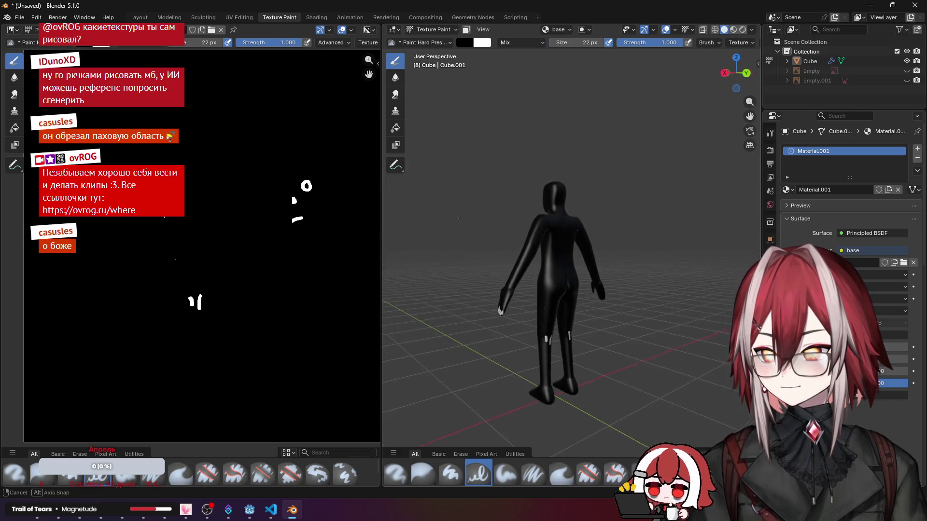
scroll(500, 290, "up", 4)
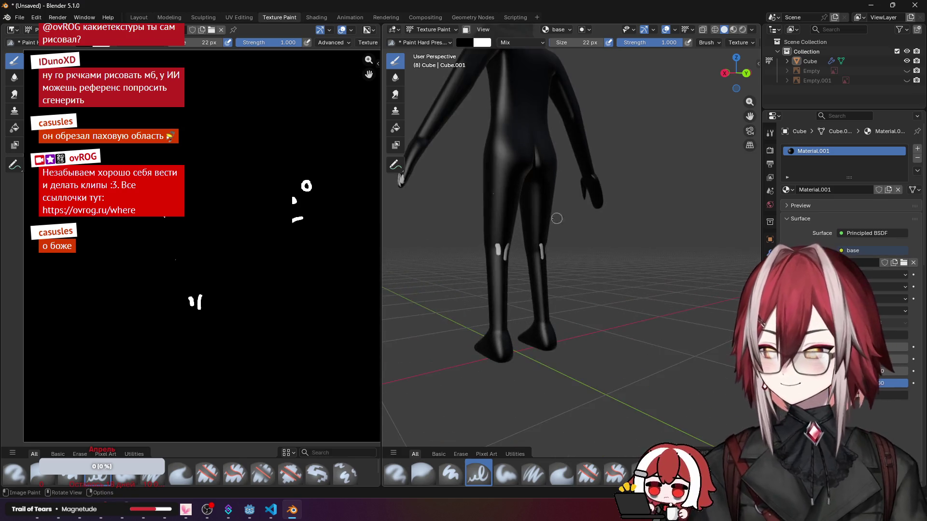
mouse_move(507, 231)
middle_mouse_down()
mouse_move(607, 261)
mouse_move(508, 246)
middle_mouse_up()
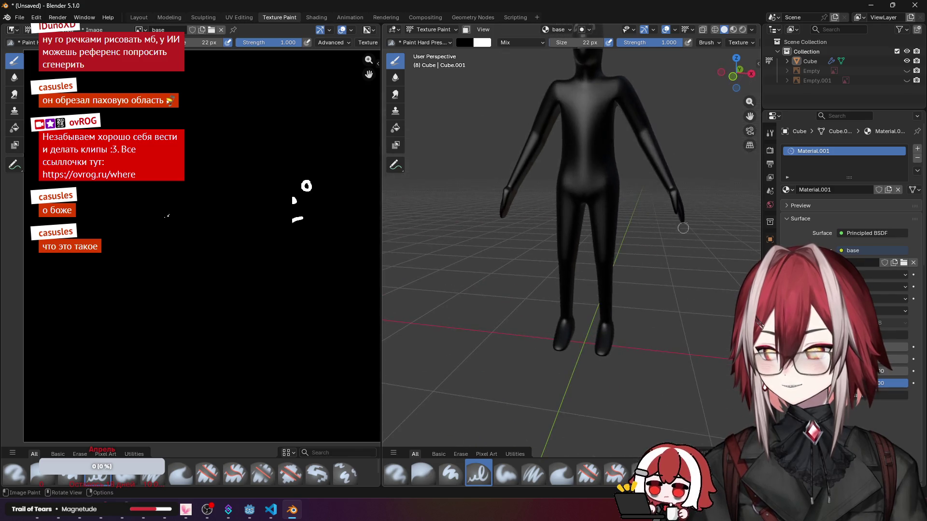
scroll(560, 161, "down", 3)
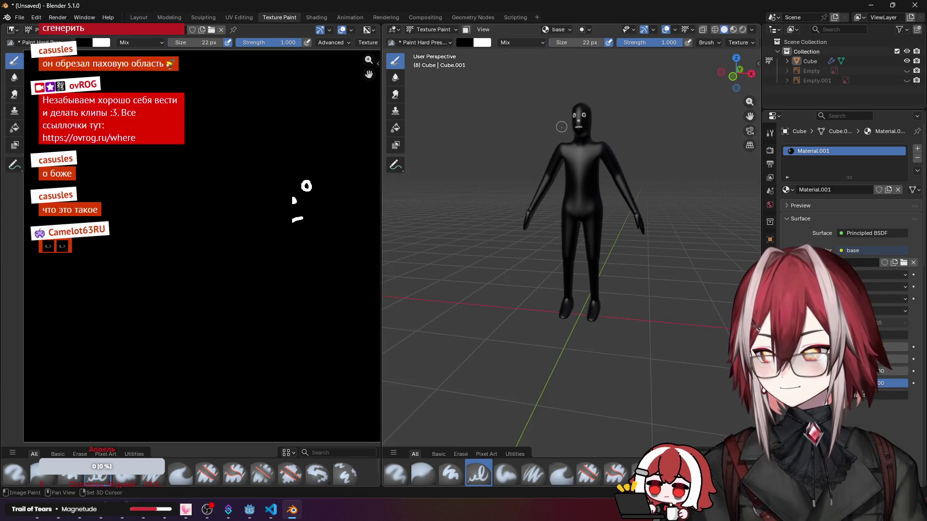
scroll(559, 181, "down", 1)
scroll(559, 189, "up", 2)
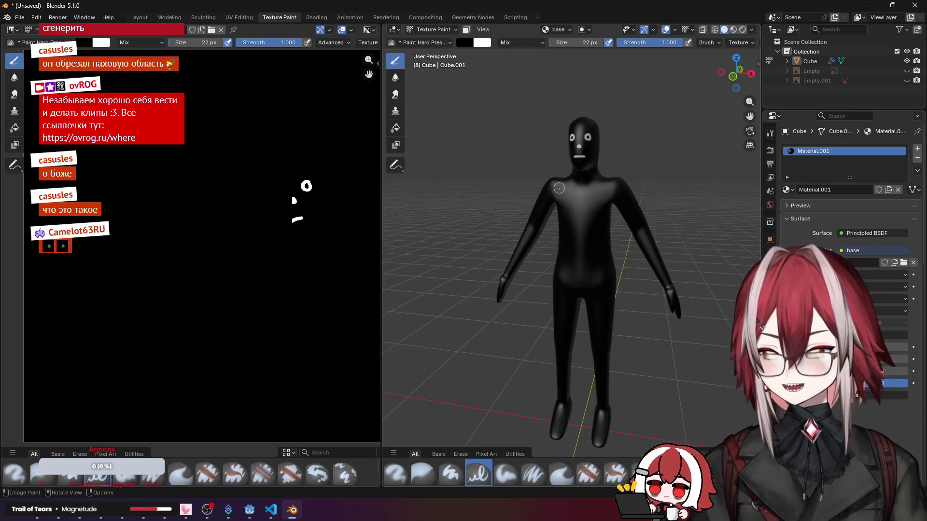
middle_click_drag(565, 189, 584, 185)
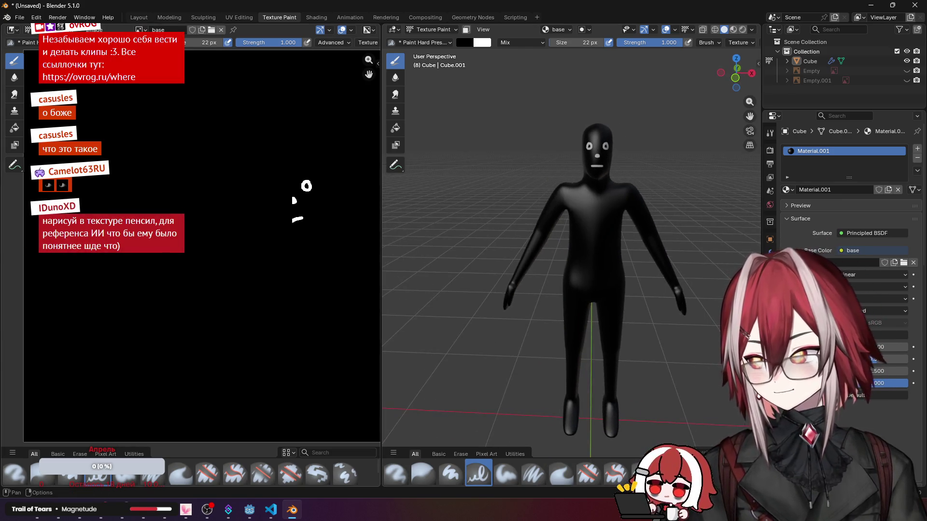
left_click(239, 17)
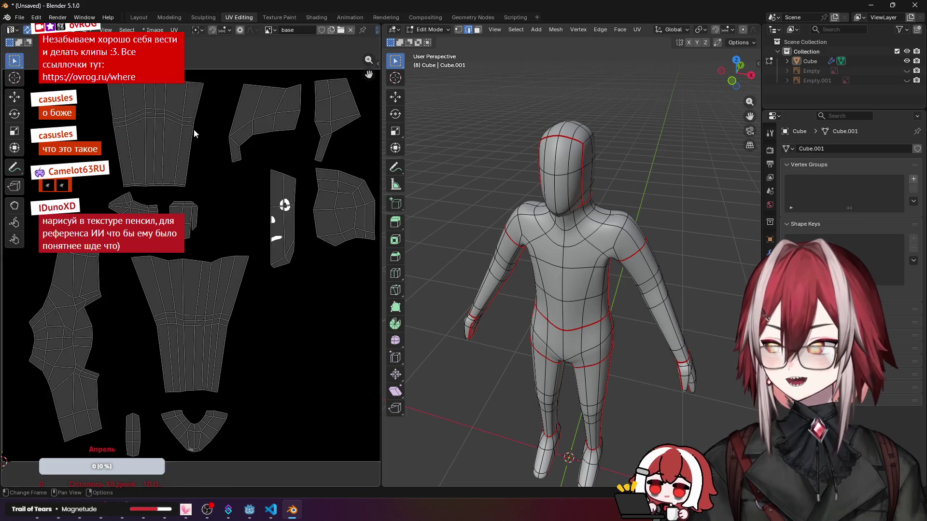
scroll(193, 129, "down", 3)
scroll(193, 130, "up", 2)
Step: Export the UV layout as Cube.png to the Desktop and minimize Blender
key("Home")
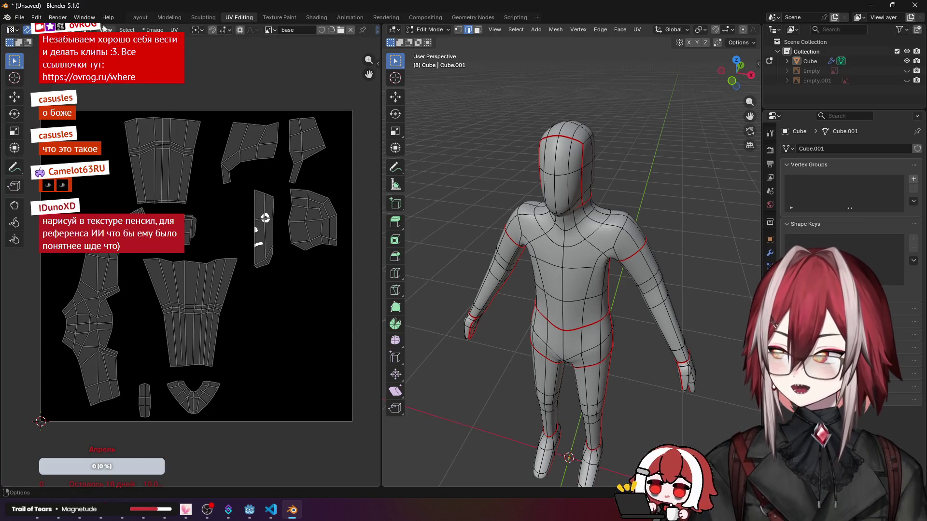
left_click(153, 30)
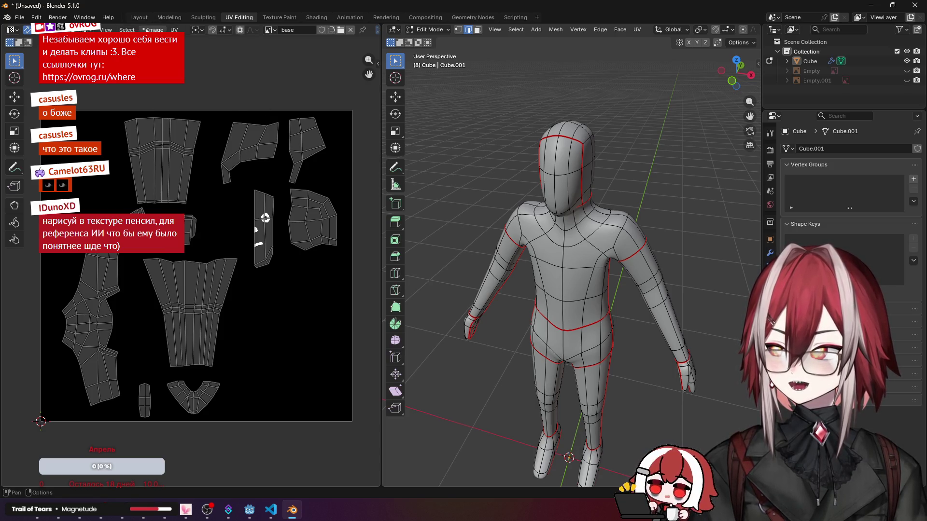
mouse_move(174, 29)
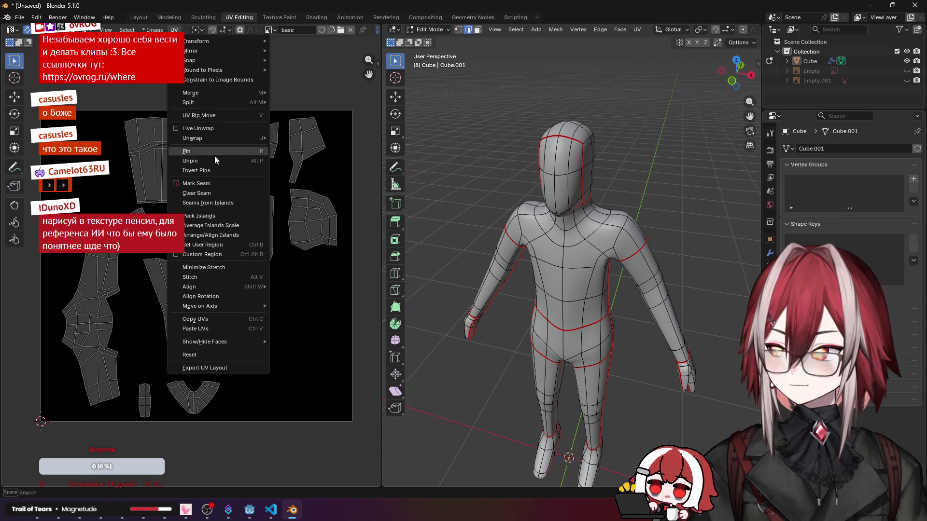
left_click(205, 367)
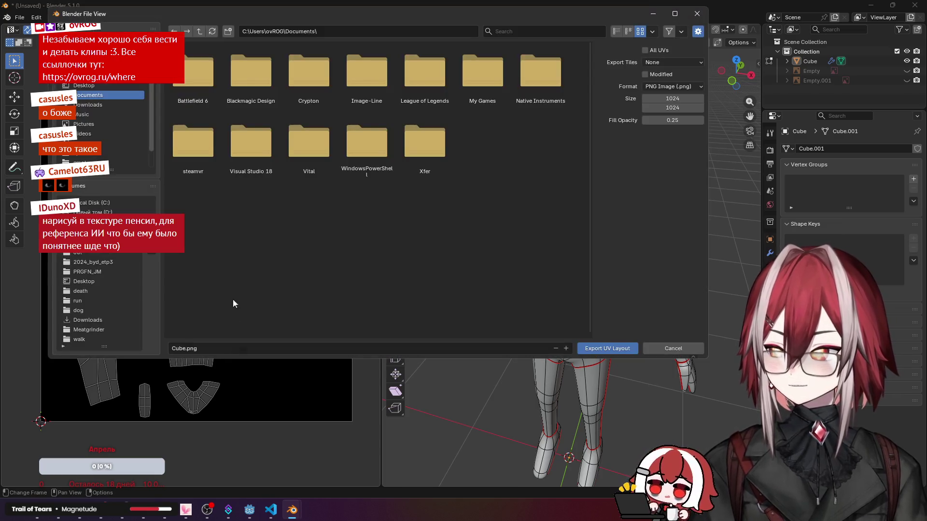
left_click(85, 86)
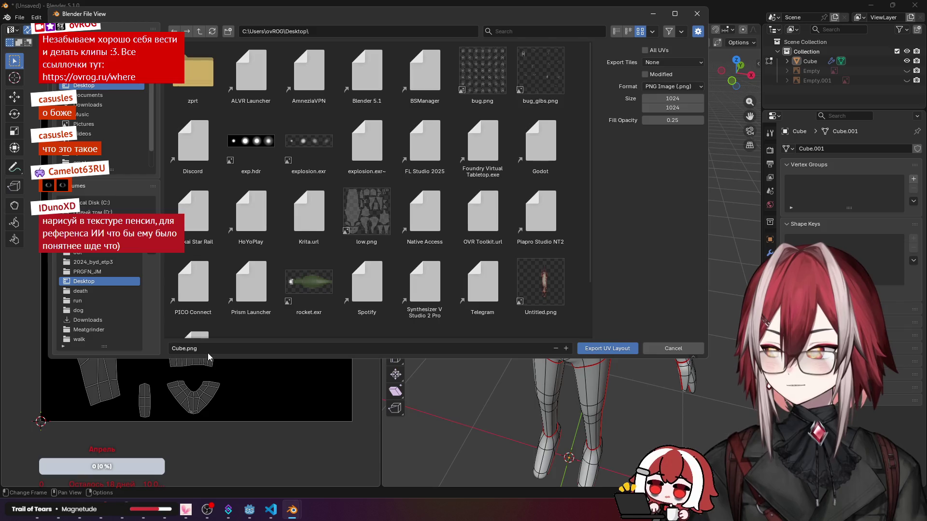
left_click(209, 349)
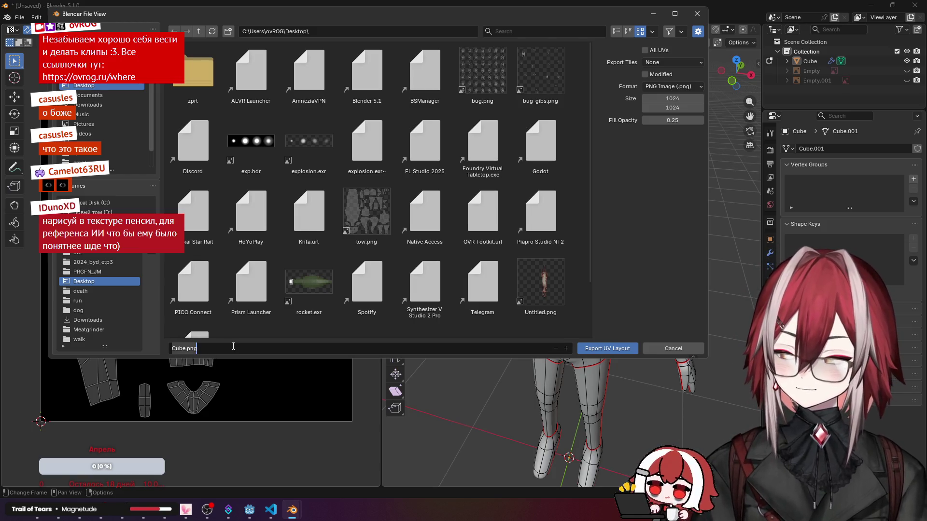
key("Return")
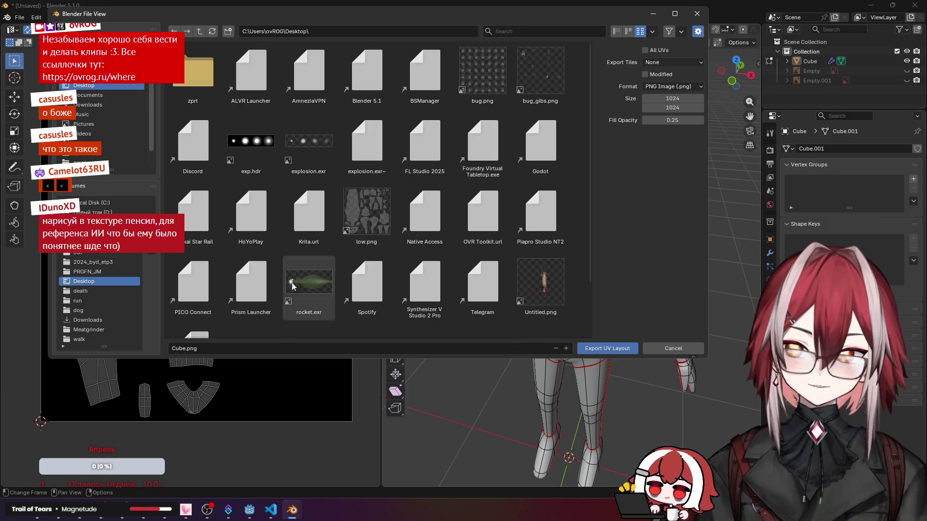
left_click(196, 349)
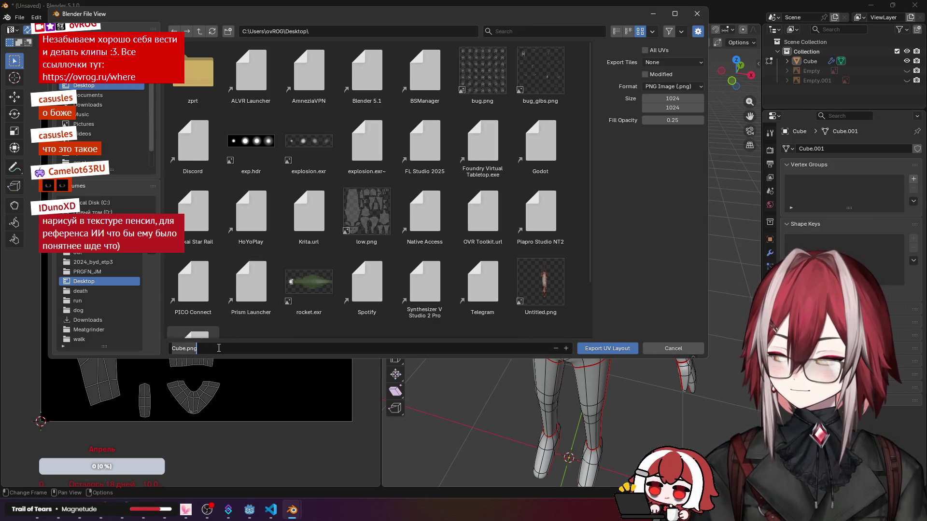
left_click(607, 349)
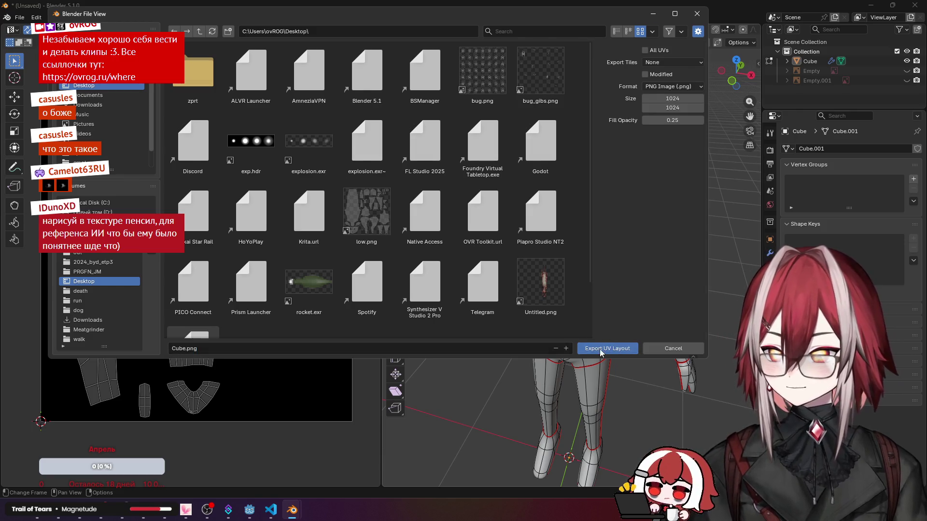
left_click(892, 5)
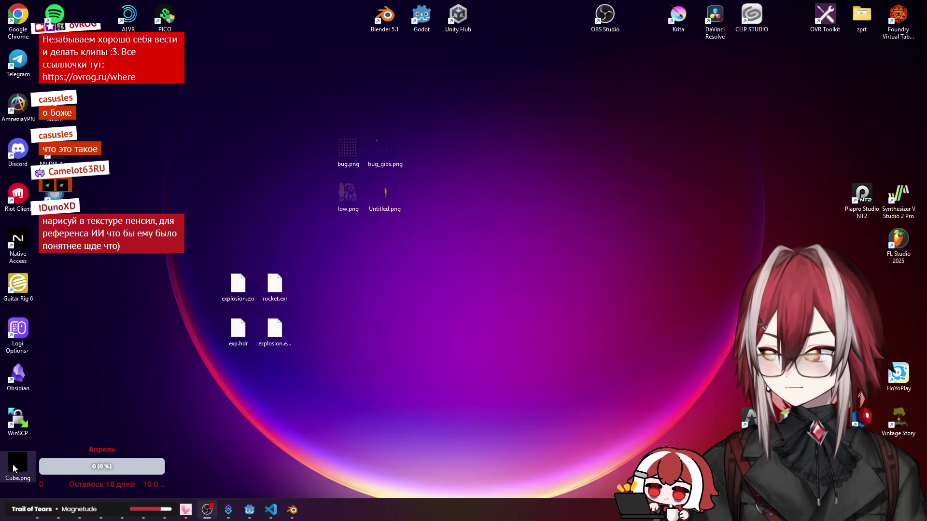
Step: View the exported Cube.png in Photos, find it blank, and return to Blender
left_click(420, 197)
double_click(426, 193)
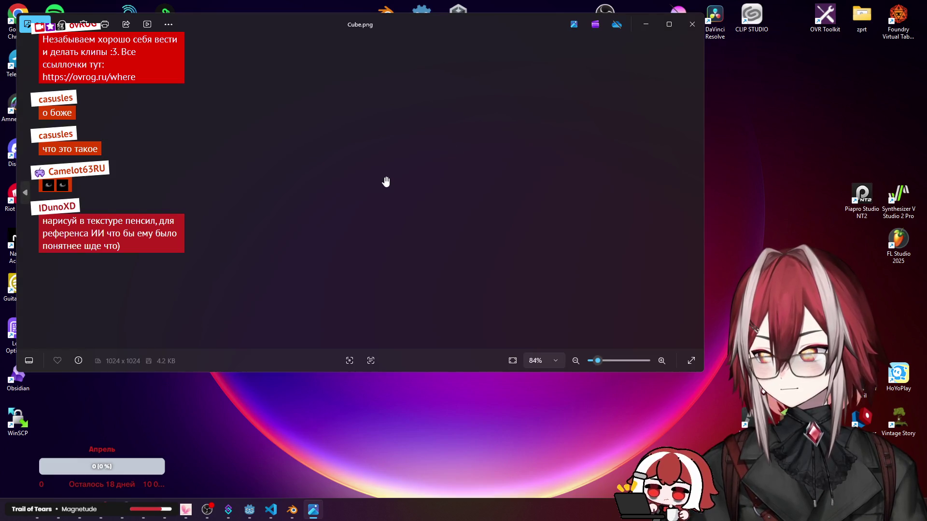
left_click(692, 24)
left_click(292, 510)
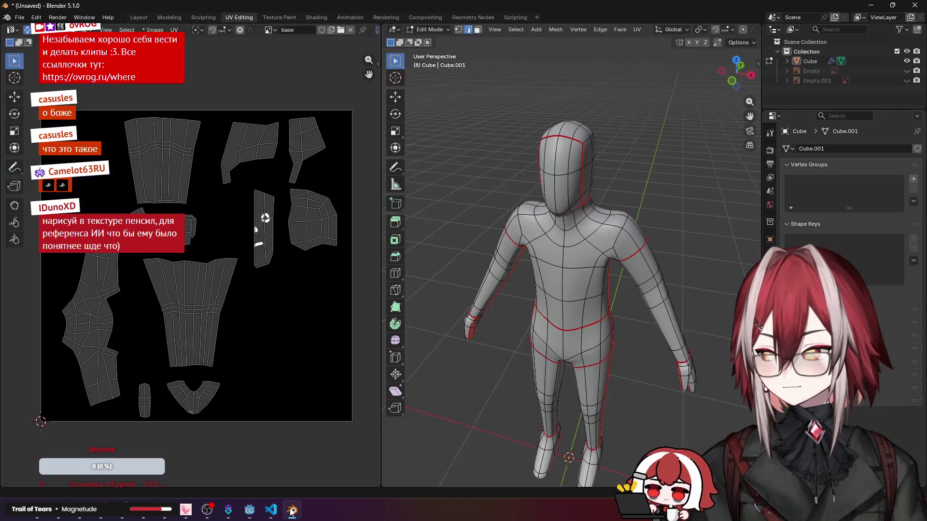
Step: Select all UVs and re-export the layout, overwriting Cube.png on the Desktop
left_click(172, 30)
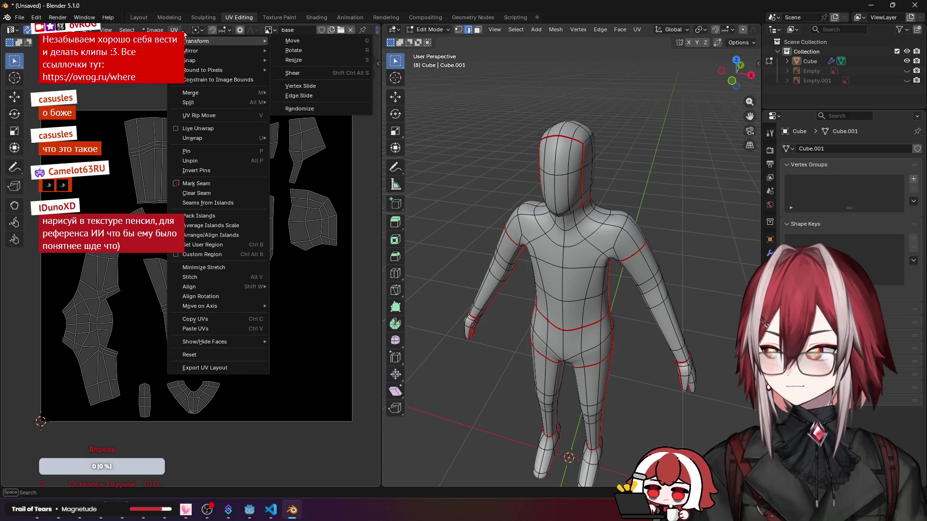
key("a")
left_click(173, 30)
mouse_move(205, 343)
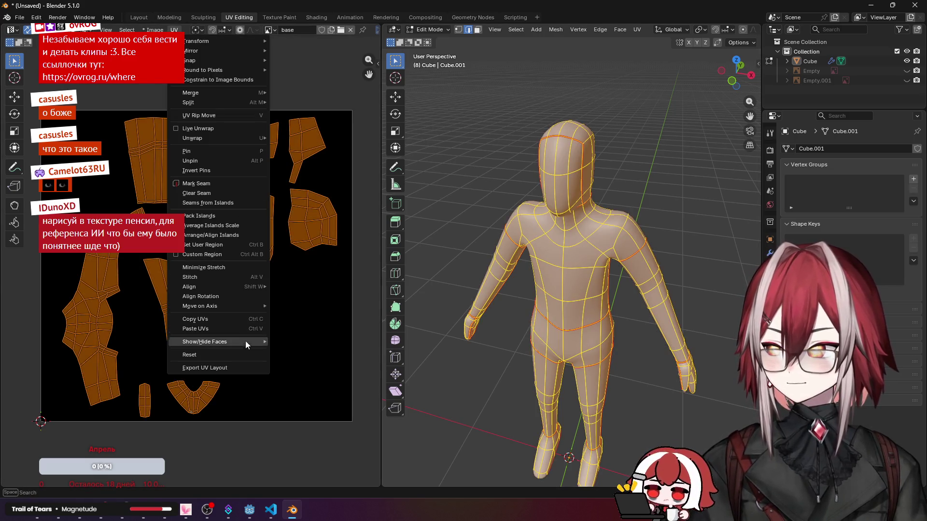
left_click(205, 367)
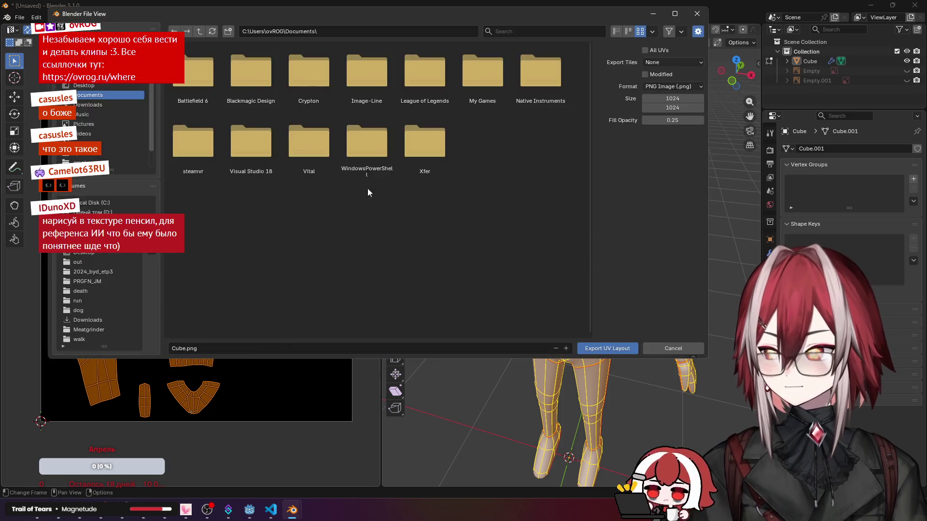
left_click(108, 85)
scroll(419, 181, "down", 2)
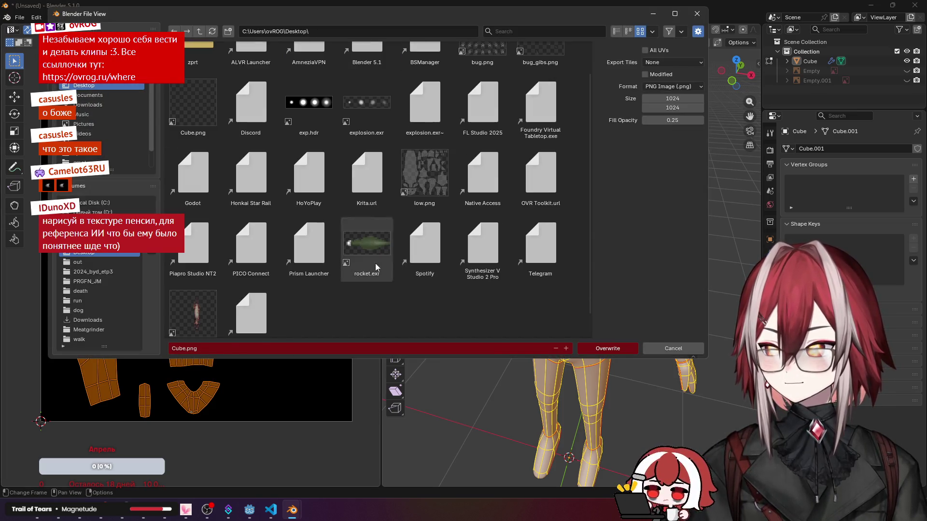
left_click(195, 312)
left_click(608, 349)
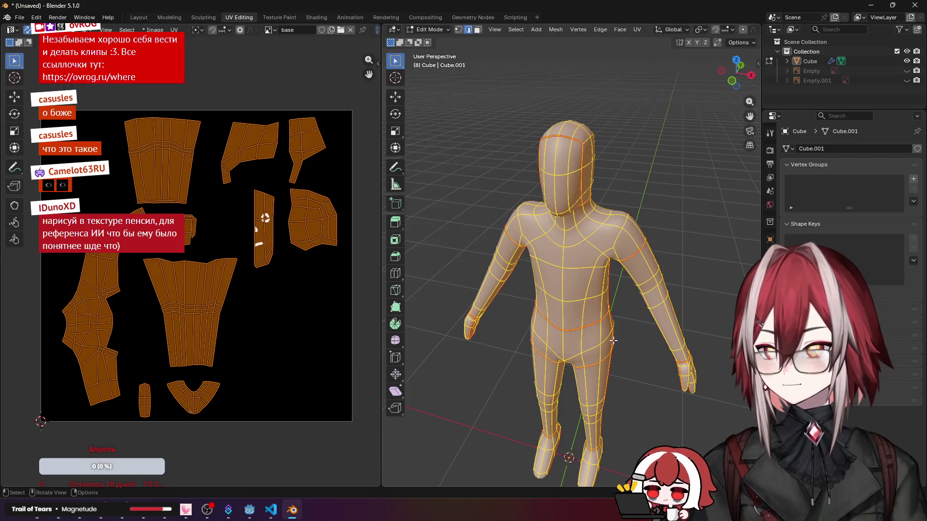
Step: Confirm Cube.png now shows the UV islands in Photos, then return to the browser
left_click(870, 5)
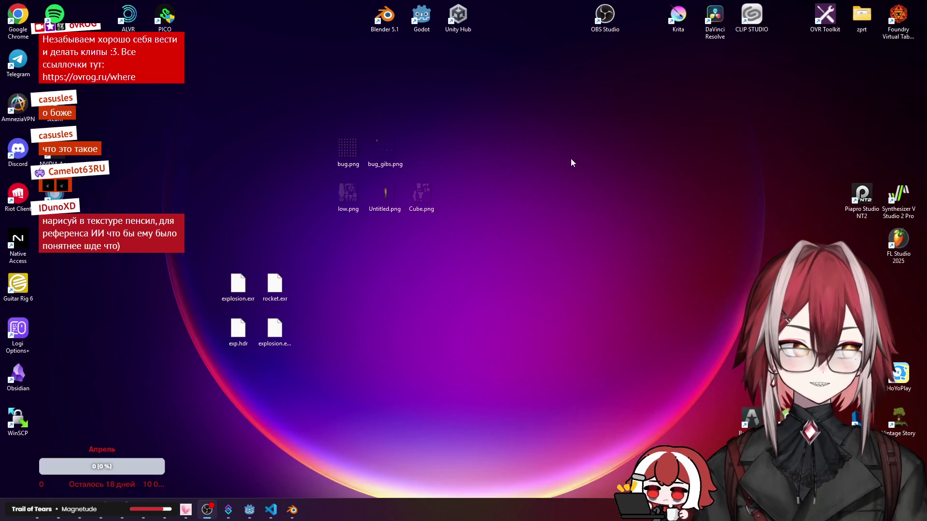
double_click(420, 192)
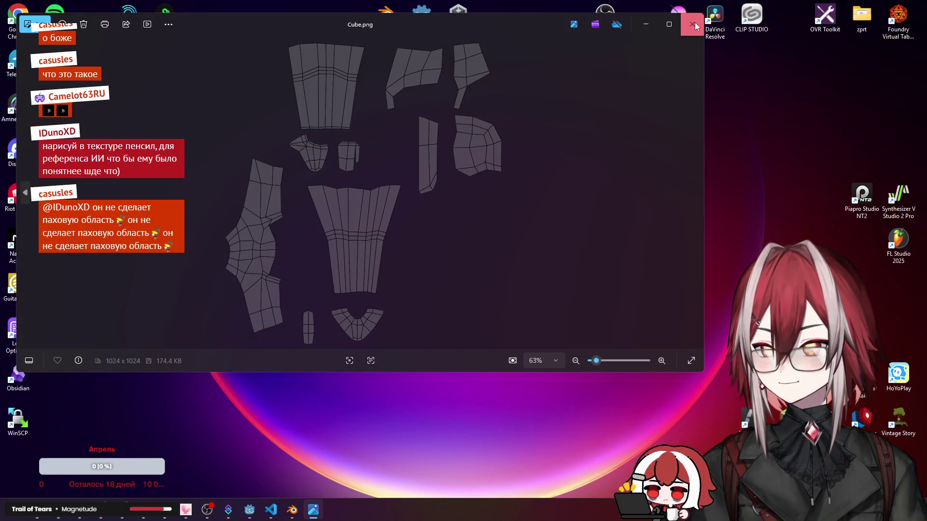
left_click(693, 23)
left_click(207, 509)
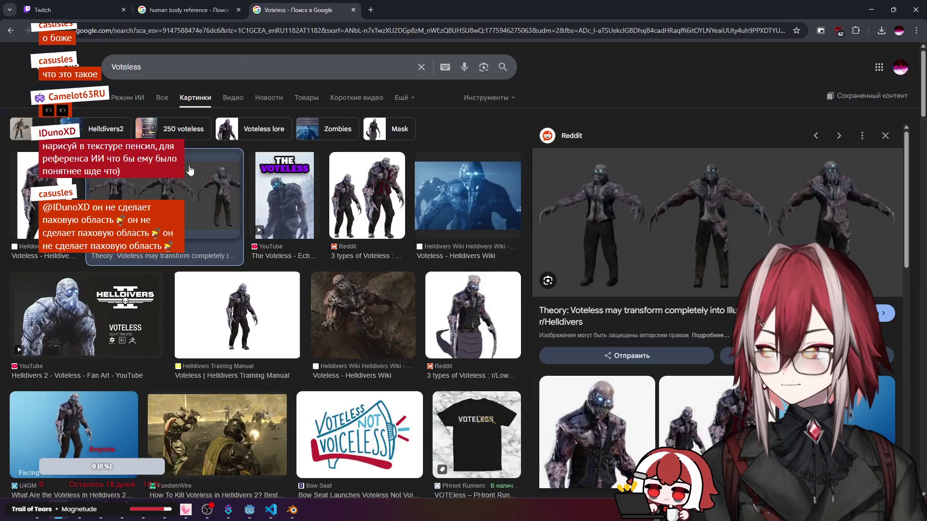
Step: Start a ChatGPT chat with the UV layout PNG attached and send the zombie texture request
left_click(375, 10)
left_click(334, 225)
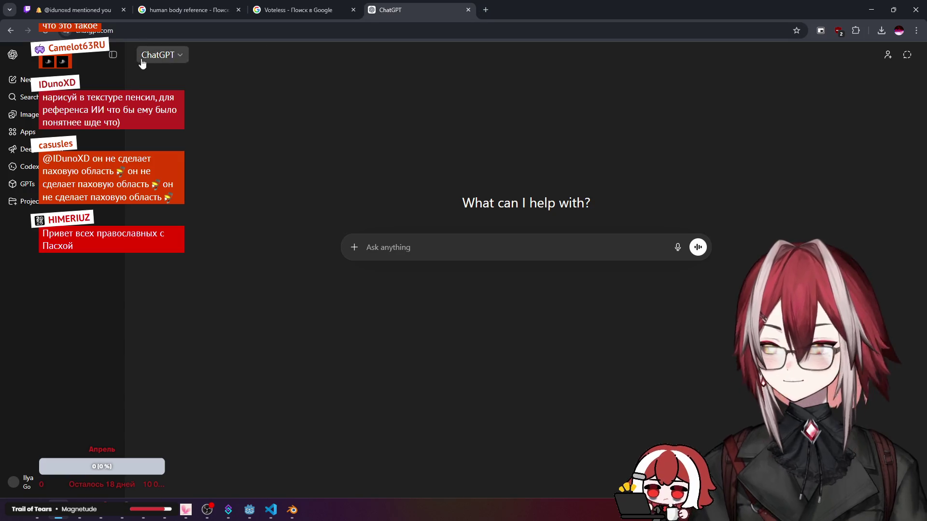
left_click(872, 10)
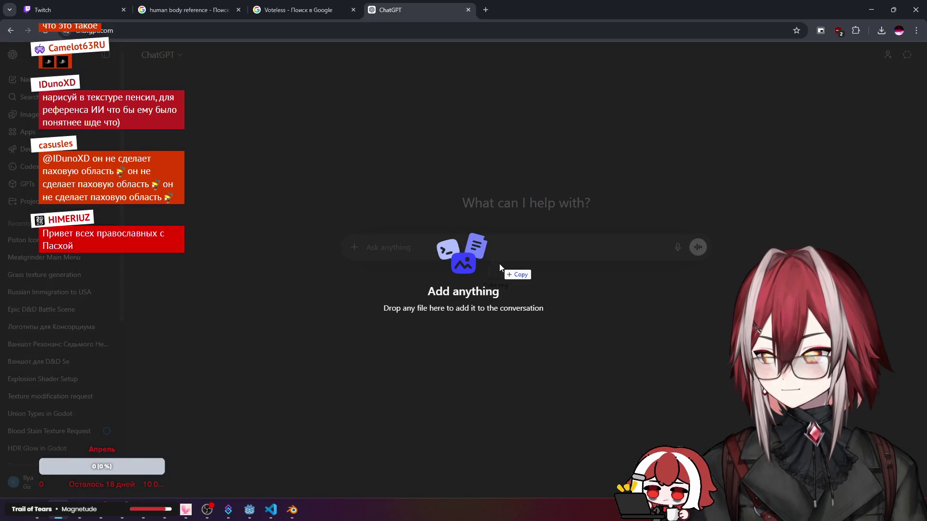
left_click_drag(57, 516, 500, 264)
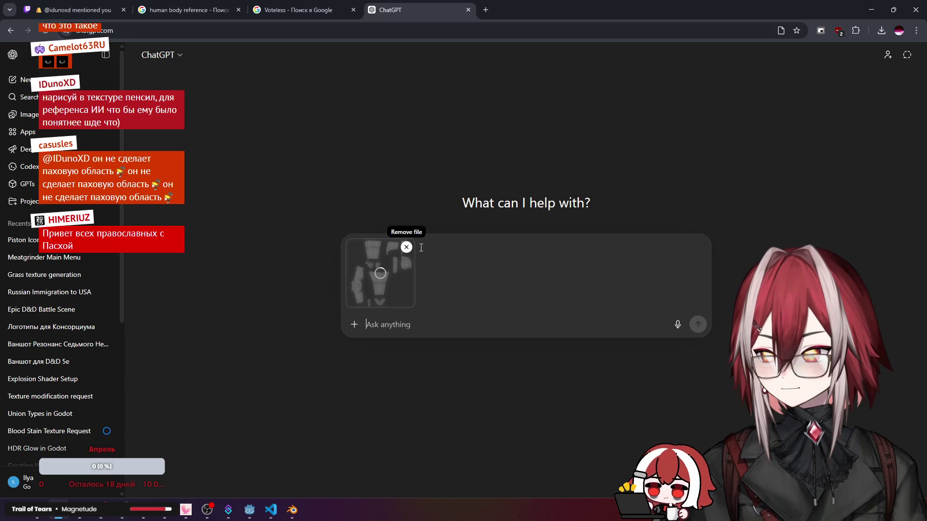
type("base")
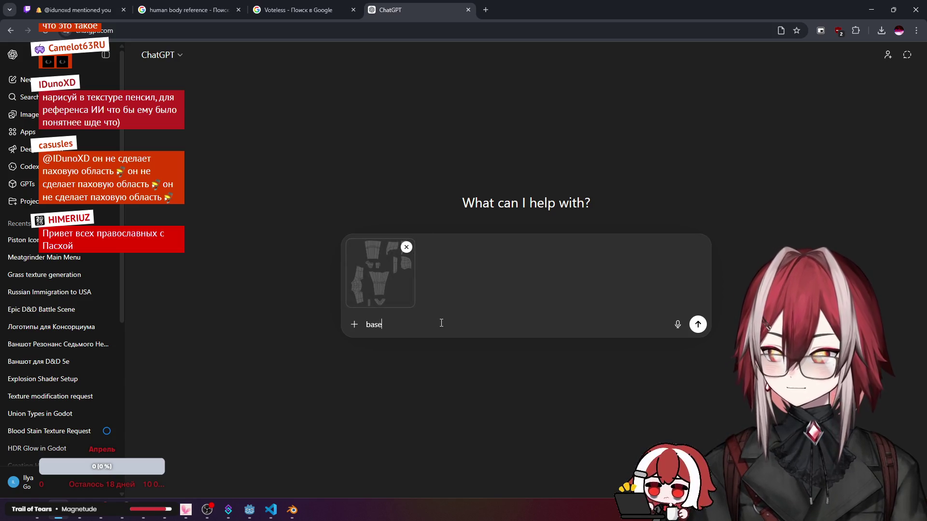
type("d on this uv map generate texture for zombie")
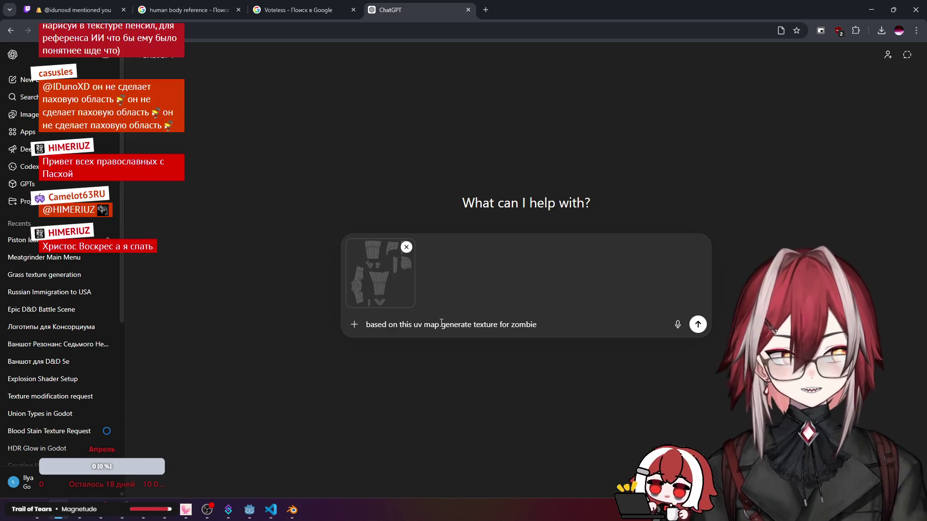
key("Return")
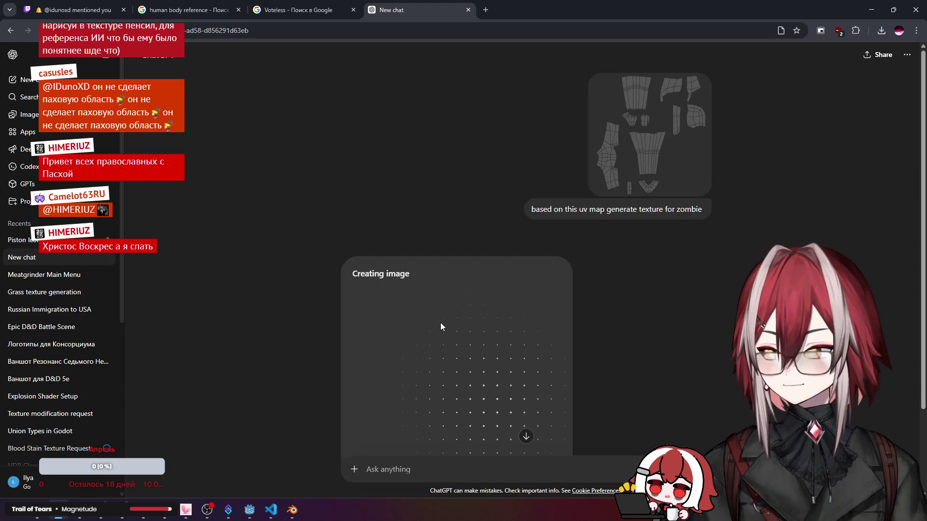
scroll(440, 322, "down", 2)
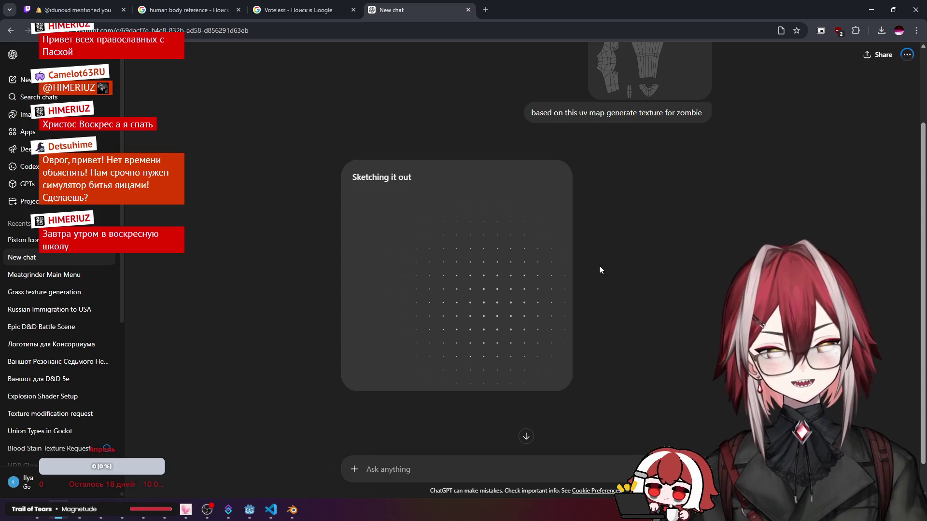
Step: Check the figure in Blender while ChatGPT generates, then return to the chat
left_click(292, 510)
middle_click_drag(475, 349, 579, 278)
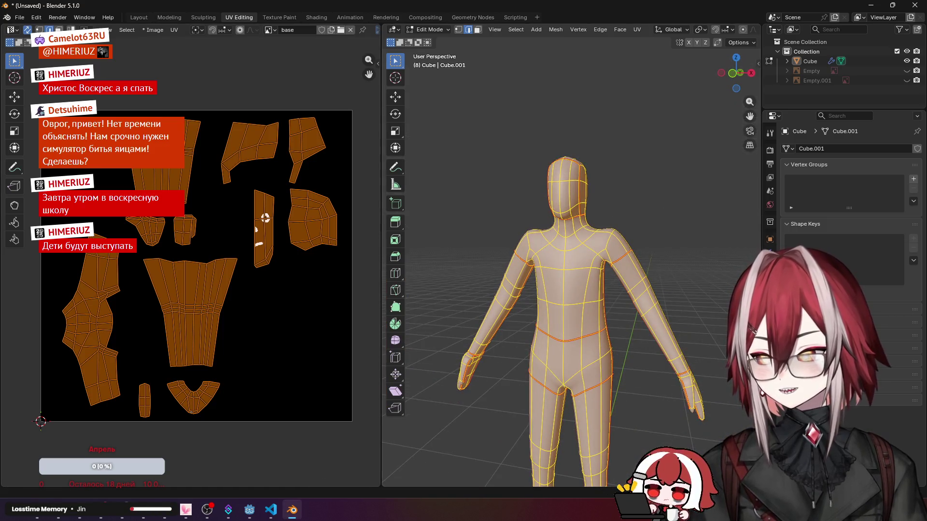
key("alt+Tab")
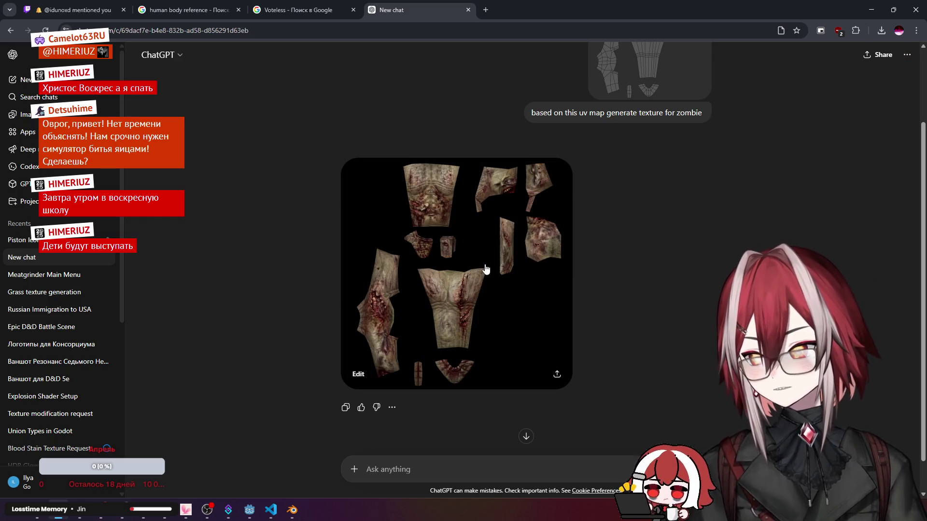
Step: Save the generated zombie texture as a PNG in the Downloads folder
left_click(485, 270)
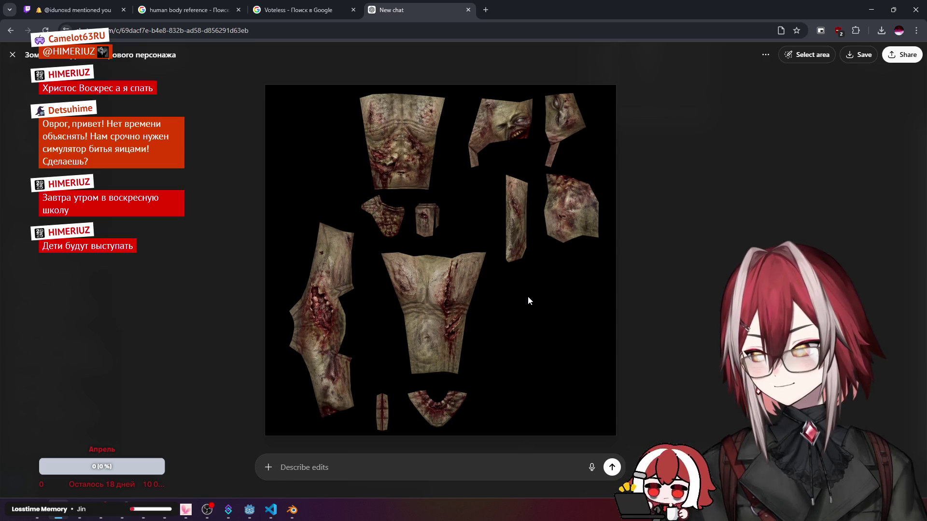
right_click(527, 283)
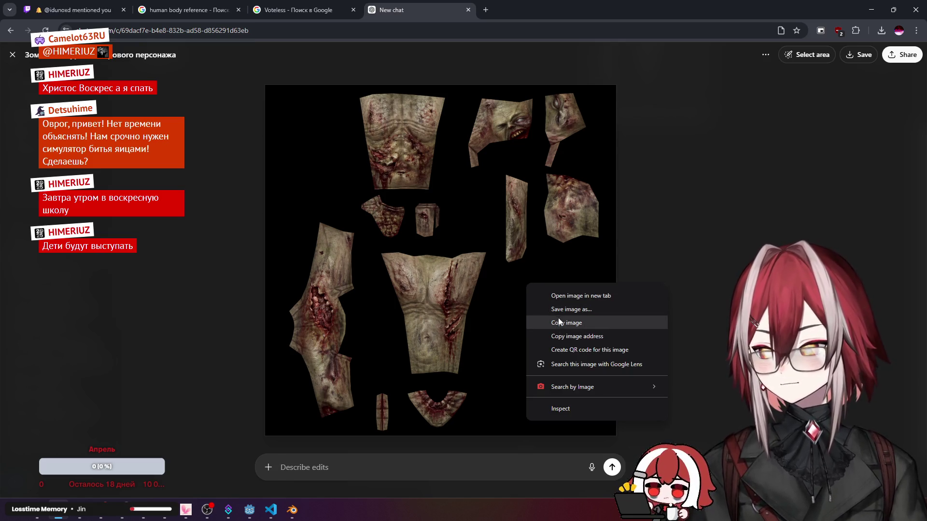
left_click(570, 309)
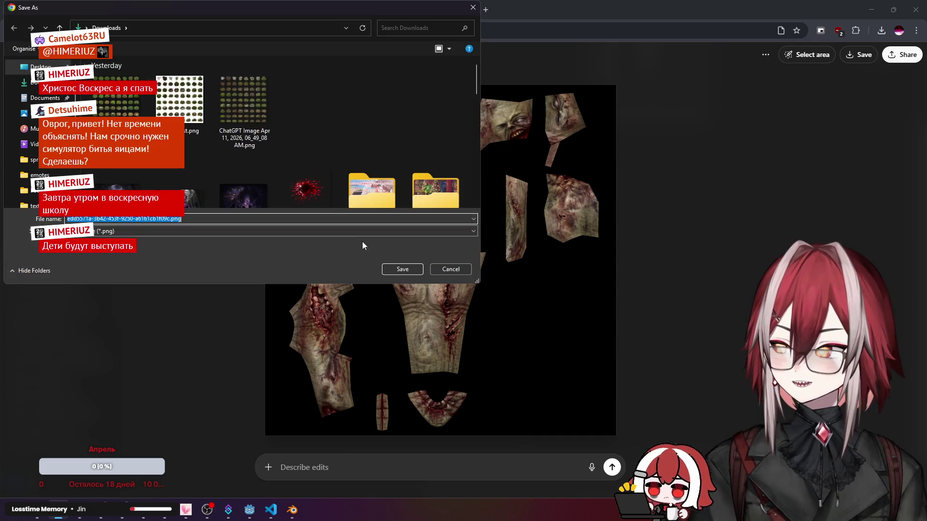
left_click(396, 268)
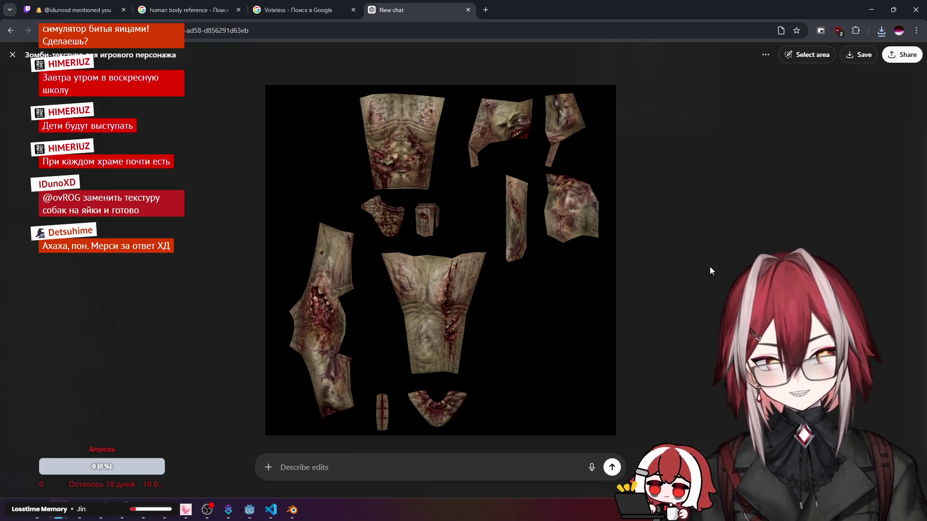
Step: Review the texture at full size a few times, then switch to Blender
left_click(710, 267)
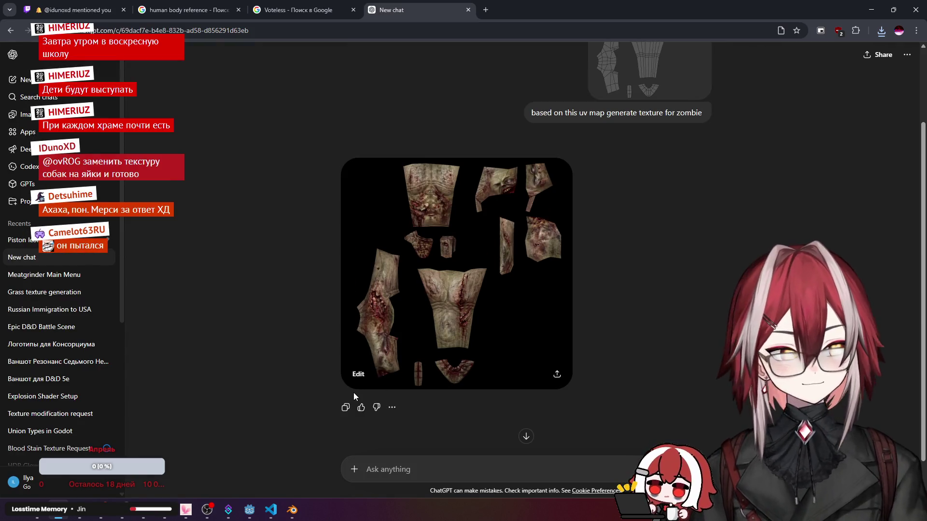
left_click(416, 301)
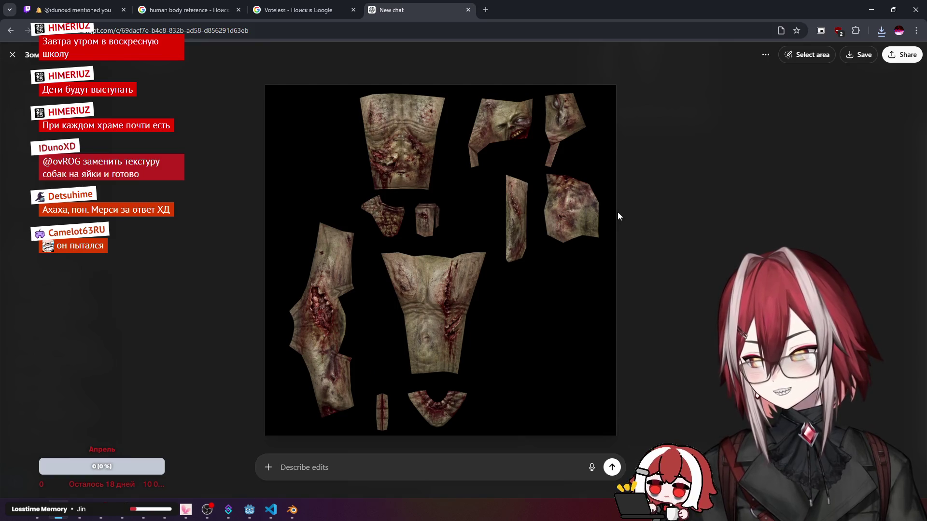
left_click(654, 221)
scroll(573, 186, "up", 3)
left_click(471, 187)
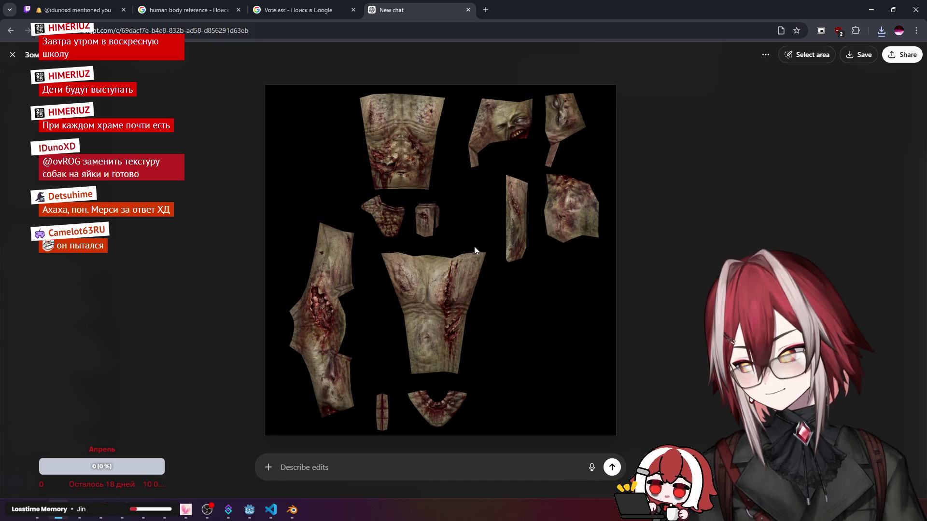
key("Escape")
left_click(292, 510)
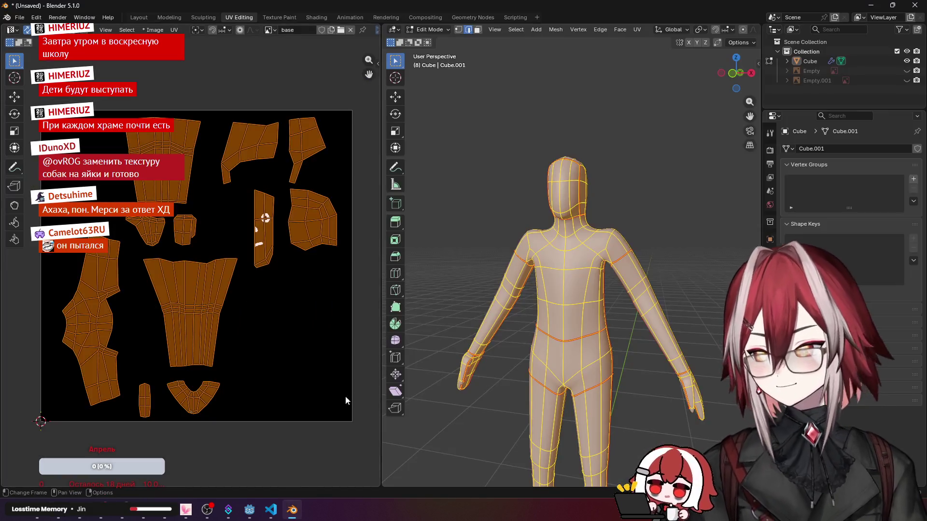
Step: Replace the UV editor image with the zombie PNG from Downloads and deselect all
left_click(153, 30)
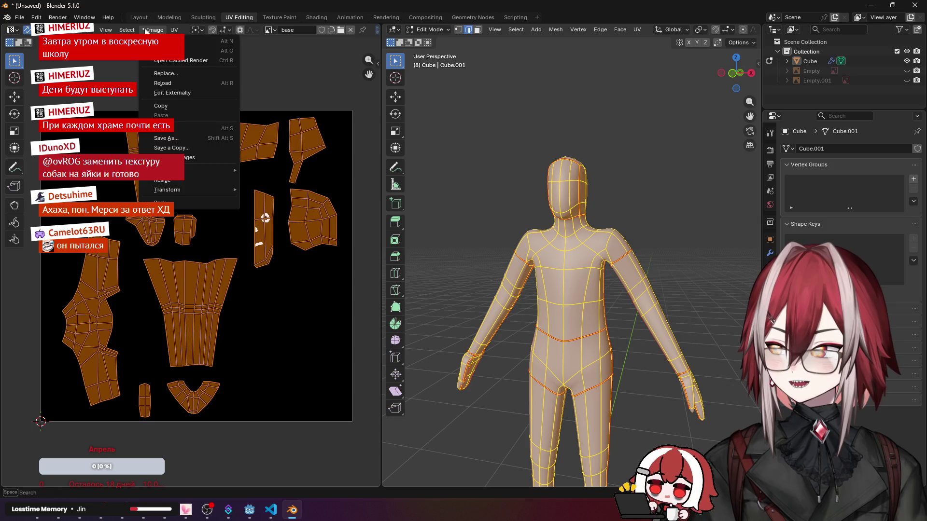
left_click(178, 73)
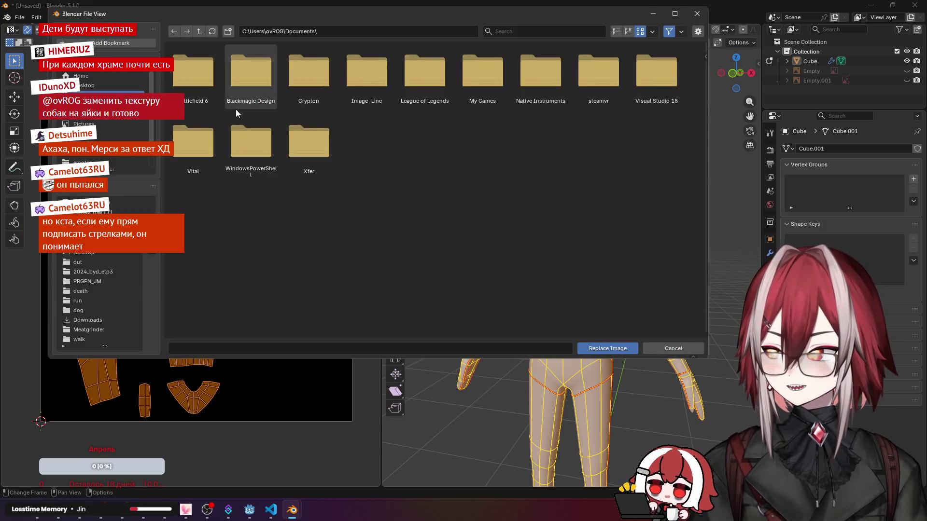
left_click(87, 319)
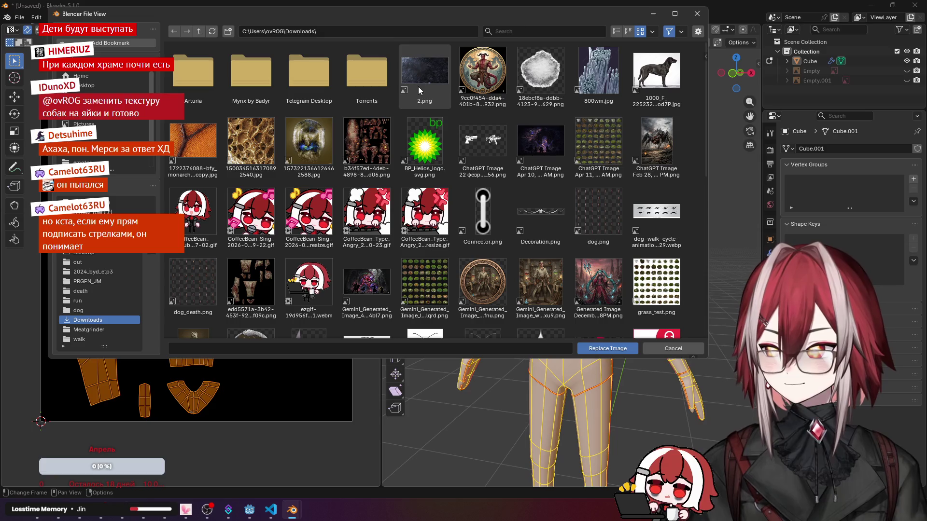
scroll(437, 108, "down", 4)
scroll(437, 109, "down", 4)
scroll(437, 109, "down", 2)
scroll(346, 215, "down", 1)
scroll(347, 215, "up", 4)
scroll(346, 214, "up", 4)
double_click(251, 202)
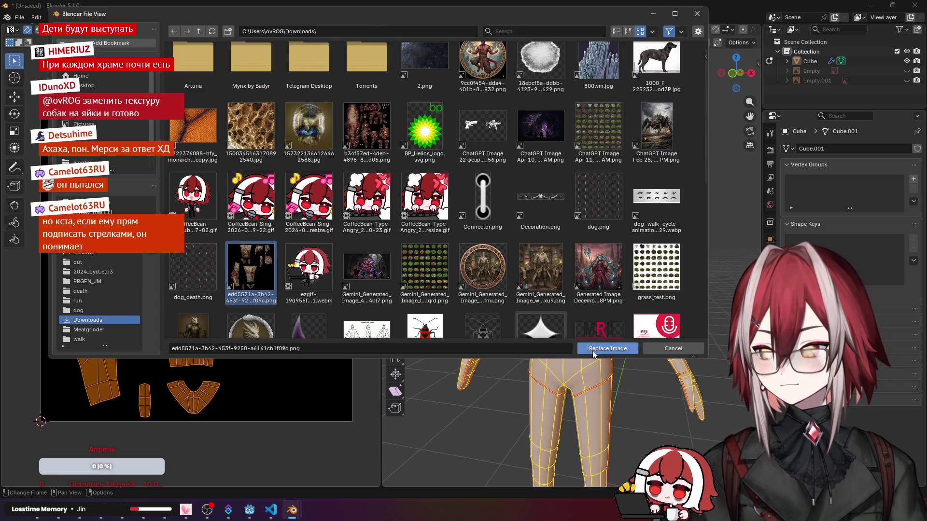
left_click(607, 348)
left_click(319, 289)
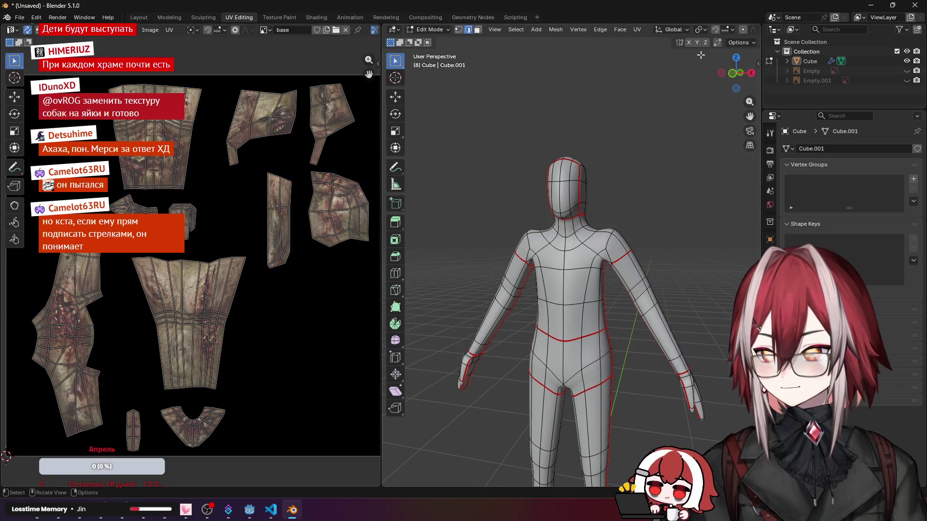
scroll(529, 27, "down", 3)
Step: Show the model with Flat lighting and Texture colour, overlays off, and inspect it around
left_click(726, 30)
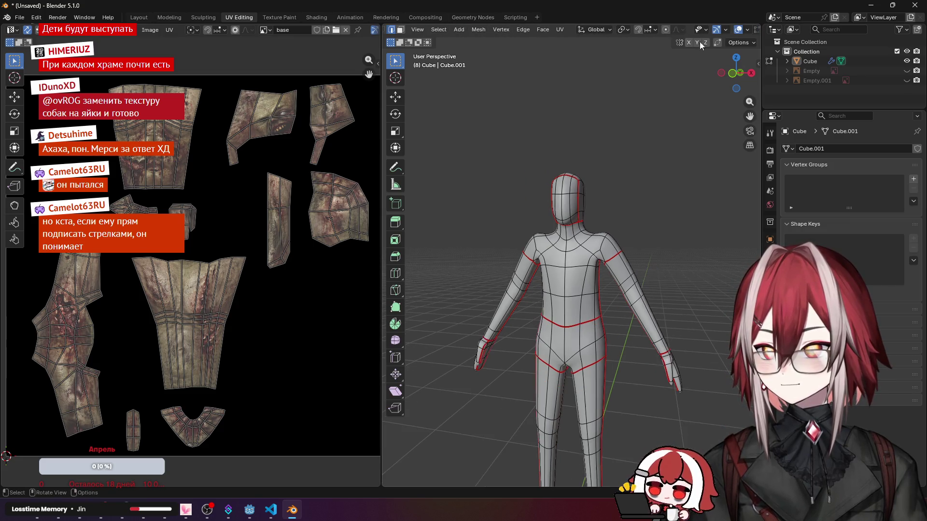
left_click(752, 30)
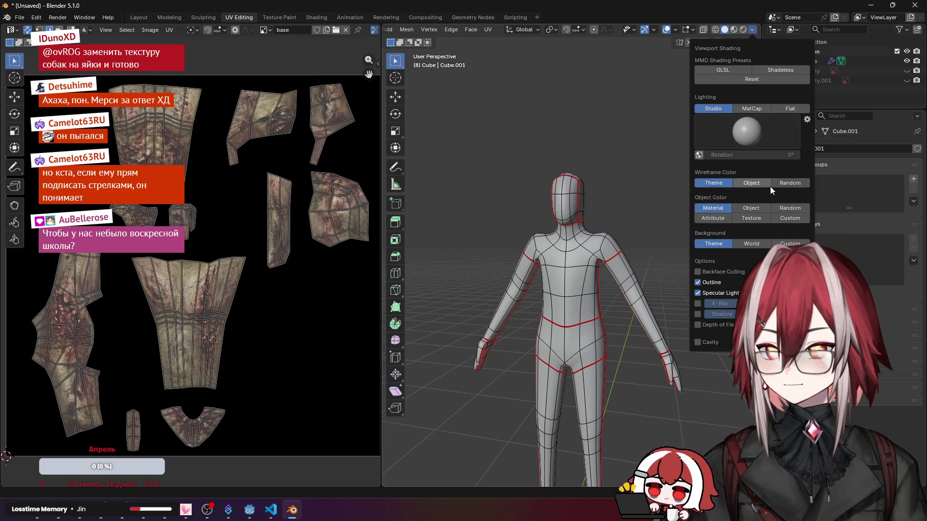
left_click(789, 109)
left_click(751, 172)
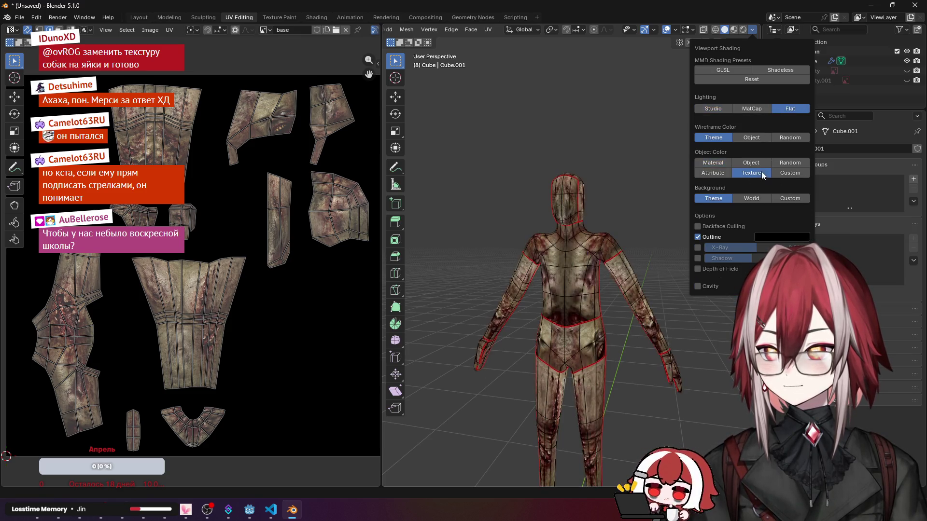
left_click(657, 30)
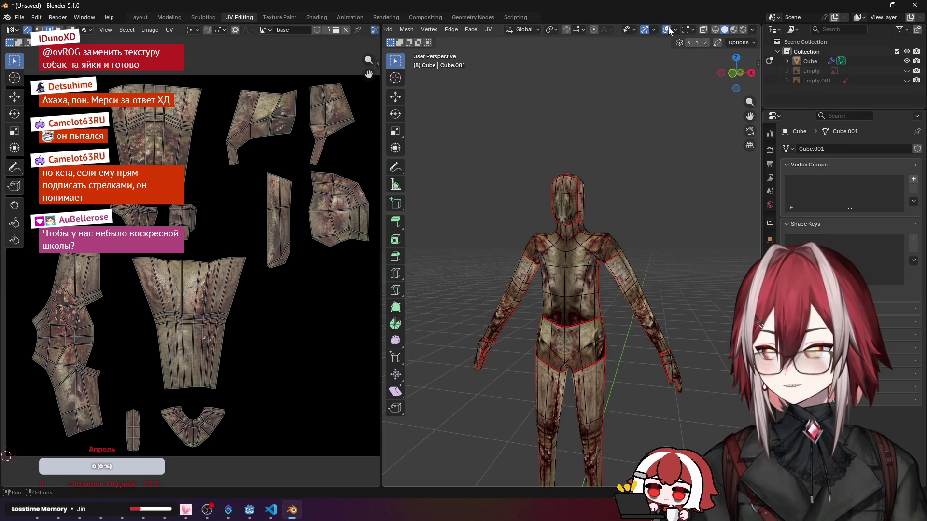
left_click(667, 30)
middle_click_drag(621, 176, 555, 223)
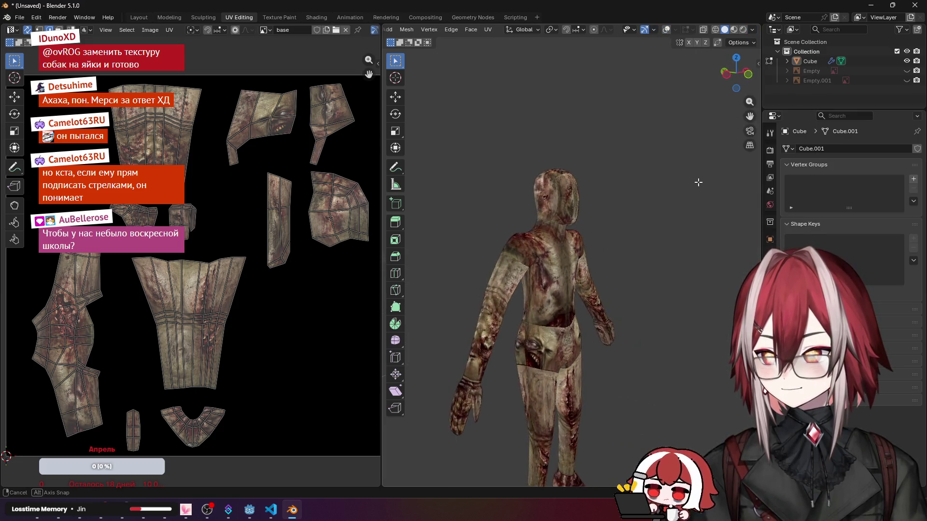
scroll(555, 223, "up", 5)
mouse_move(555, 223)
middle_mouse_down()
mouse_move(505, 197)
mouse_move(615, 201)
middle_mouse_up()
scroll(505, 197, "down", 5)
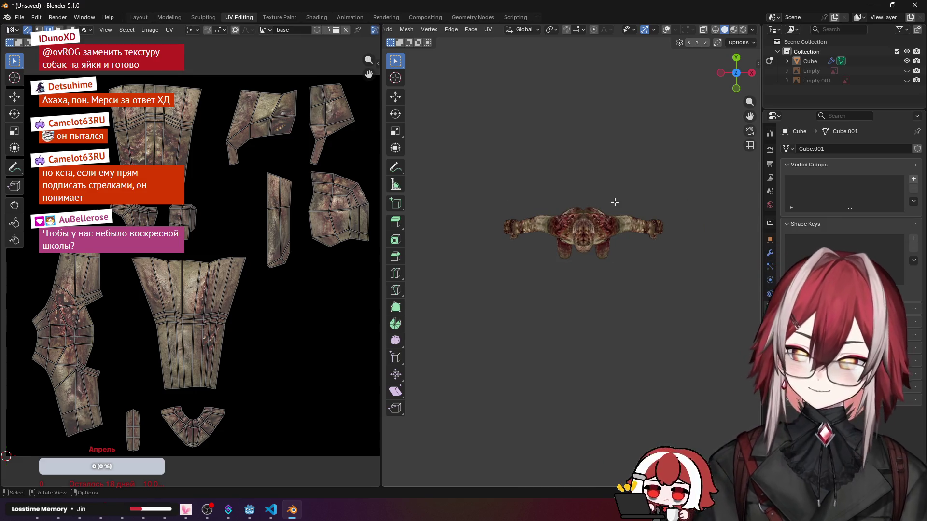
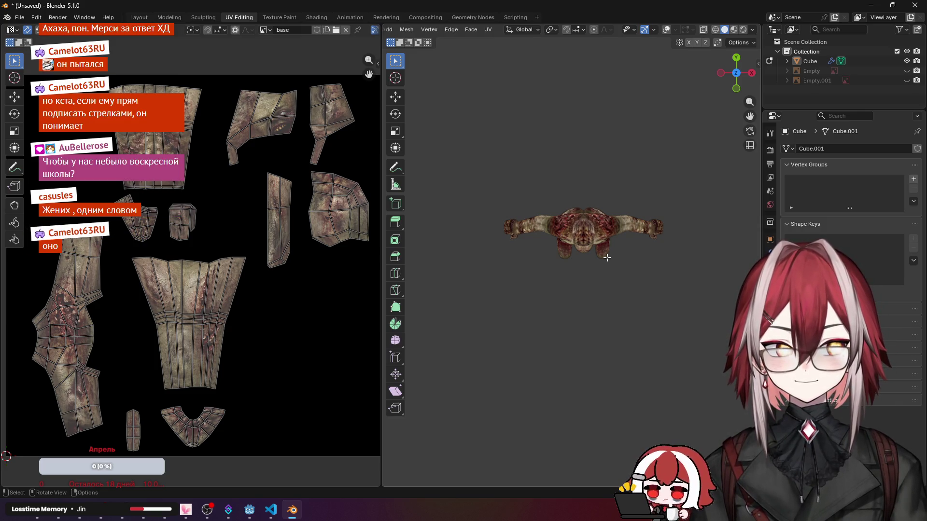
Step: Orbit the textured zombie through top, front, underside and side views to inspect it
middle_click_drag(607, 257, 612, 165)
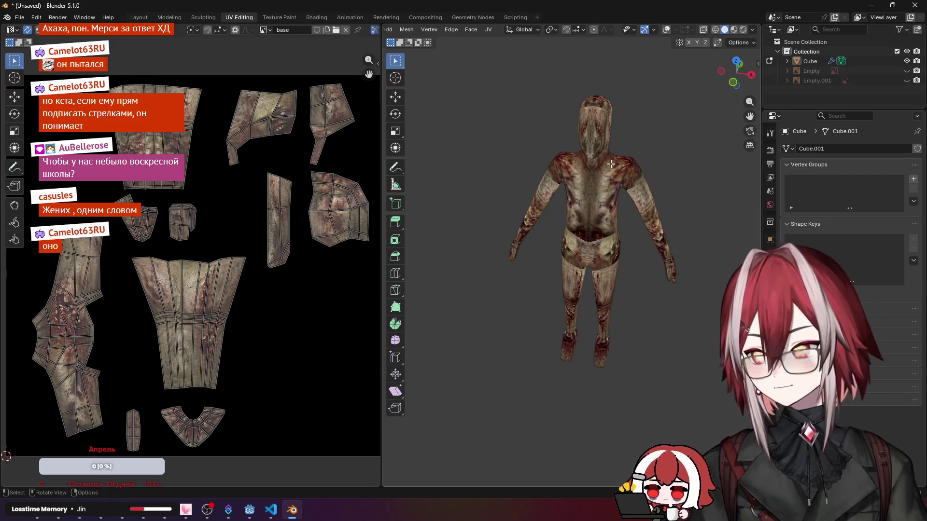
scroll(603, 167, "up", 1)
scroll(622, 153, "up", 2)
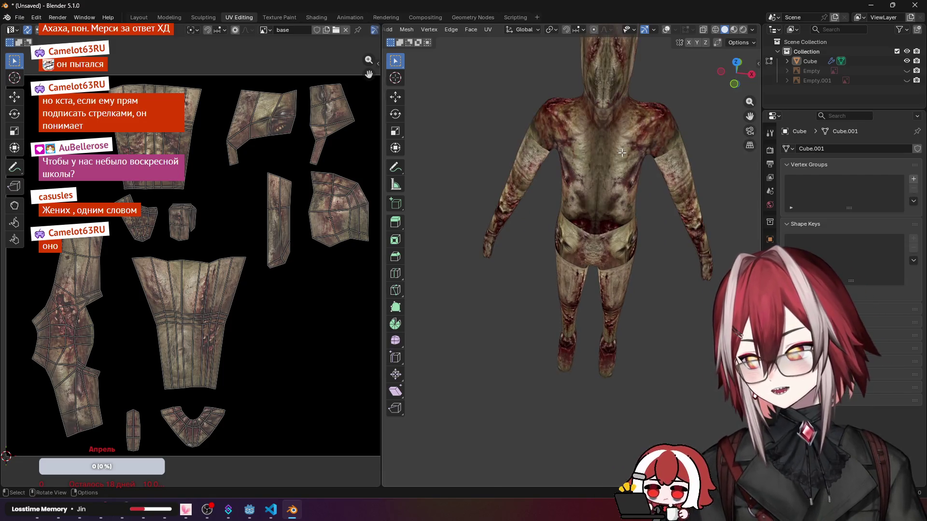
key("KP_7")
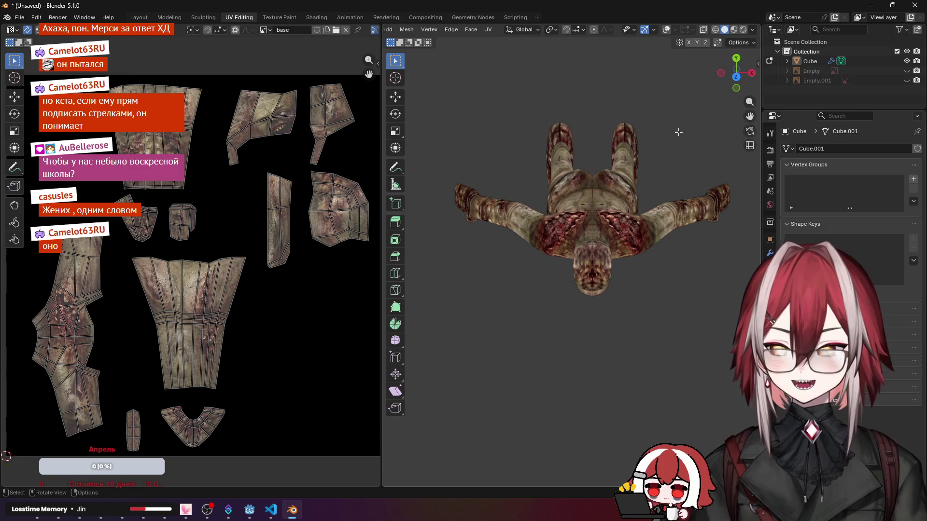
mouse_move(678, 132)
middle_mouse_down()
mouse_move(613, 286)
mouse_move(580, 282)
mouse_move(693, 248)
mouse_move(606, 275)
mouse_move(575, 270)
mouse_move(574, 217)
mouse_move(575, 270)
middle_mouse_up()
scroll(580, 282, "up", 5)
scroll(638, 269, "down", 5)
scroll(574, 271, "down", 3)
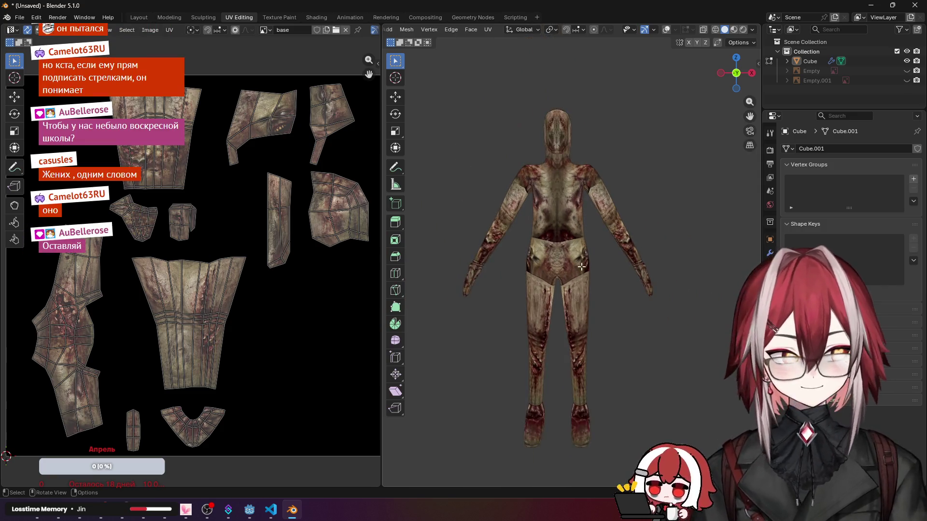
middle_click_drag(602, 275, 602, 217)
mouse_move(602, 275)
middle_mouse_down()
mouse_move(550, 276)
mouse_move(600, 238)
mouse_move(579, 217)
middle_mouse_up()
scroll(602, 275, "up", 2)
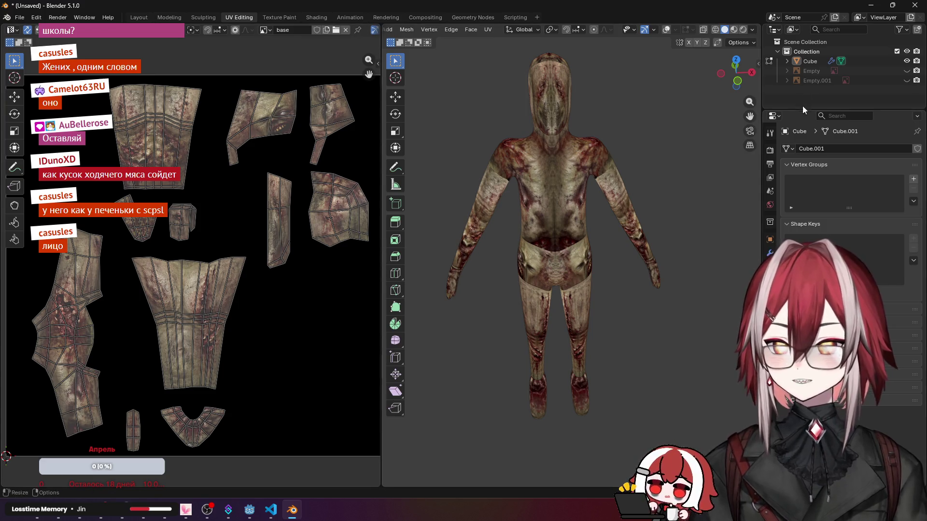
Step: Select the Cube object to show its location, rotation and scale properties
left_click(809, 60)
left_click(770, 239)
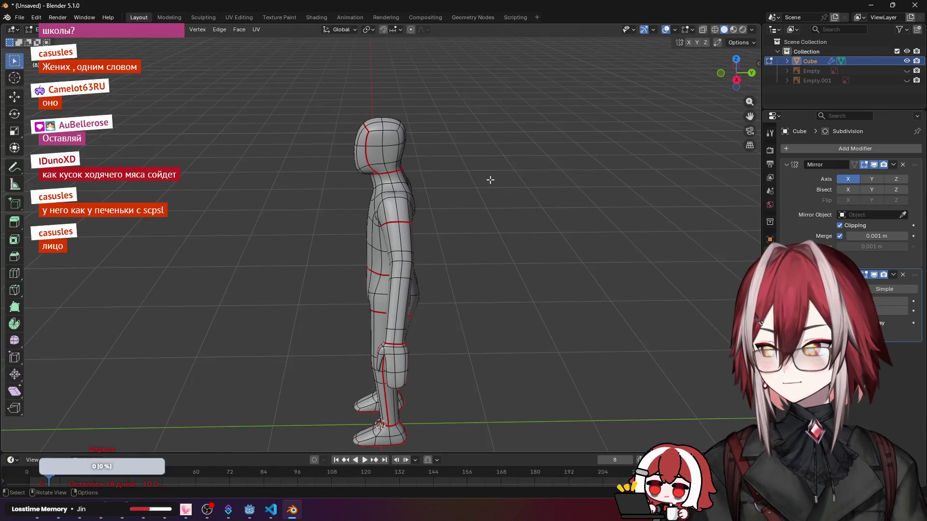
Step: Remove the Mirror modifier, inspect the halved character, then undo the removal
key("KP_1")
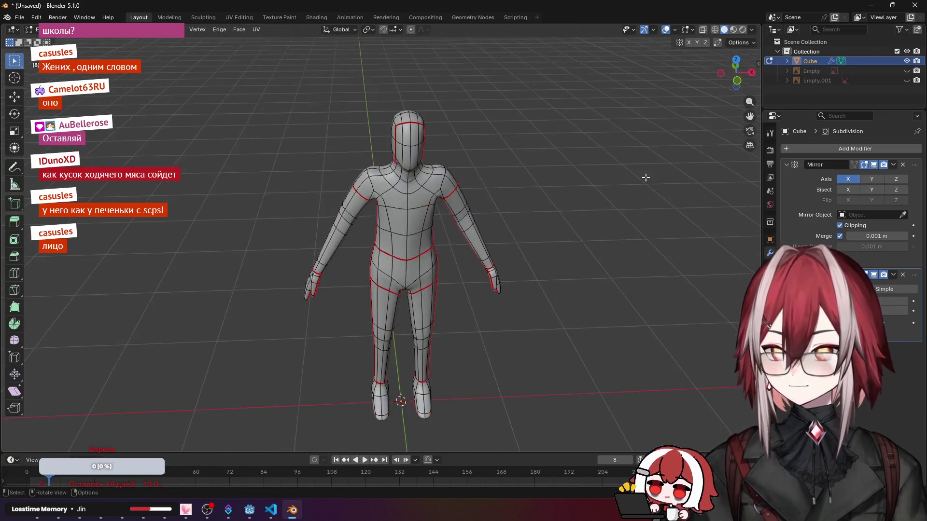
scroll(491, 180, "up", 3)
left_click(893, 165)
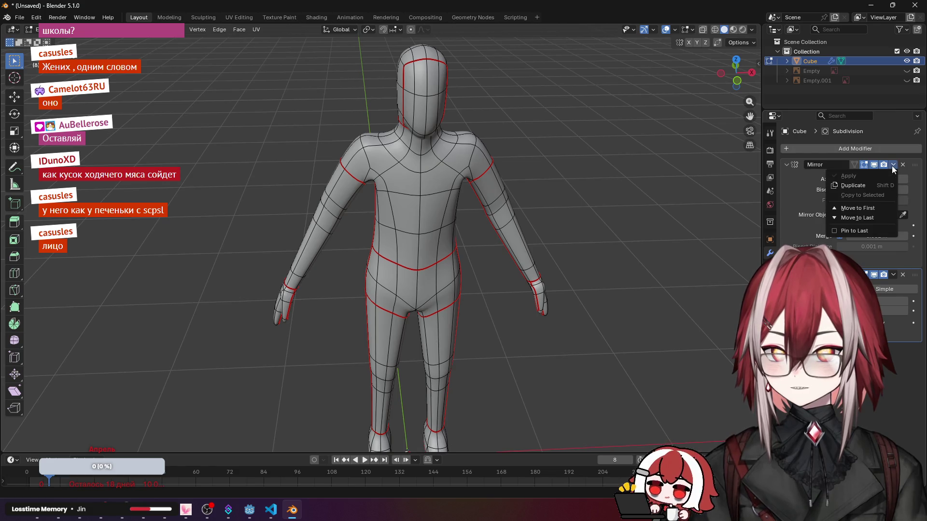
left_click(903, 164)
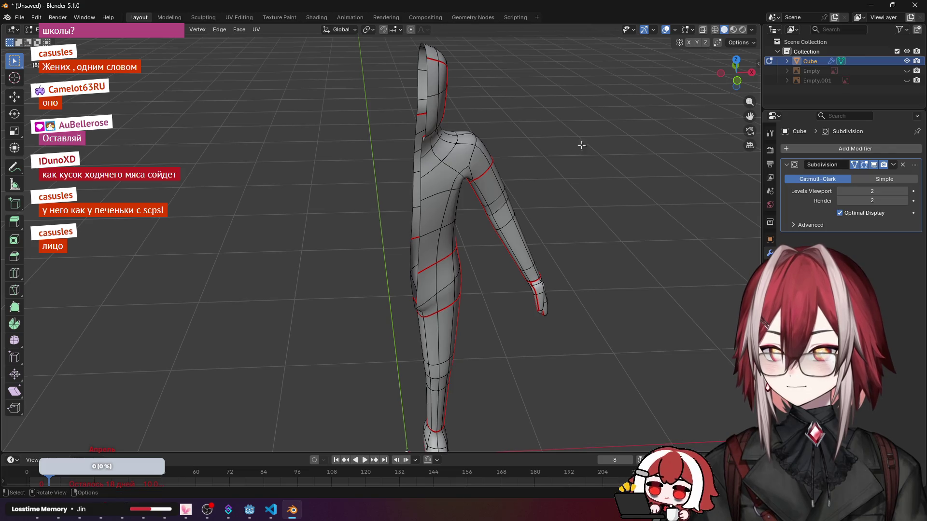
middle_click_drag(528, 156, 557, 151)
key("ctrl+z")
key("ctrl+z")
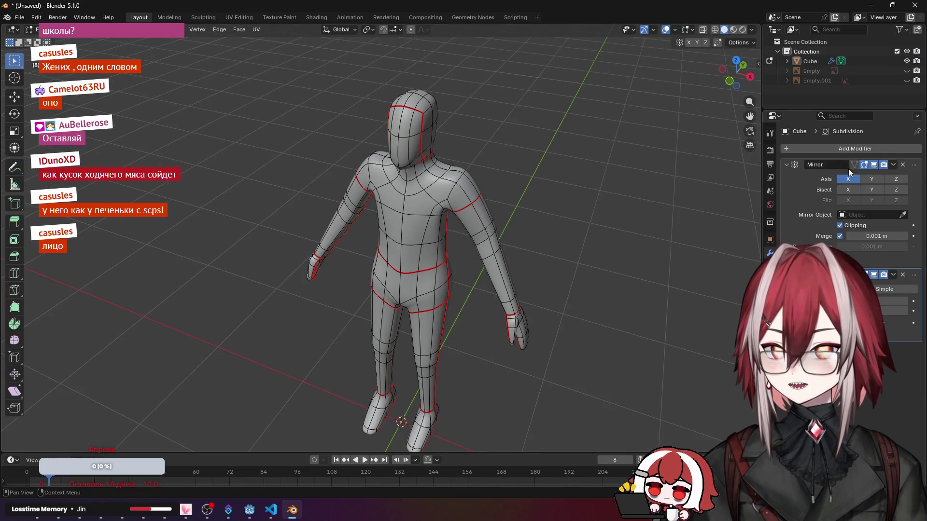
Step: Switch to Object Mode and apply the Mirror modifier to the mesh
left_click(33, 29)
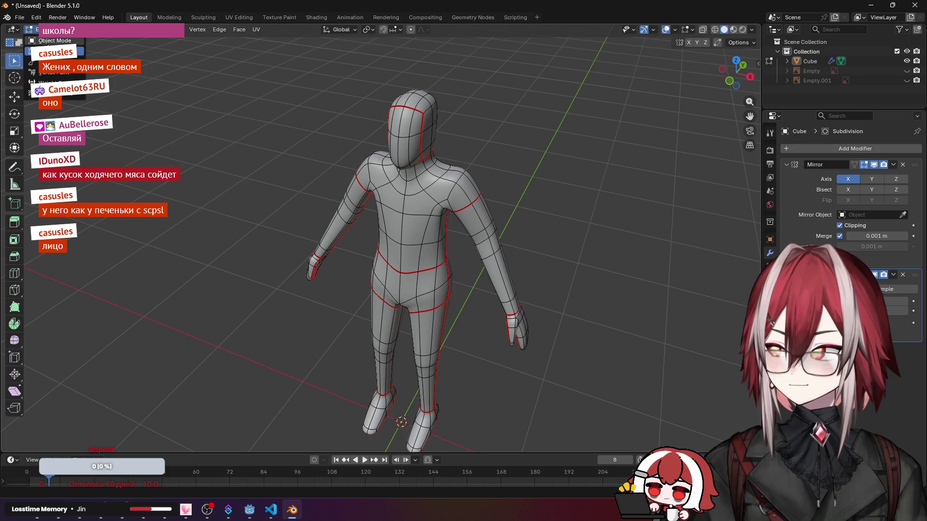
left_click(56, 42)
left_click(893, 164)
left_click(871, 174)
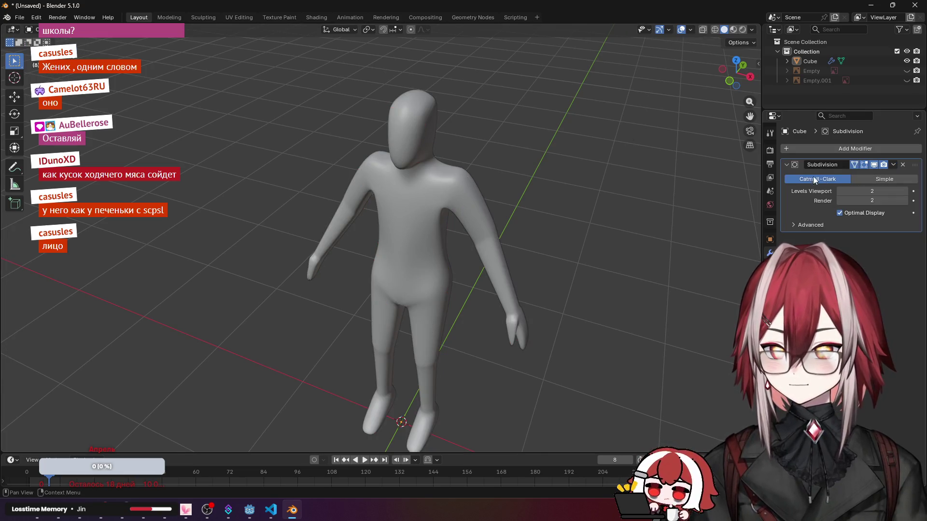
Step: Return to Edit Mode and switch to the UV Editing workspace
key("Tab")
middle_click_drag(518, 165, 533, 106)
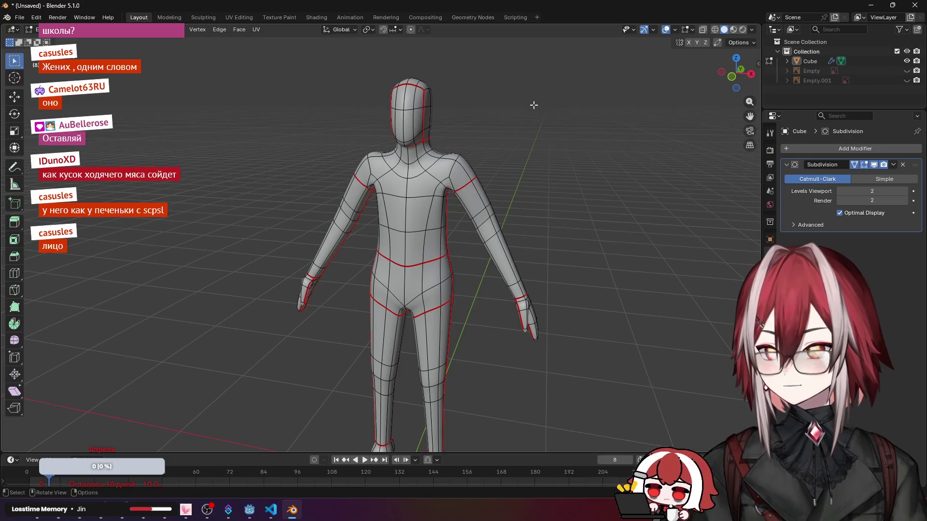
left_click(239, 17)
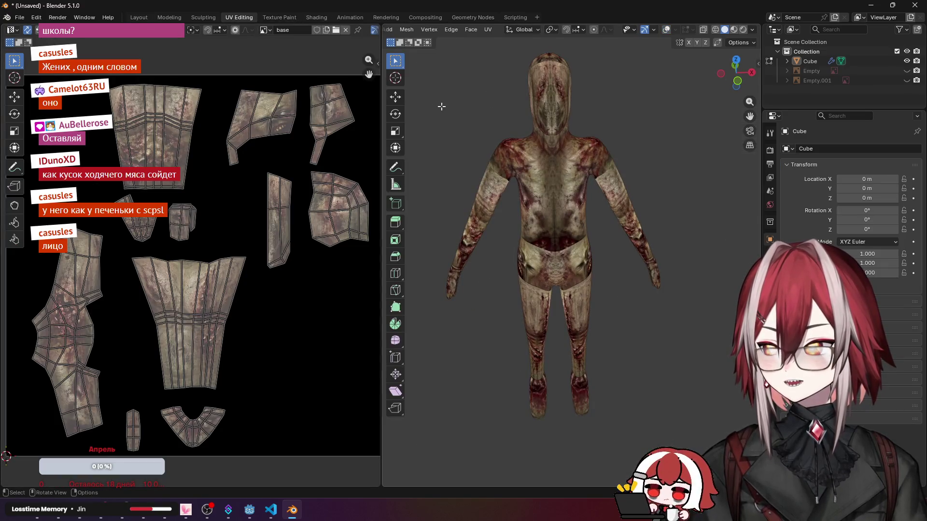
scroll(508, 115, "down", 2)
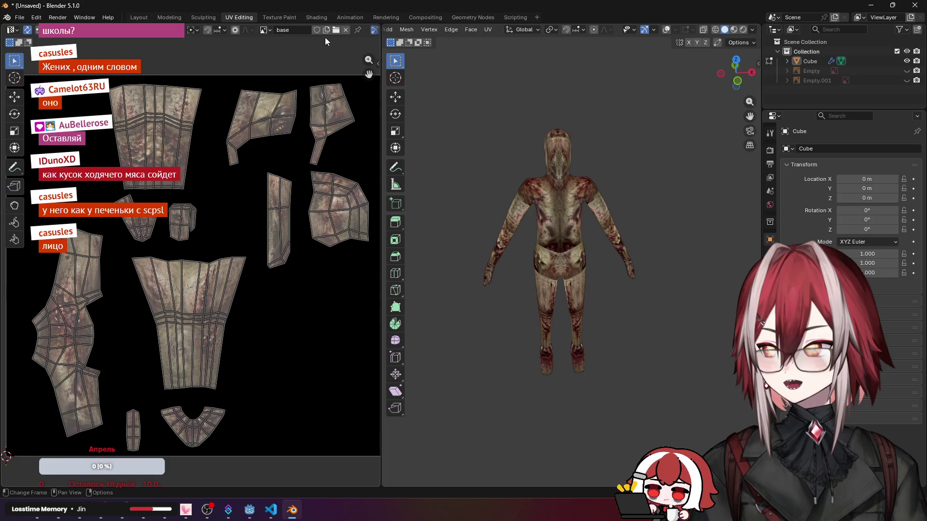
Step: Select all UVs, enable overlays and unwrap the whole mesh angle-based
key("a")
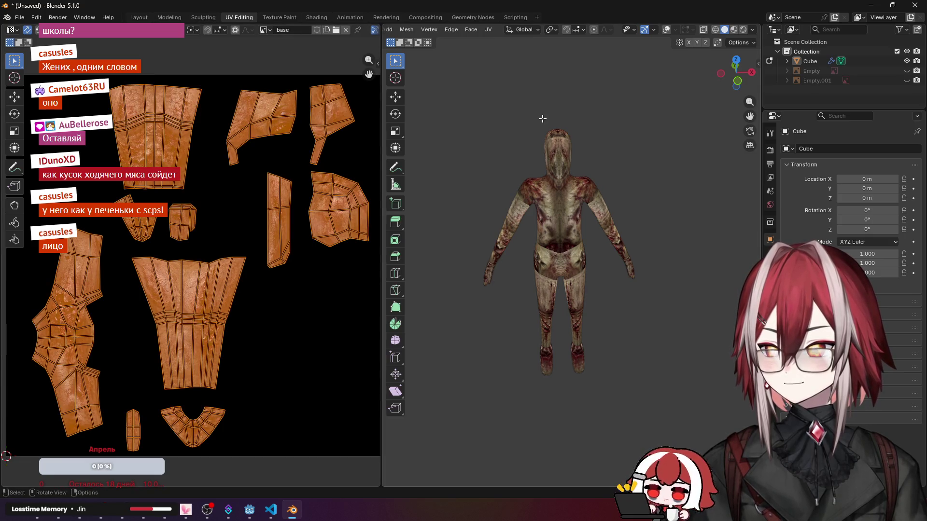
left_click(666, 30)
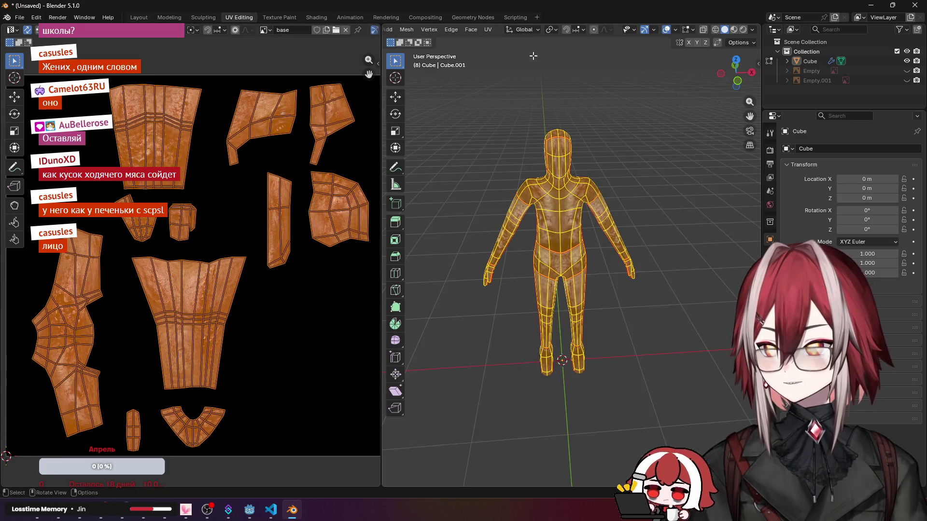
left_click(487, 30)
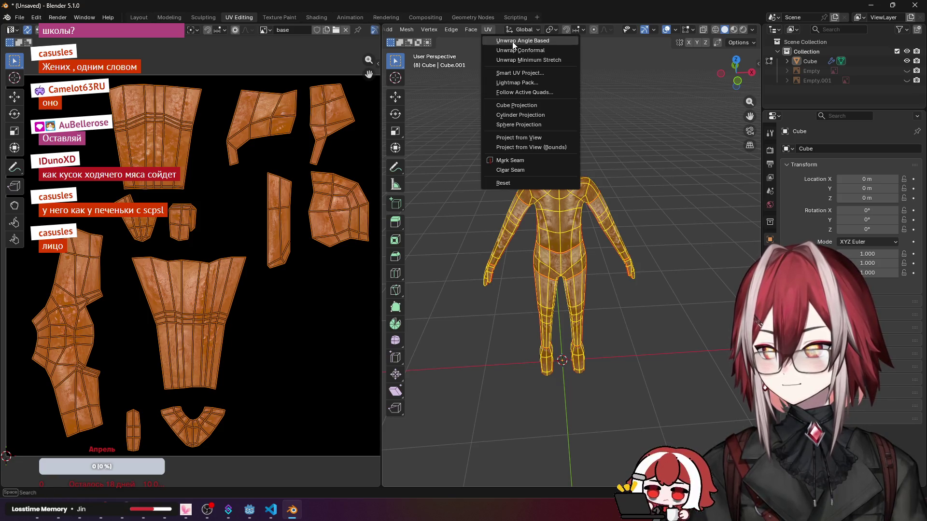
left_click(512, 41)
scroll(332, 196, "down", 2)
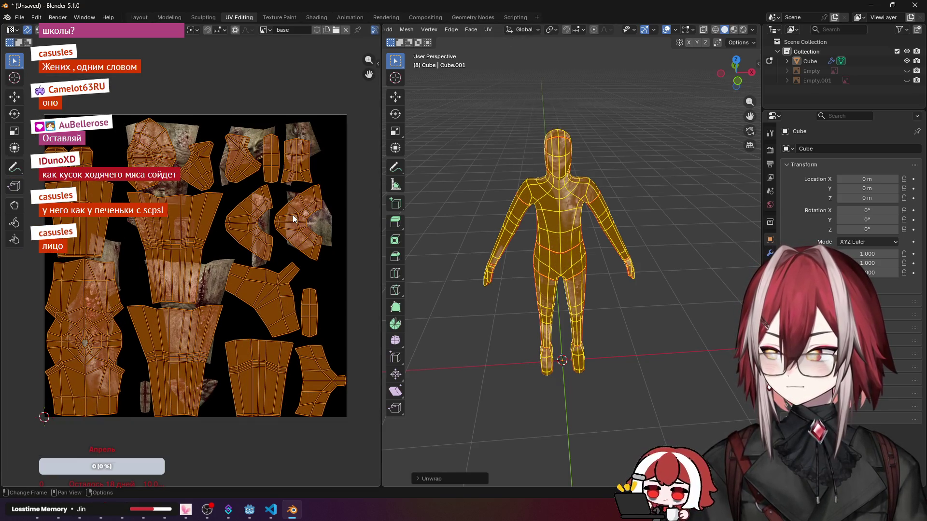
Step: Scale the new UV islands over the texture, then deselect everything
key("s")
left_click(336, 232)
key("alt+a")
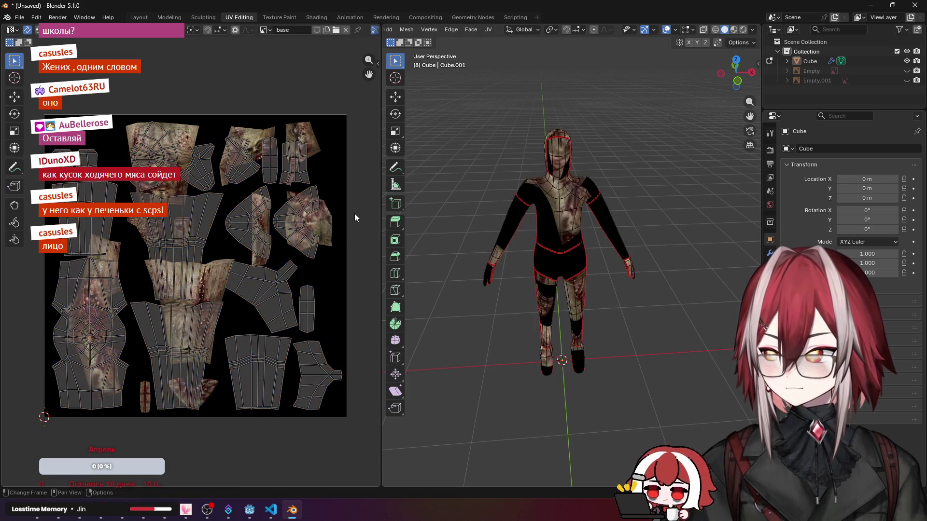
scroll(539, 171, "up", 3)
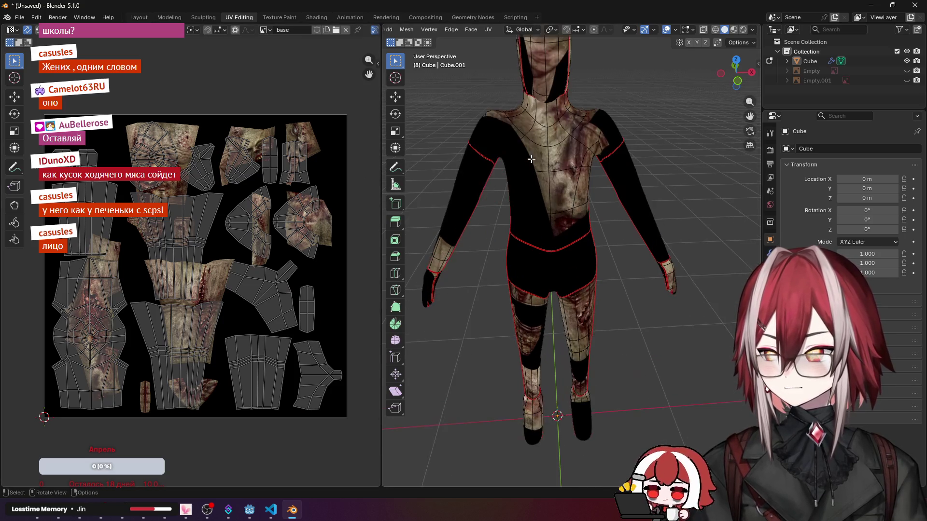
scroll(538, 171, "up", 2)
Step: Inspect the head up close while toggling the whole-mesh selection on and off
middle_click_drag(538, 171, 558, 219)
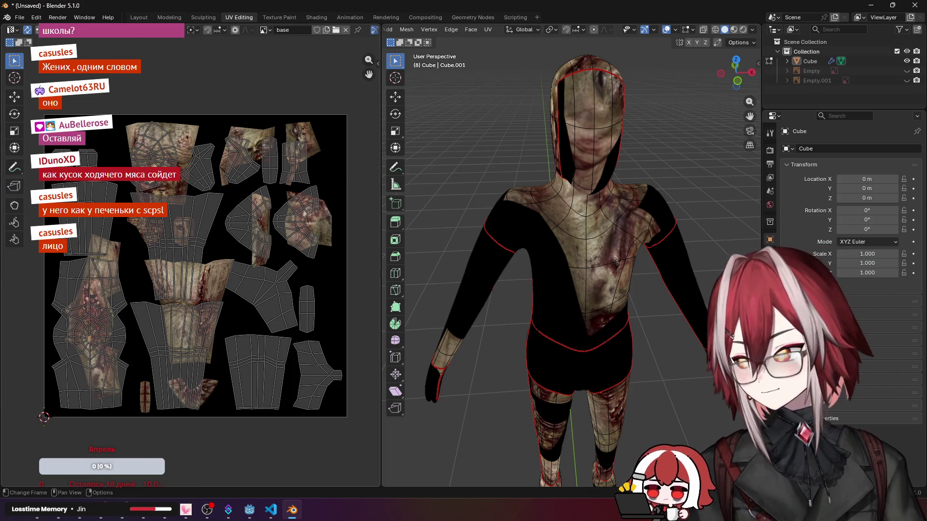
scroll(196, 217, "up", 4)
scroll(195, 217, "down", 3)
scroll(179, 151, "up", 2)
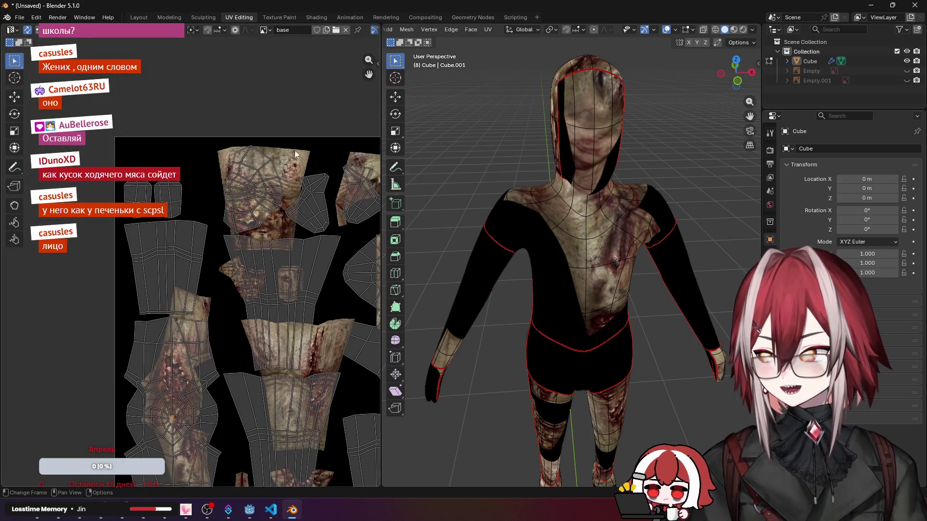
scroll(289, 148, "down", 3)
scroll(229, 161, "down", 2)
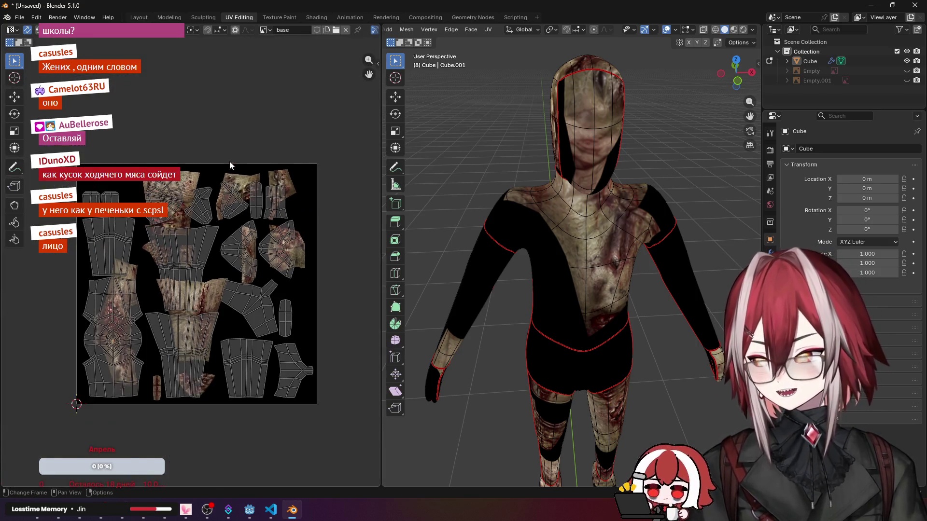
scroll(229, 161, "up", 3)
scroll(229, 161, "down", 2)
scroll(272, 113, "up", 2)
scroll(151, 141, "down", 2)
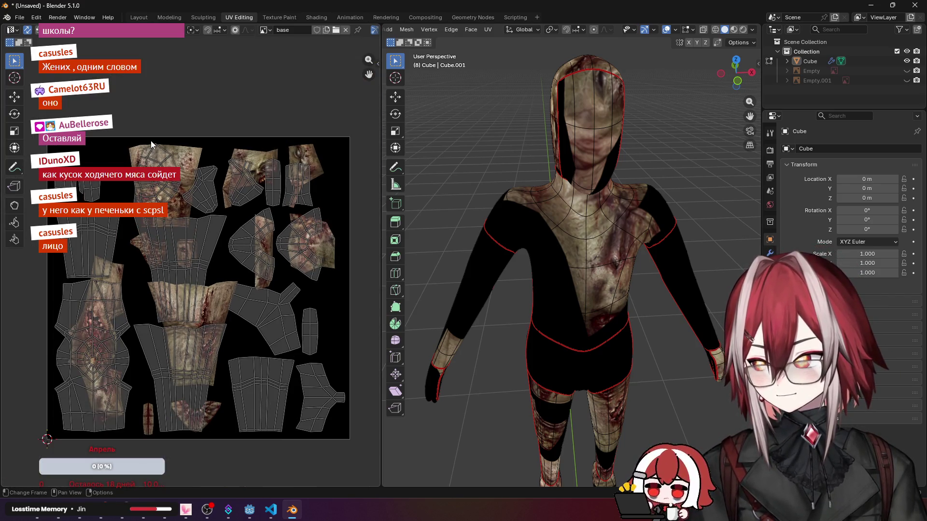
scroll(318, 154, "down", 1)
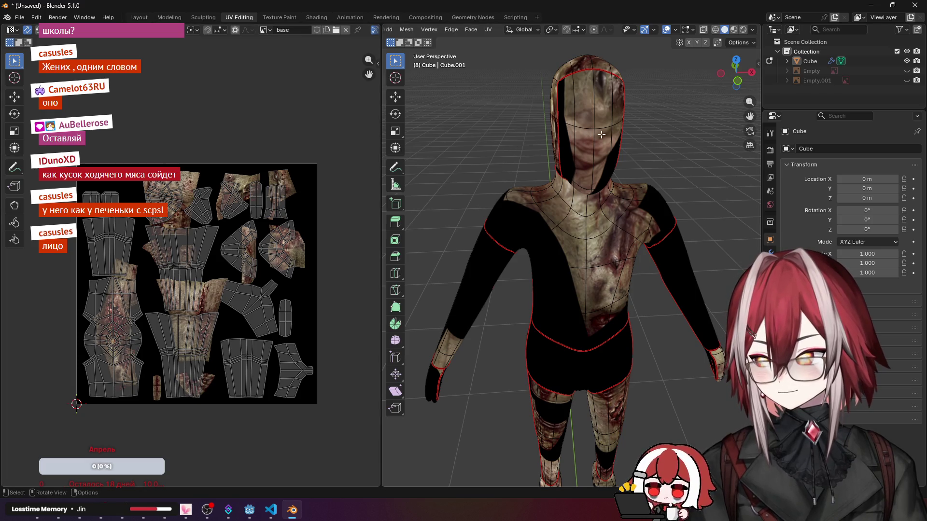
scroll(580, 217, "down", 3)
key("a")
key("alt+a")
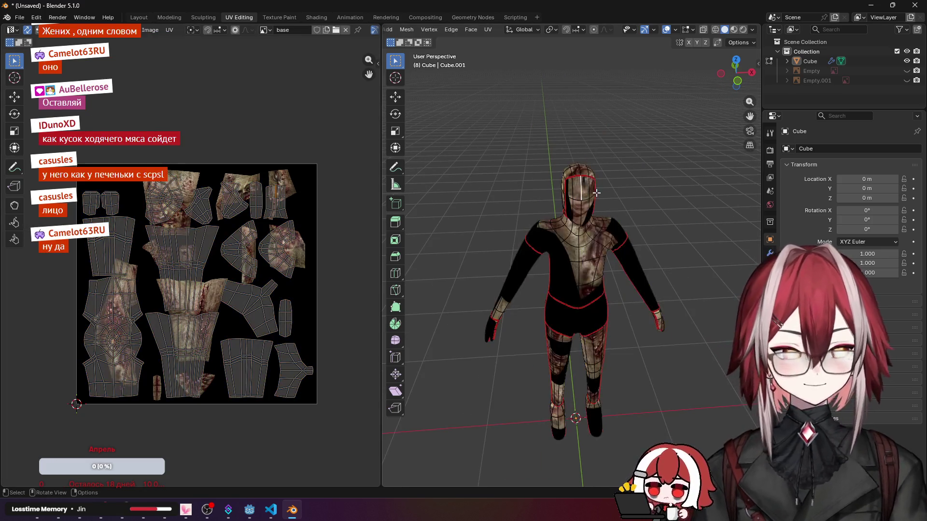
scroll(598, 191, "up", 2)
key("a")
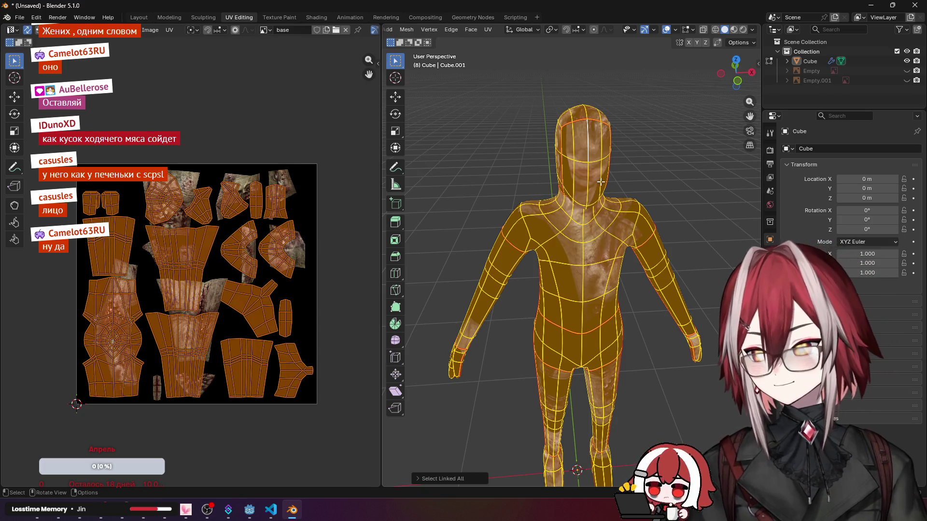
key("alt+a")
scroll(245, 228, "up", 2)
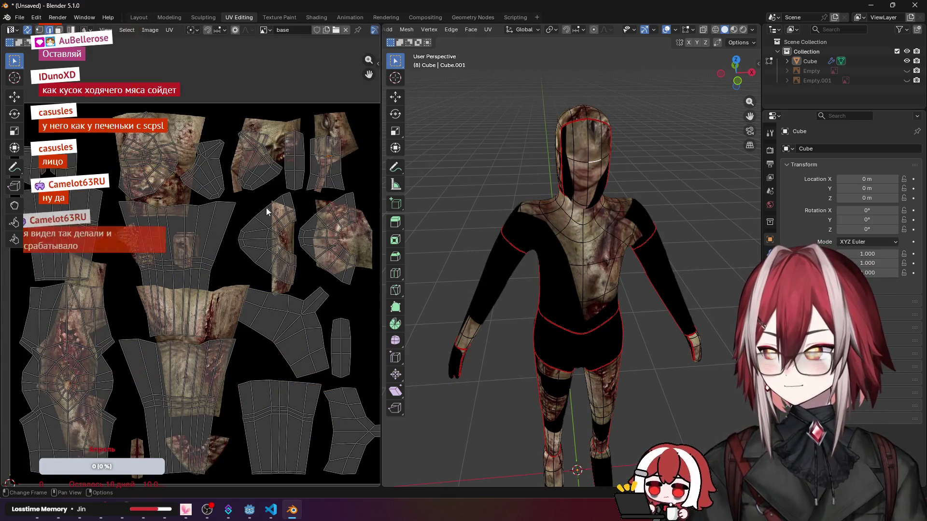
Step: Isolate the head UV island, reselect the whole mesh and open the UV operations list
key("l")
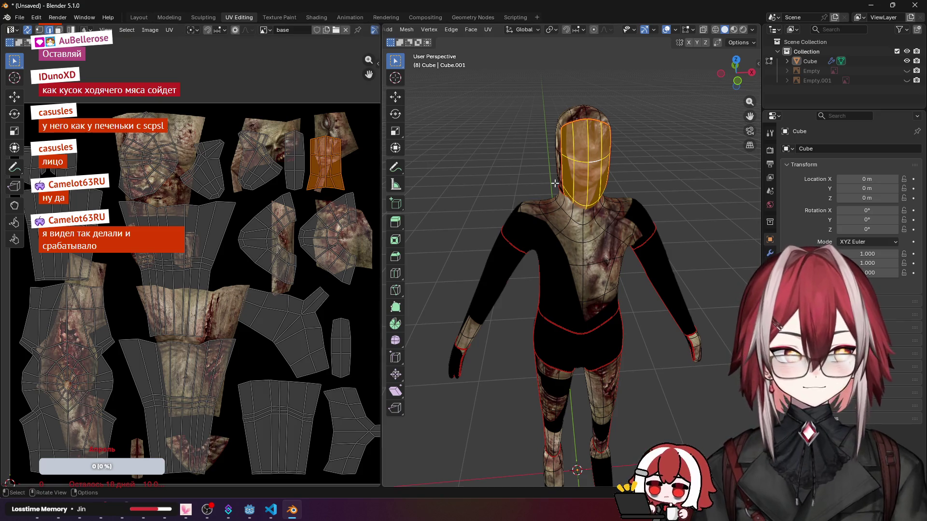
key("a")
left_click(169, 29)
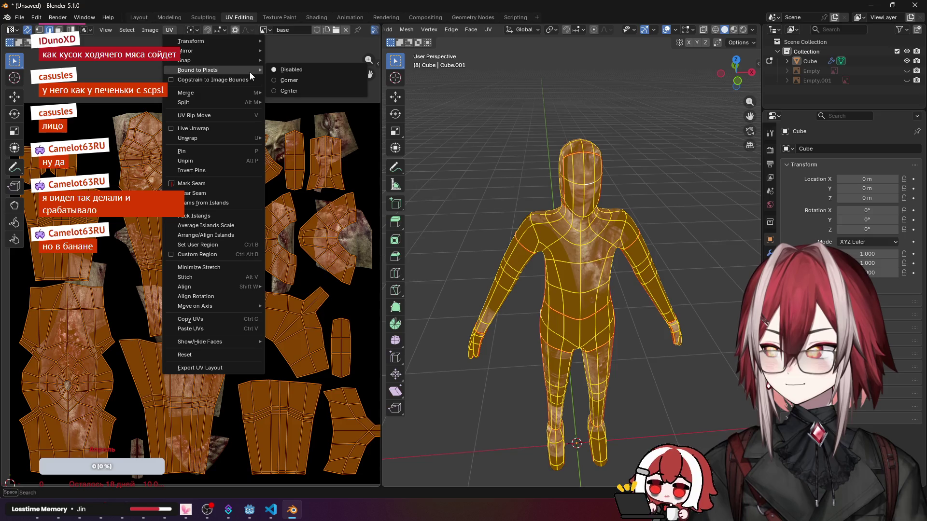
Step: Export the UV layout to the Desktop, overwriting the existing Cube.png
left_click(200, 367)
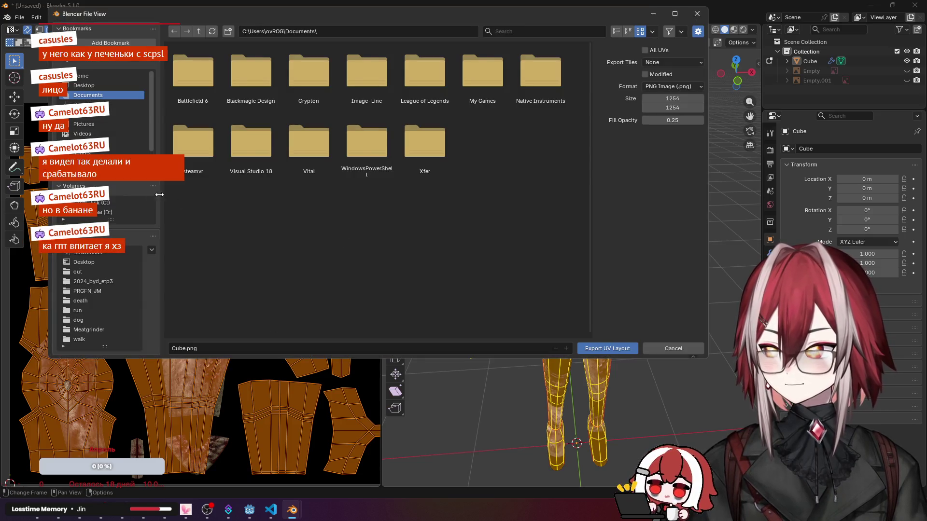
left_click(103, 84)
scroll(424, 217, "down", 2)
left_click(607, 348)
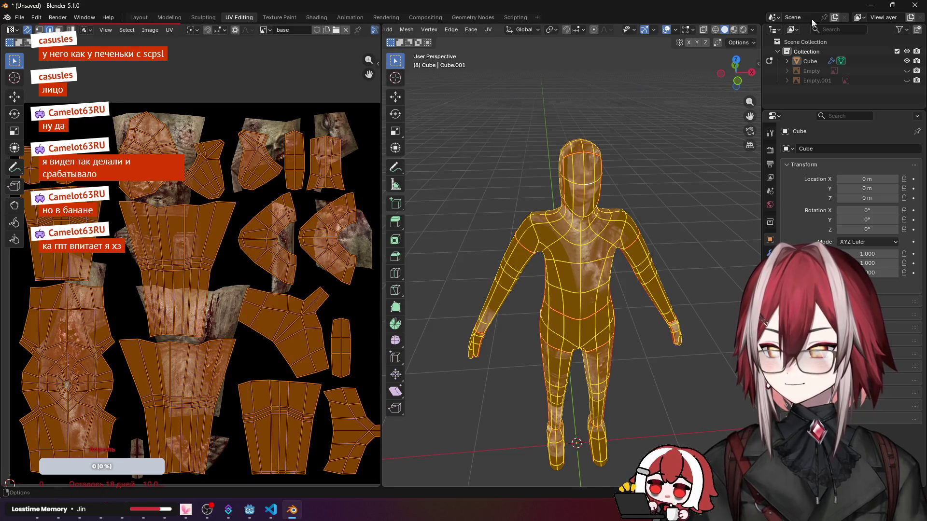
Step: Minimize Blender and the browser to reach the desktop
left_click(870, 6)
left_click(869, 5)
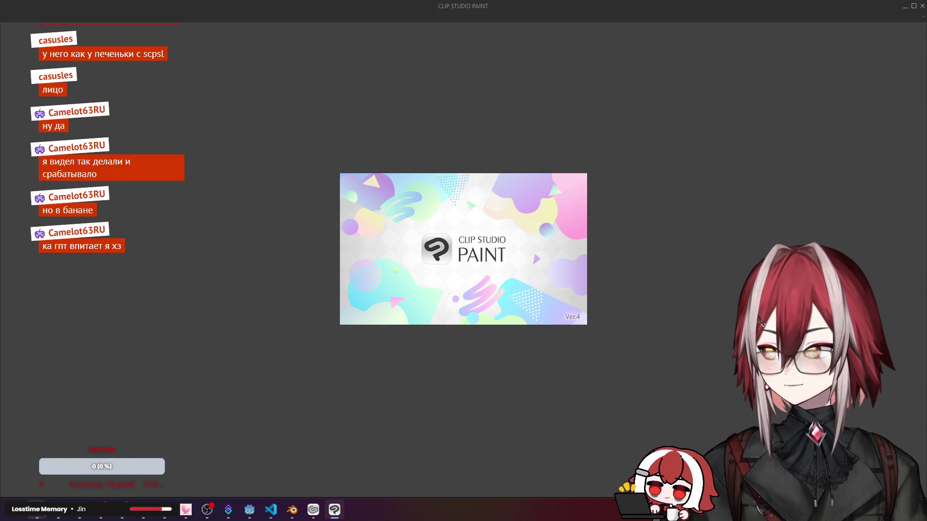
mouse_move(186, 510)
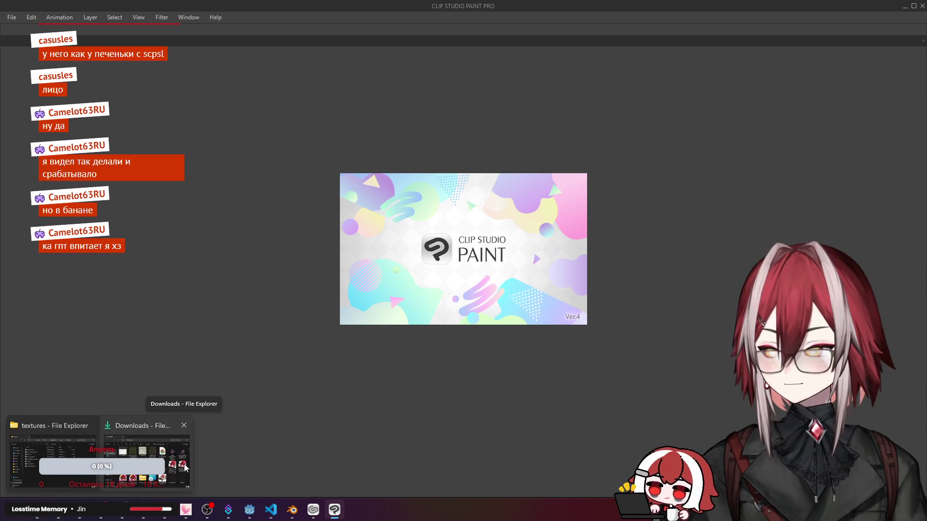
Step: Dismiss the New canvas prompt and minimize windows to reach Cube.png on the desktop
left_click(145, 463)
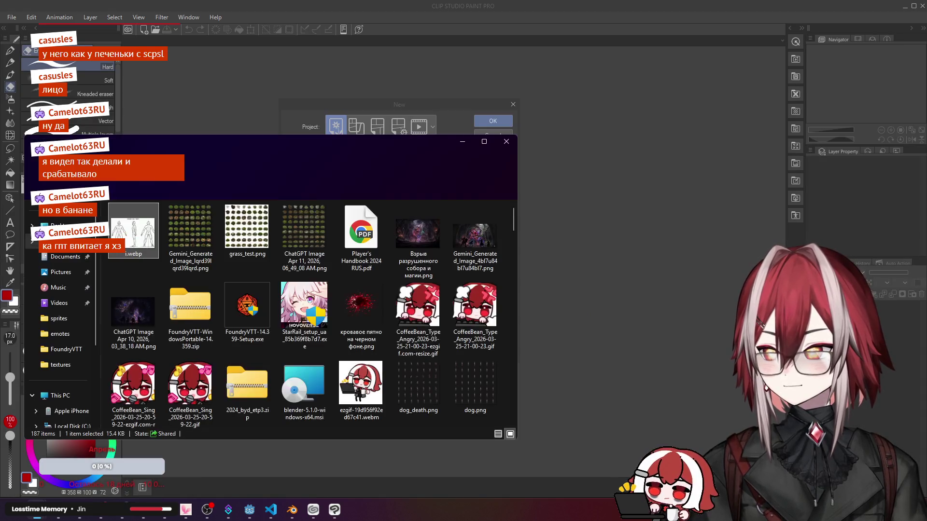
left_click(512, 105)
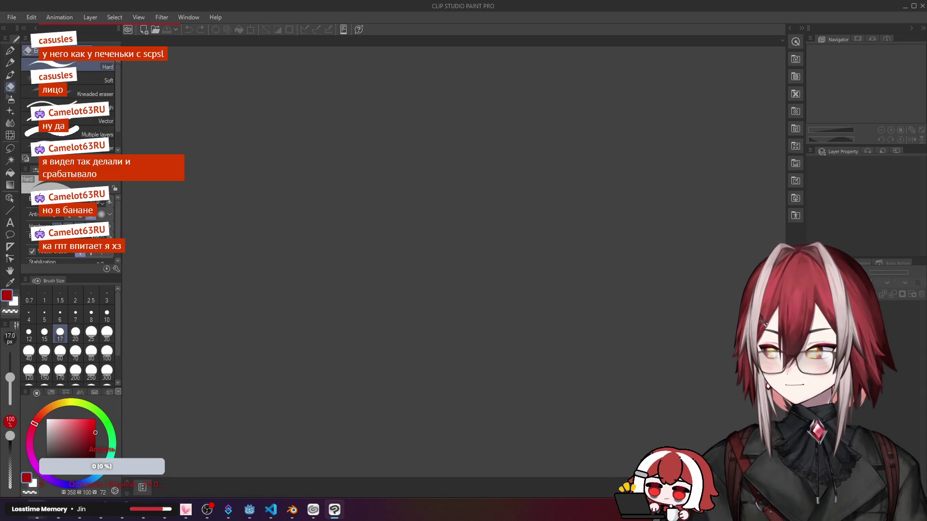
left_click(905, 7)
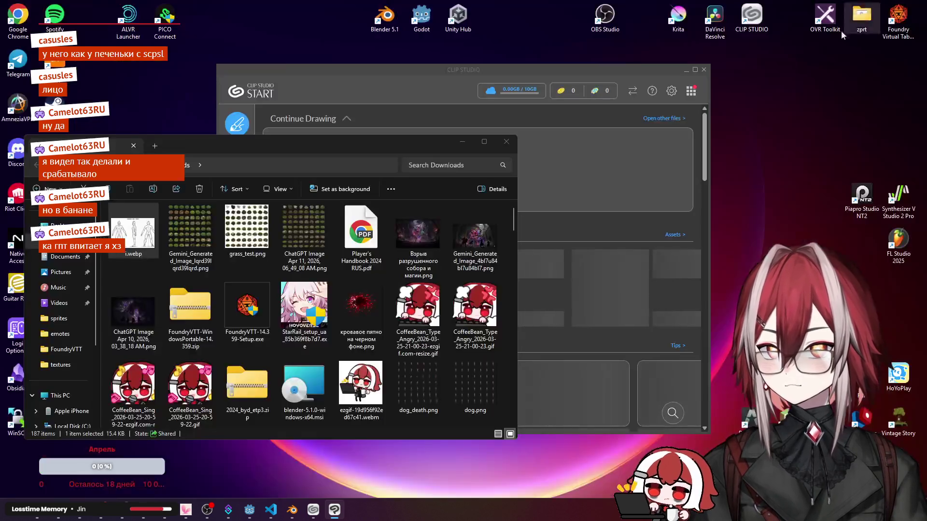
left_click(692, 71)
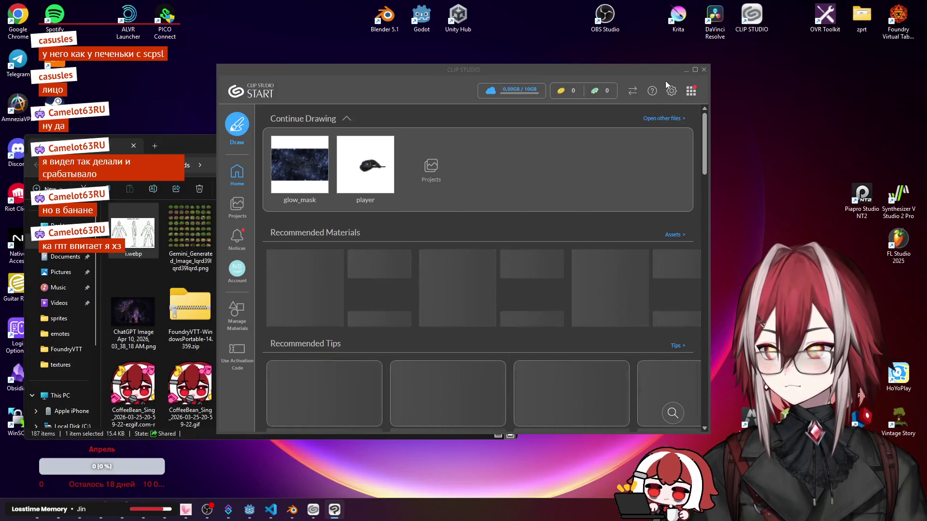
left_click(694, 70)
left_click(474, 147)
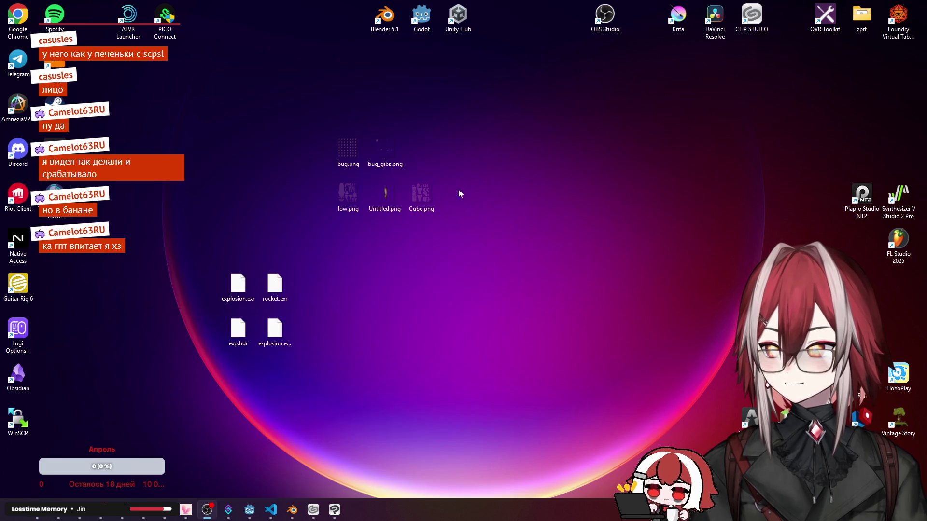
Step: Bring Clip Studio Paint back with Cube.png open, then switch to Blender to compare layouts
left_click(335, 510)
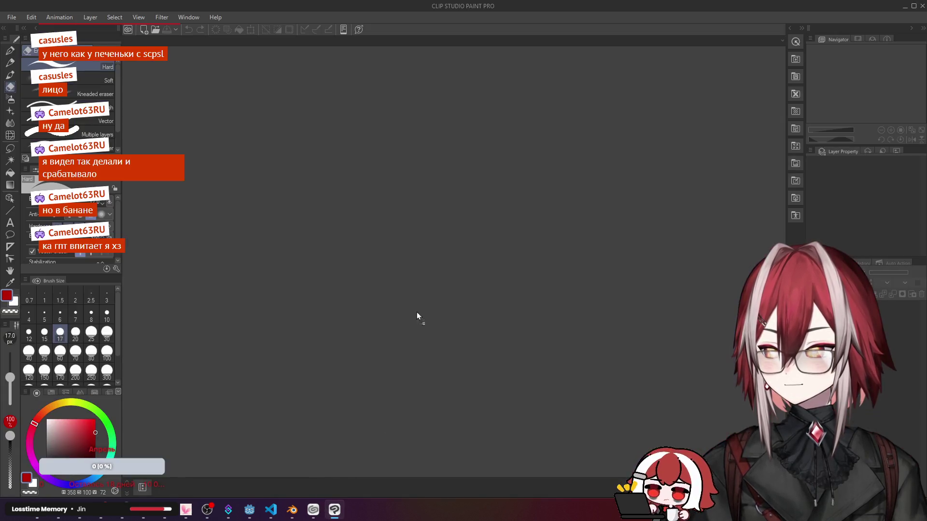
scroll(430, 200, "down", 2)
scroll(430, 201, "up", 3)
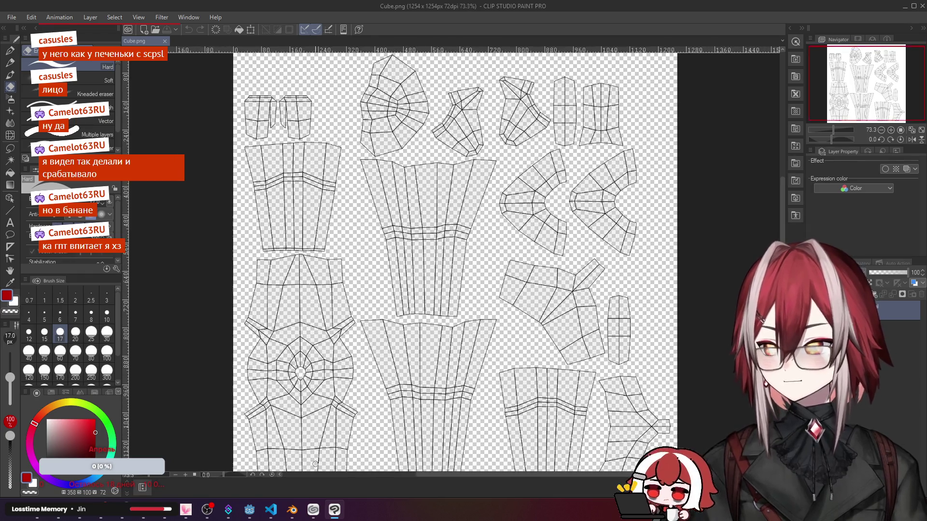
left_click(292, 510)
Step: In Blender, select the head's UV island to locate it on the layout
left_click(586, 187)
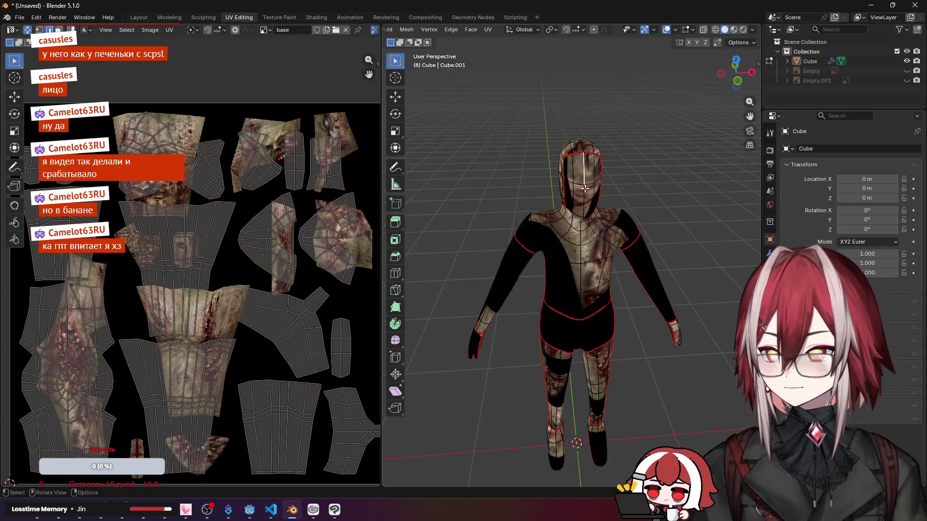
key("a")
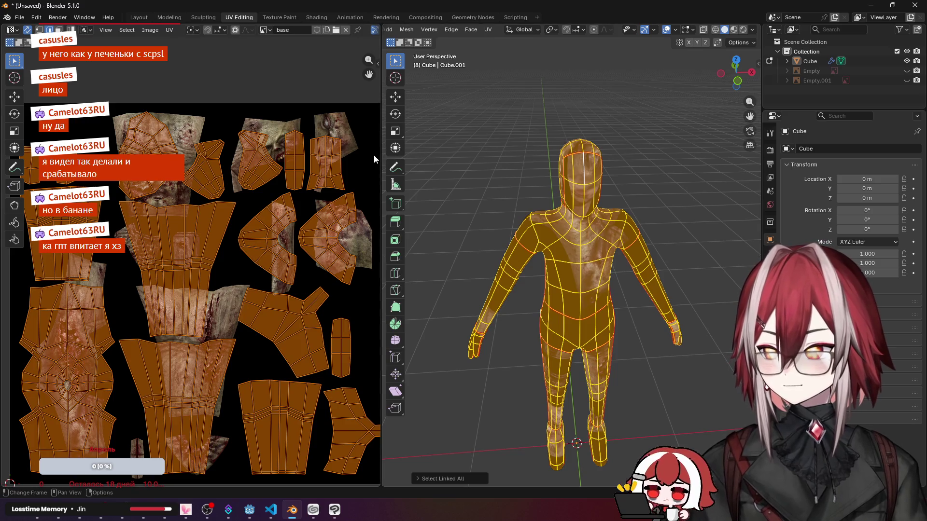
key("alt+a")
left_click(333, 148)
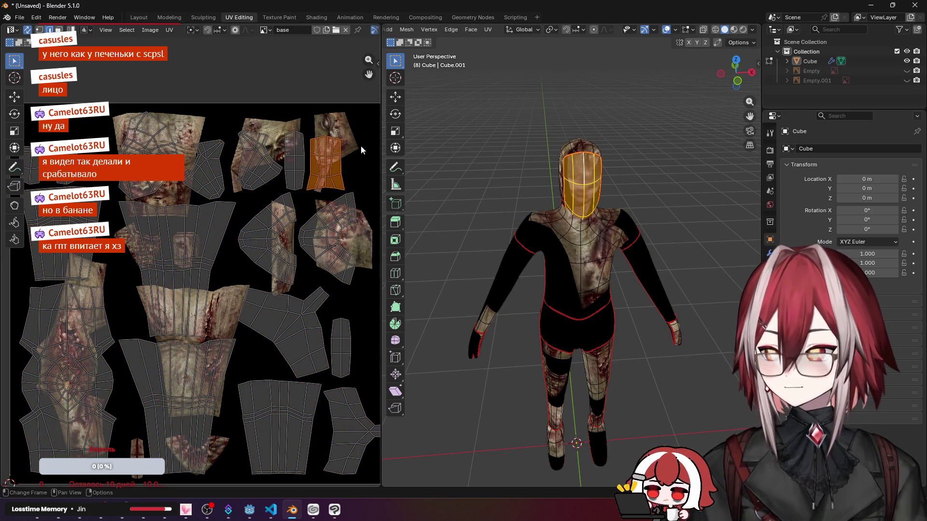
Step: Back in Clip Studio Paint, pan to the upper-right islands and set brush size 3
key("alt+Tab")
scroll(526, 137, "up", 5)
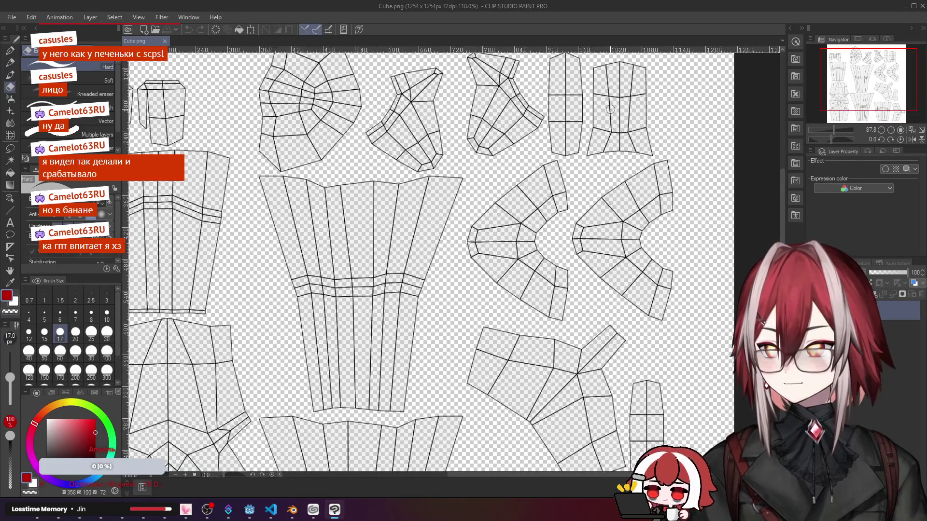
scroll(525, 138, "up", 5)
scroll(524, 138, "up", 3)
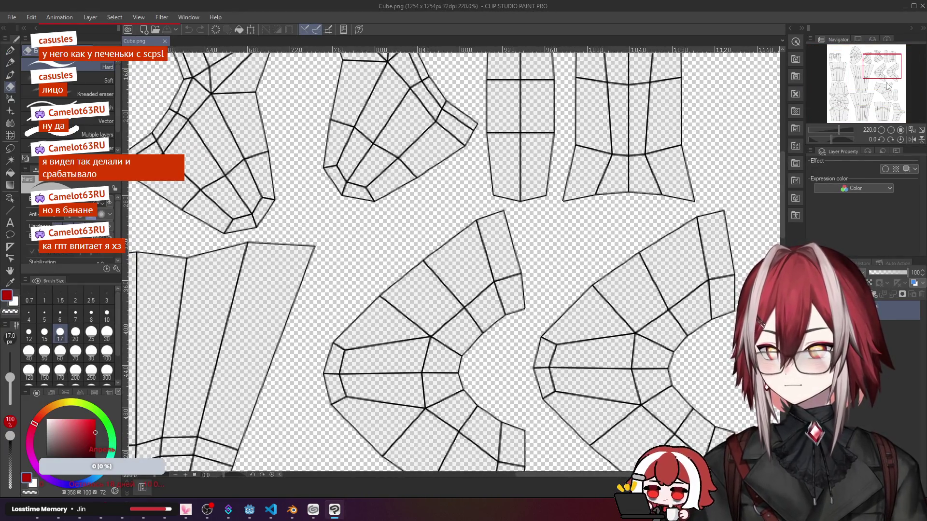
left_click_drag(885, 88, 894, 58)
scroll(384, 109, "up", 3)
scroll(425, 150, "up", 2)
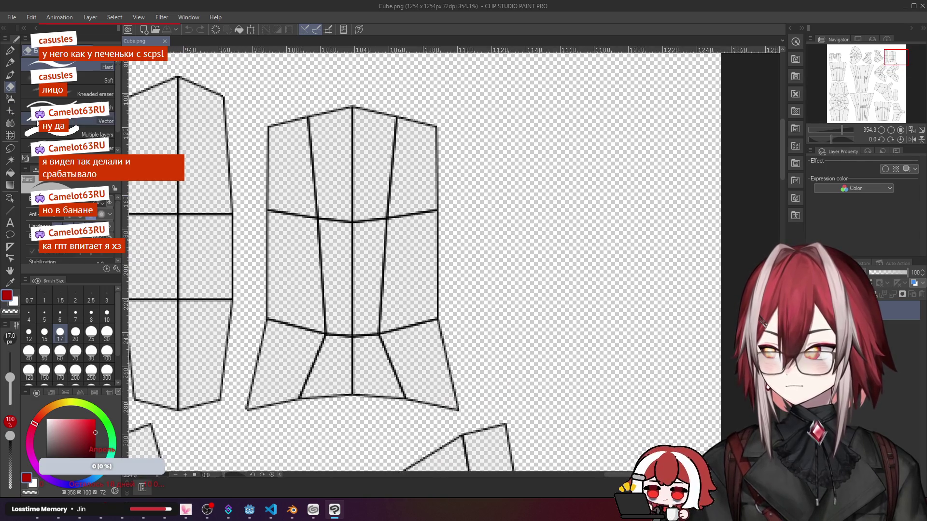
left_click(106, 299)
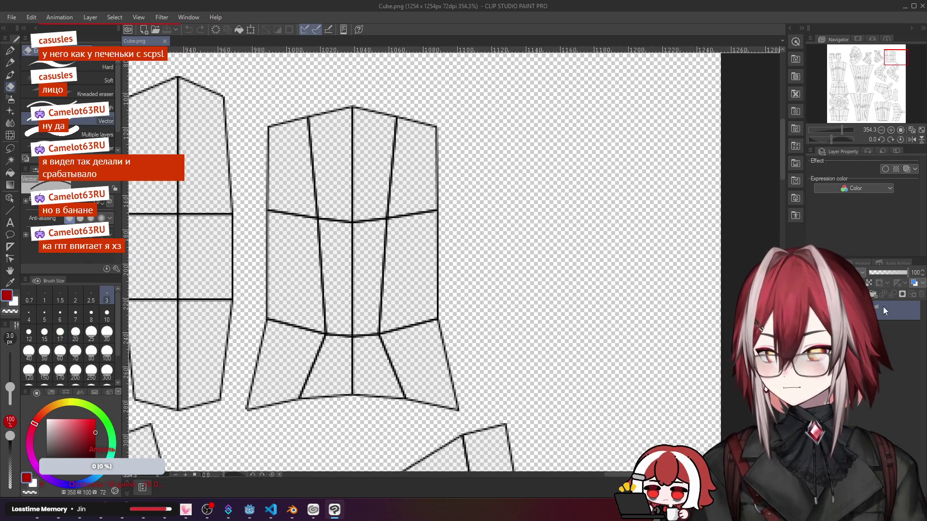
Step: Shift the view of the islands and browse the Pencil tool's sub tools
left_click(374, 202)
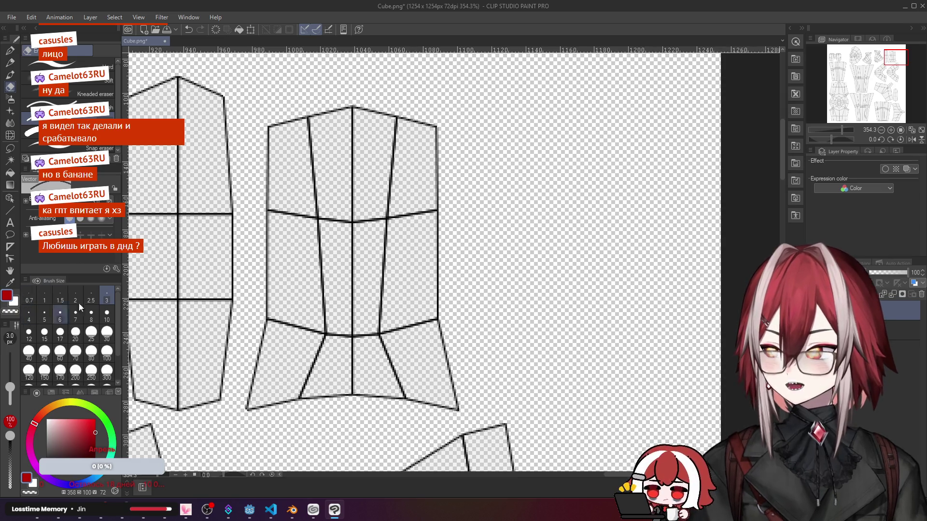
left_click_drag(337, 167, 414, 182)
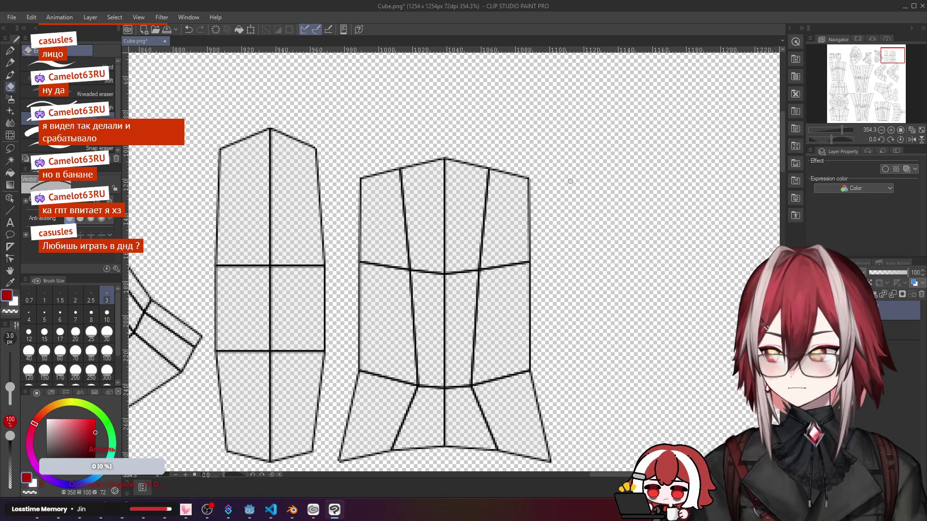
left_click(10, 86)
left_click(12, 77)
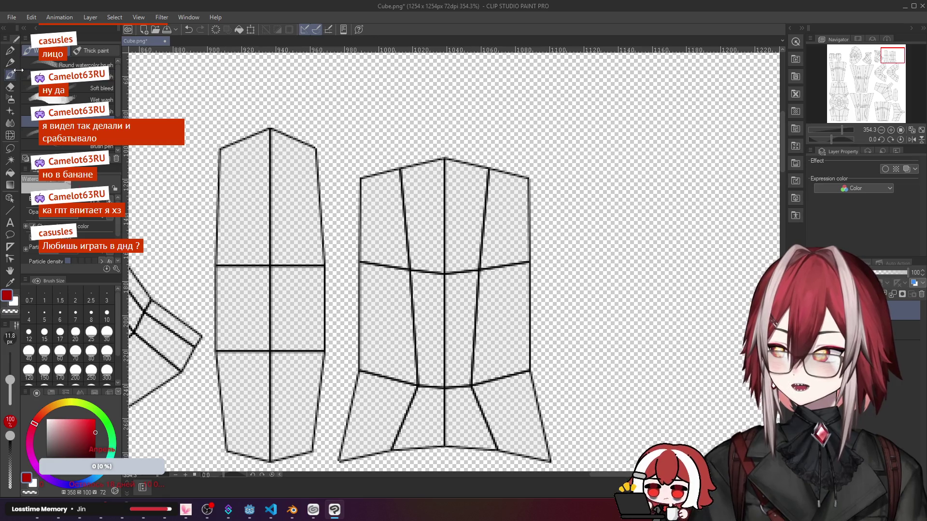
left_click(18, 89)
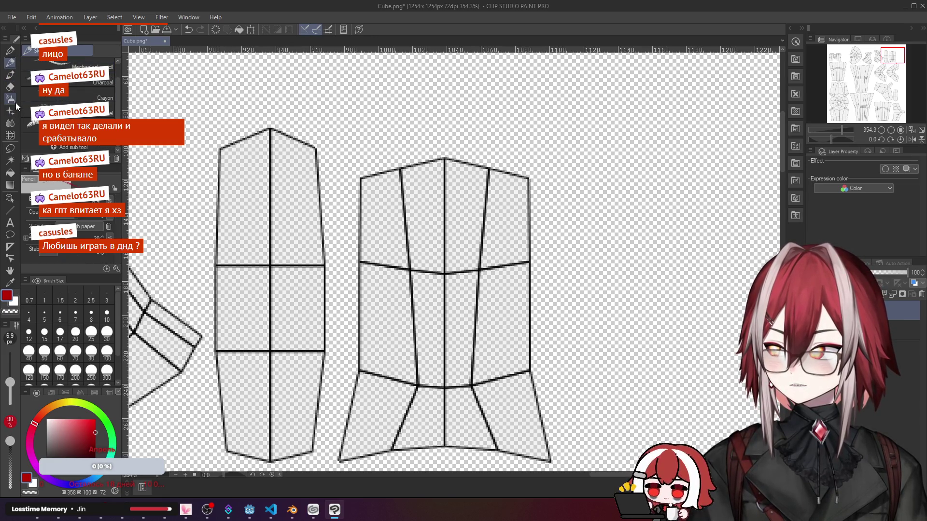
Step: Switch to the G-pen and start writing the Face label above the head island
left_click(10, 50)
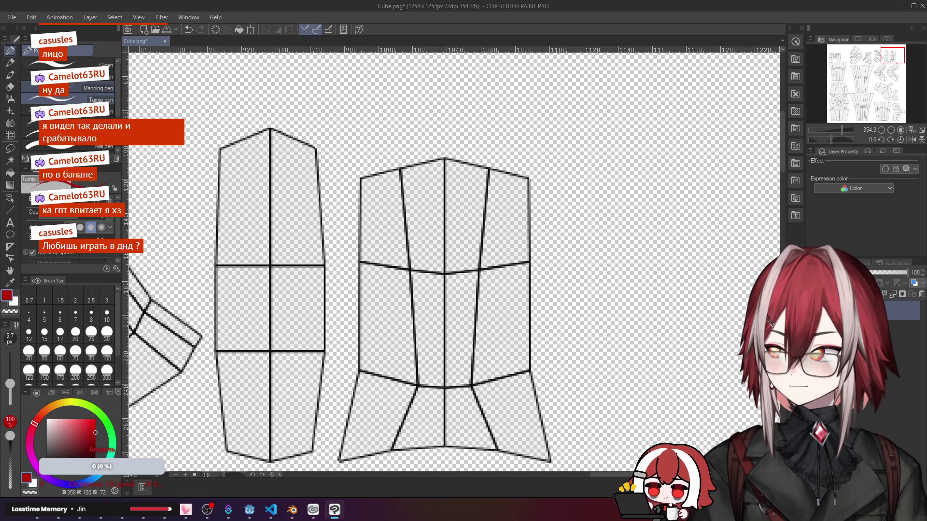
left_click_drag(469, 120, 467, 136)
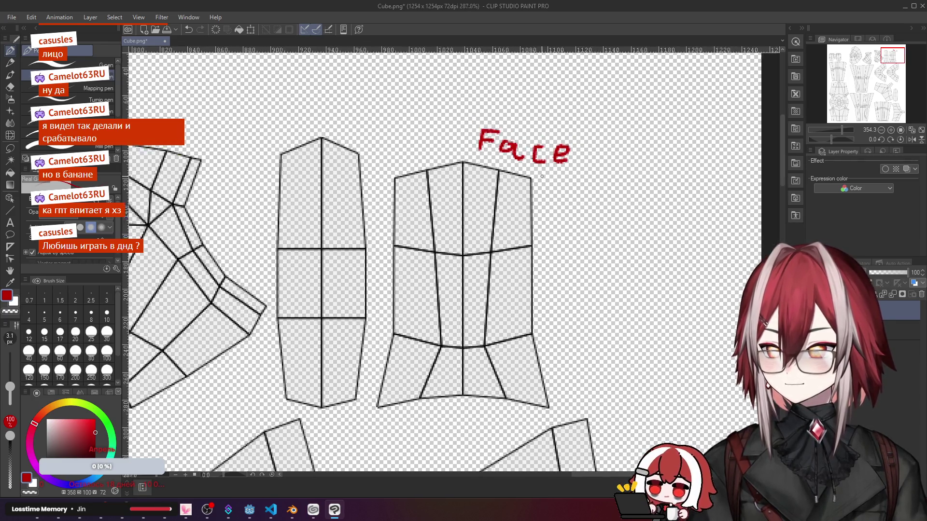
scroll(540, 191, "down", 3)
scroll(539, 190, "up", 2)
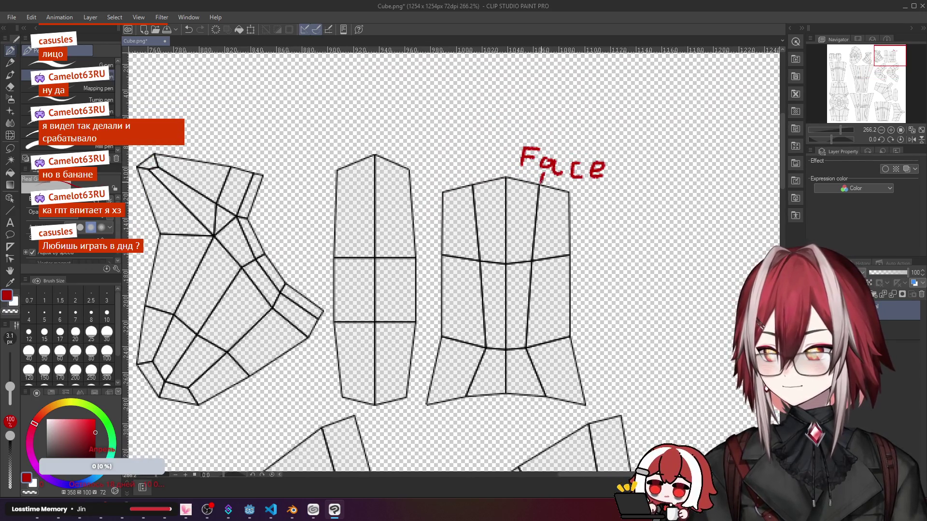
scroll(521, 196, "down", 3)
scroll(536, 197, "up", 1)
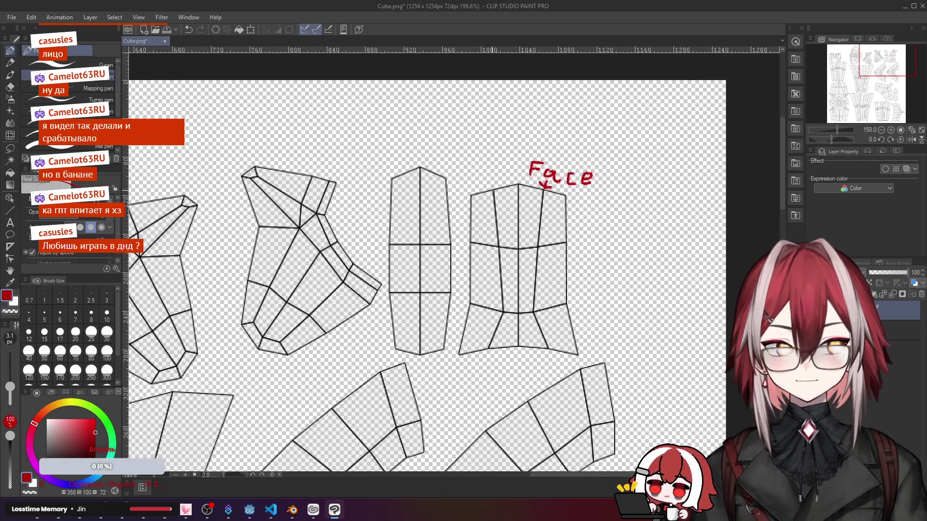
scroll(551, 200, "up", 1)
scroll(554, 199, "up", 1)
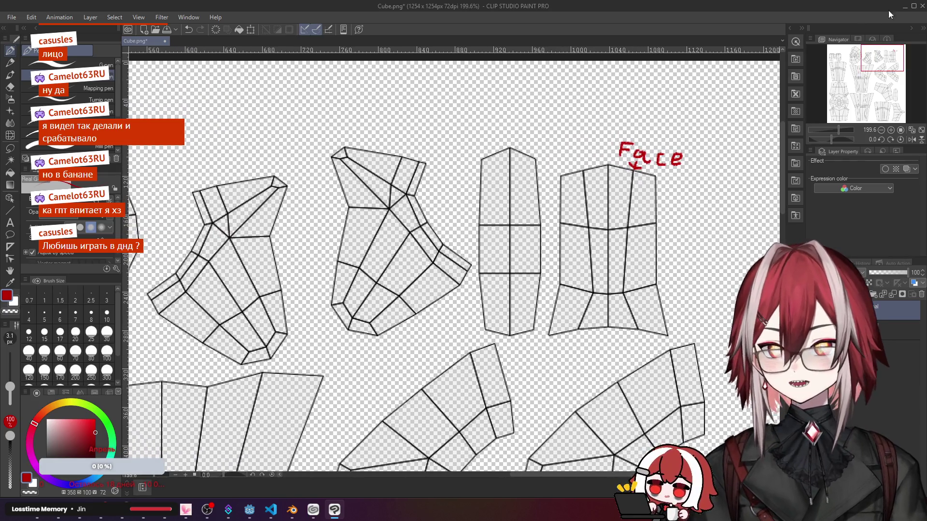
Step: Switch over to Blender after finishing the Face label and arrow
key("alt+Tab")
Step: Minimize Blender, move the Foundry shortcut aside and bring Clip Studio Paint back in front
left_click(872, 6)
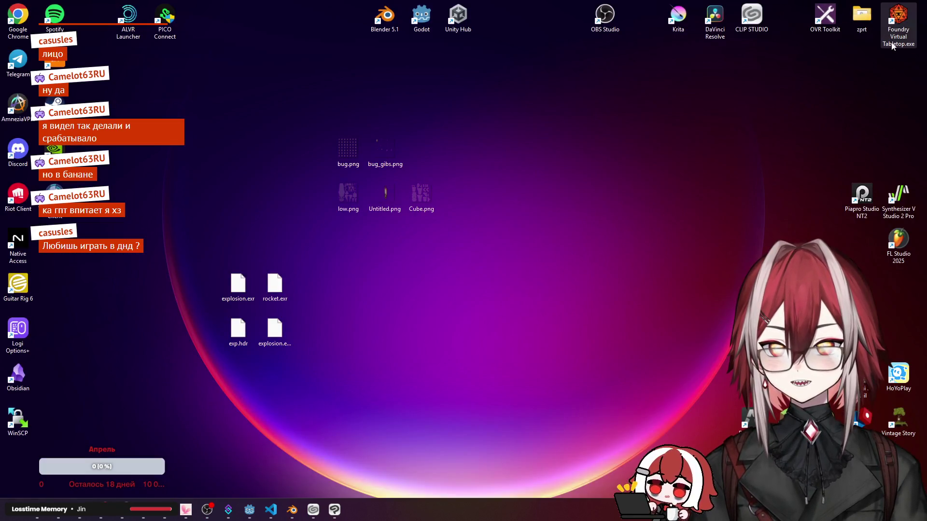
left_click(495, 116)
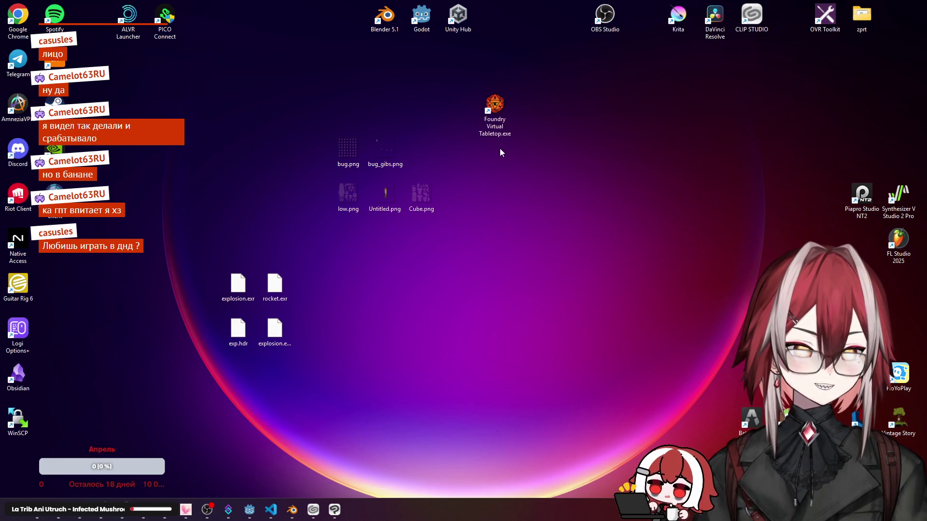
mouse_move(494, 116)
left_mouse_down()
mouse_move(902, 47)
mouse_move(899, 26)
left_mouse_up()
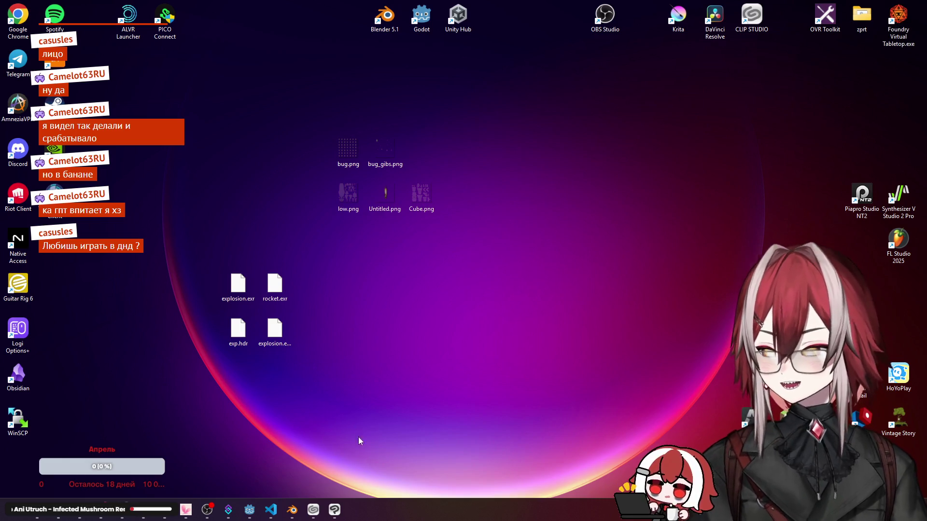
left_click(334, 510)
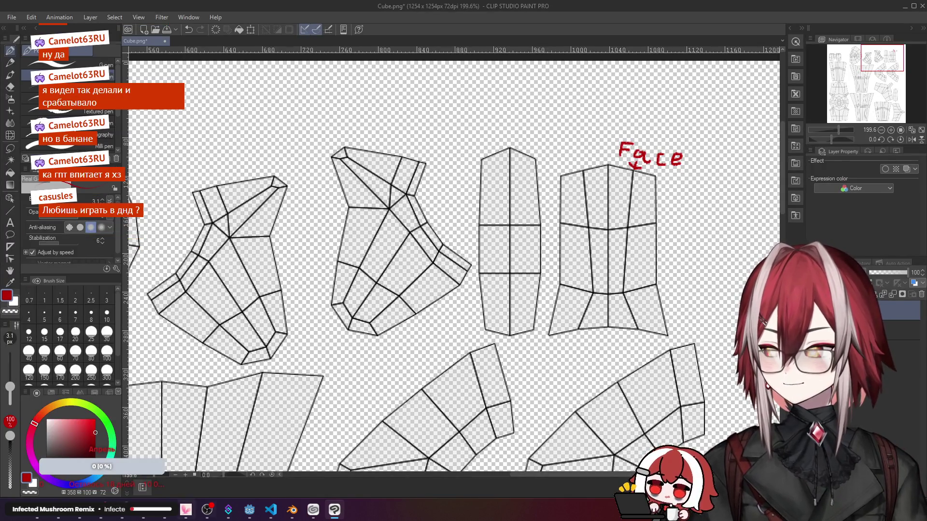
mouse_move(292, 511)
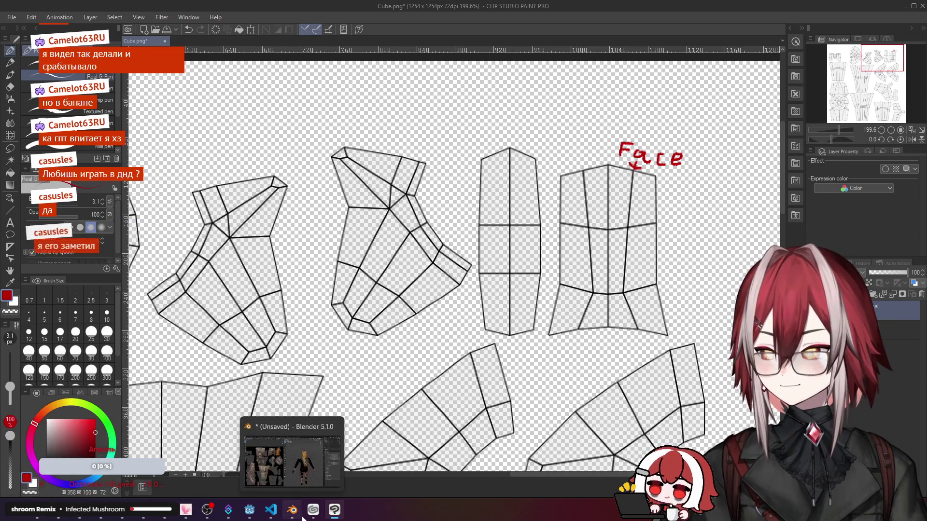
left_click(292, 511)
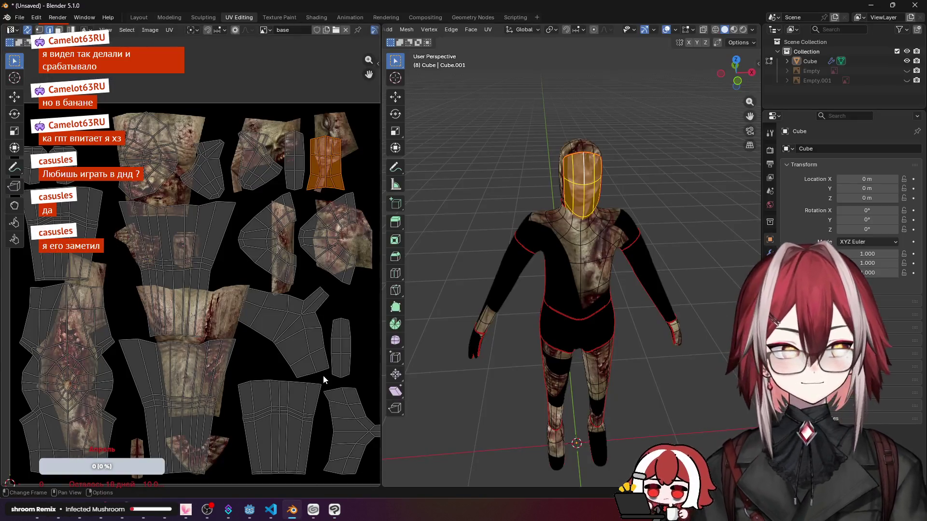
left_click(295, 161)
mouse_move(405, 198)
middle_mouse_down()
mouse_move(597, 198)
mouse_move(592, 147)
middle_mouse_up()
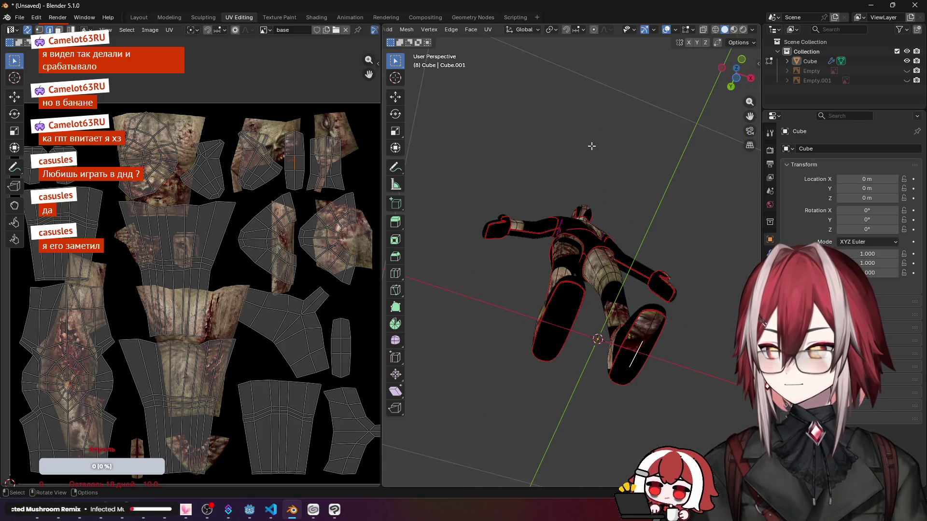
key("a")
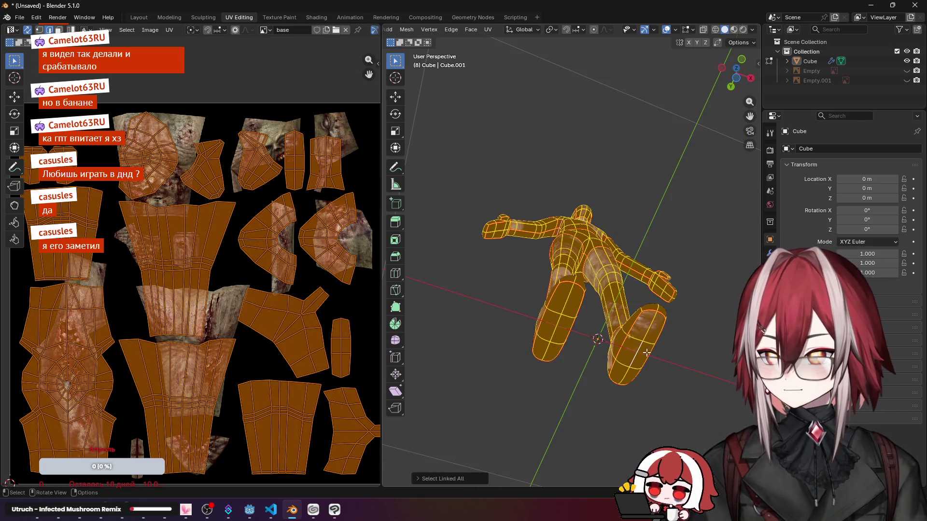
key("alt+a")
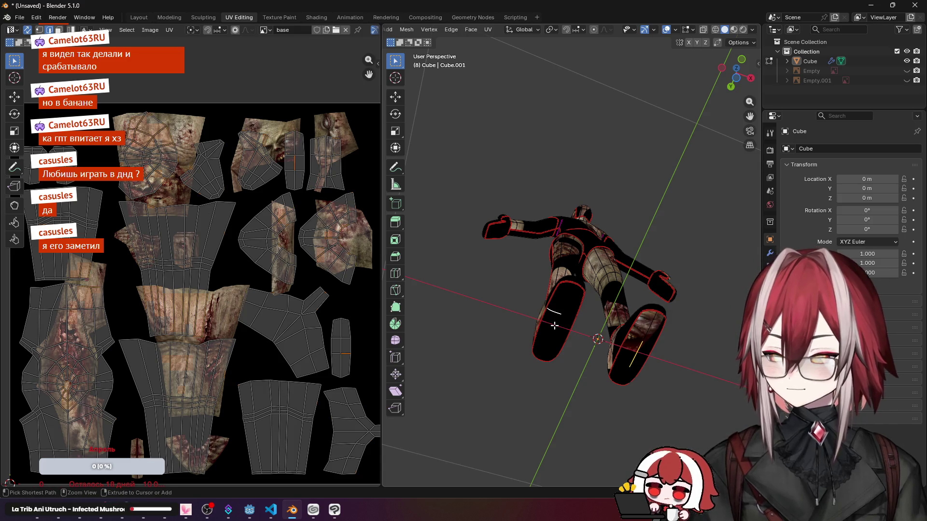
key("ctrl+l")
key("alt+a")
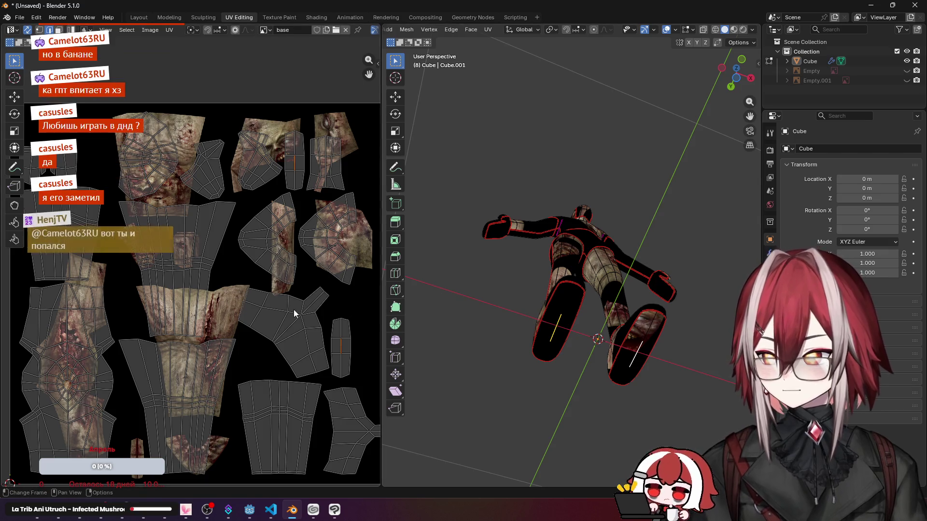
key("l")
key("alt+Tab")
scroll(464, 194, "down", 1)
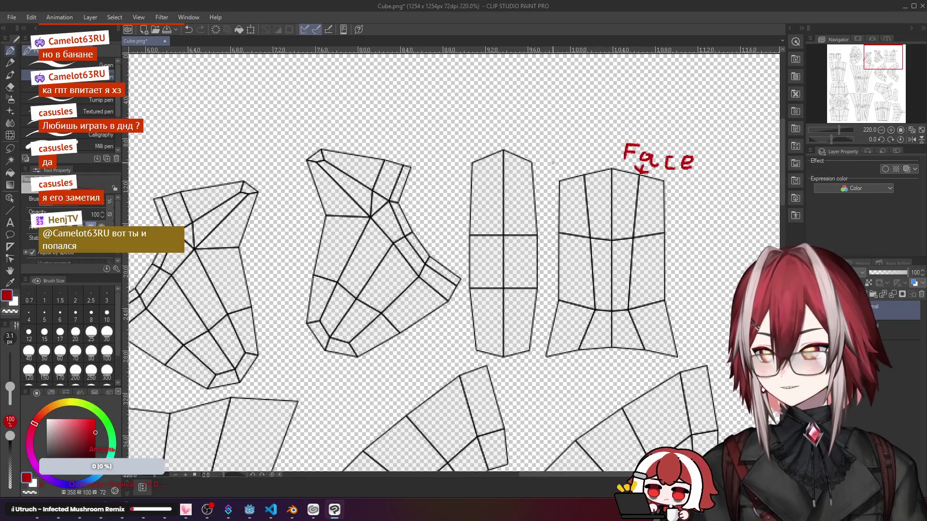
scroll(464, 194, "down", 1)
scroll(464, 194, "down", 1)
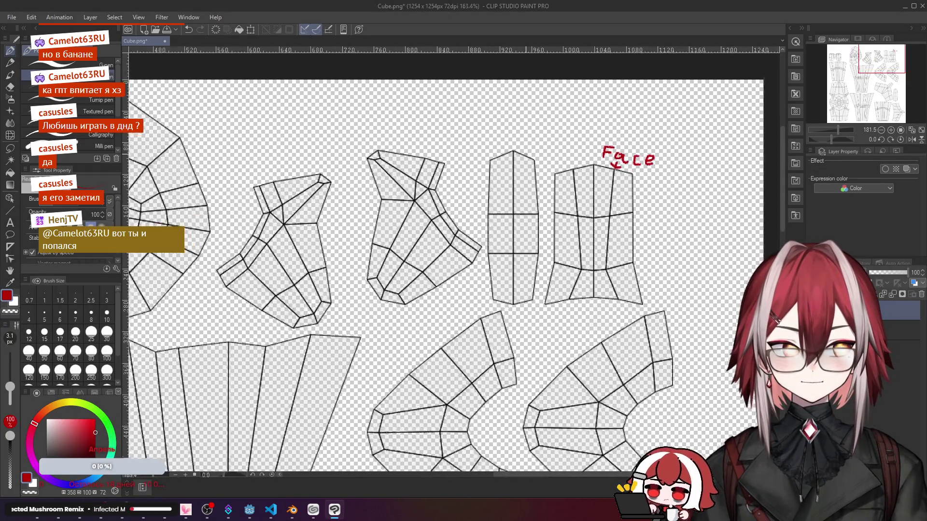
scroll(464, 217, "up", 1)
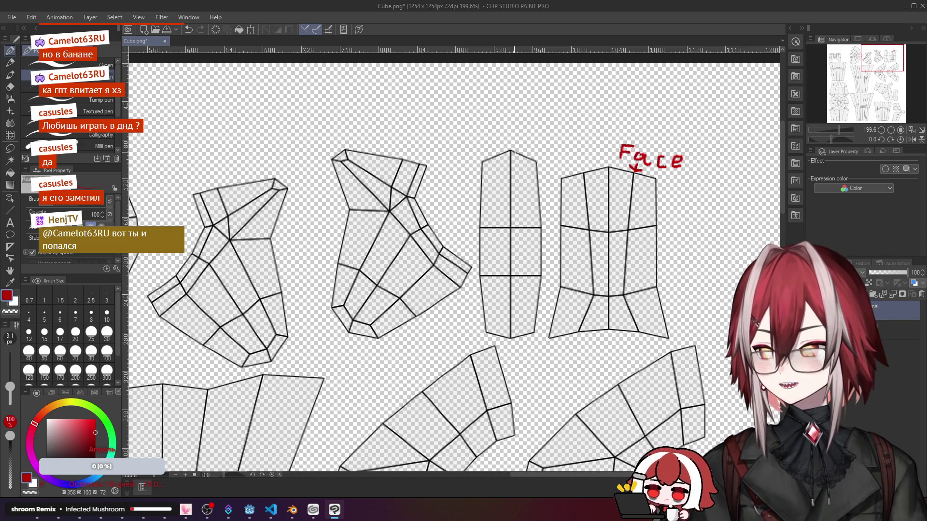
scroll(464, 253, "down", 1)
scroll(463, 253, "down", 2)
scroll(464, 254, "down", 1)
scroll(463, 253, "down", 1)
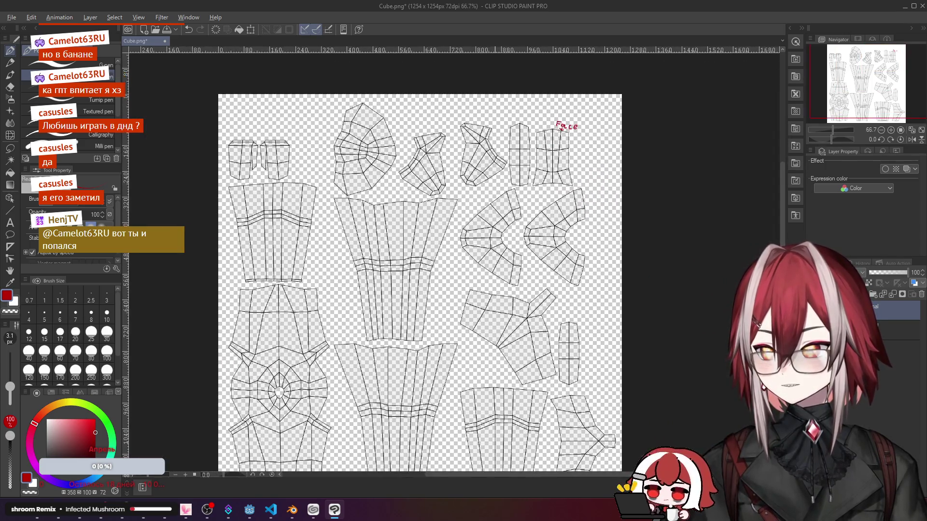
key("alt+Tab")
middle_click_drag(507, 211, 581, 281)
middle_click_drag(552, 229, 581, 281)
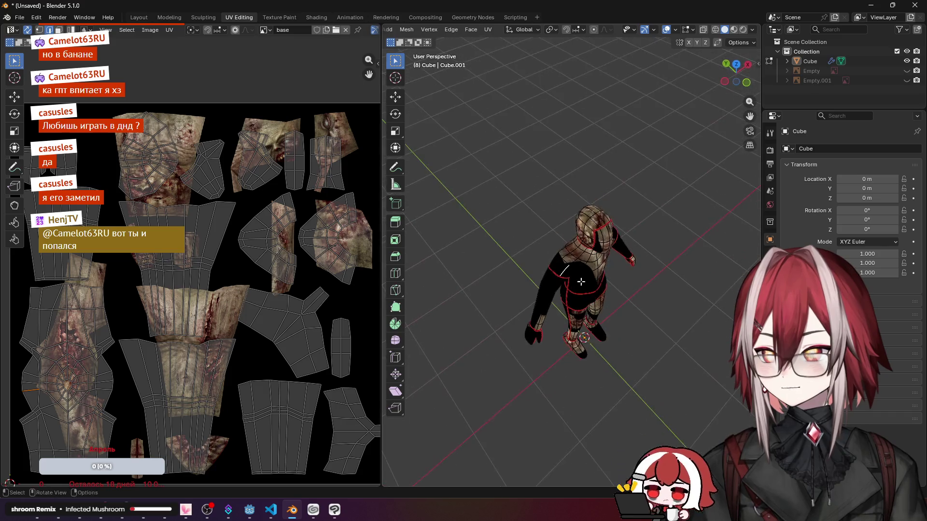
key("a")
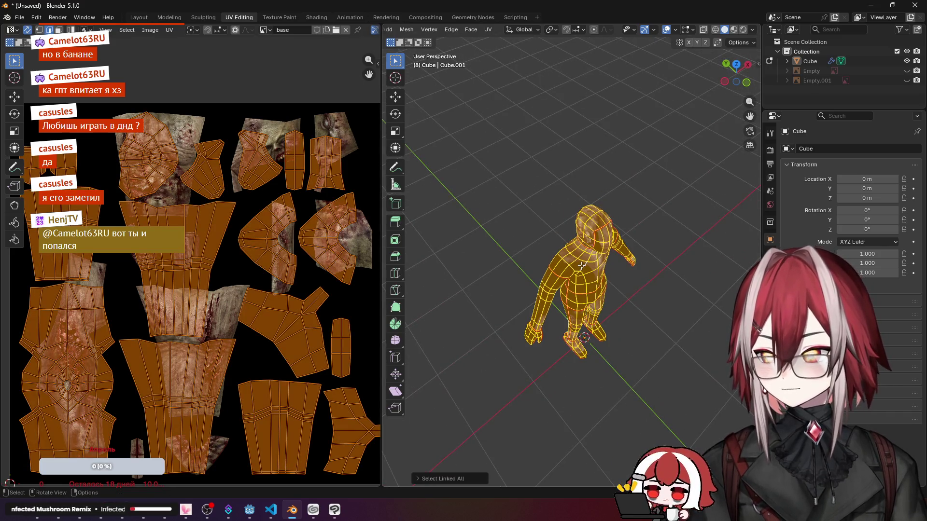
key("alt+a")
scroll(238, 255, "down", 2)
key("l")
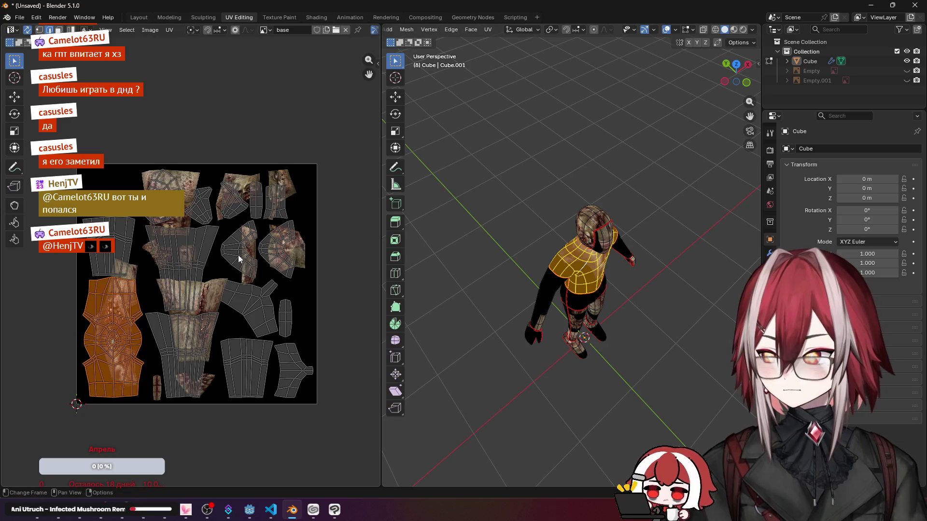
key("alt+Tab")
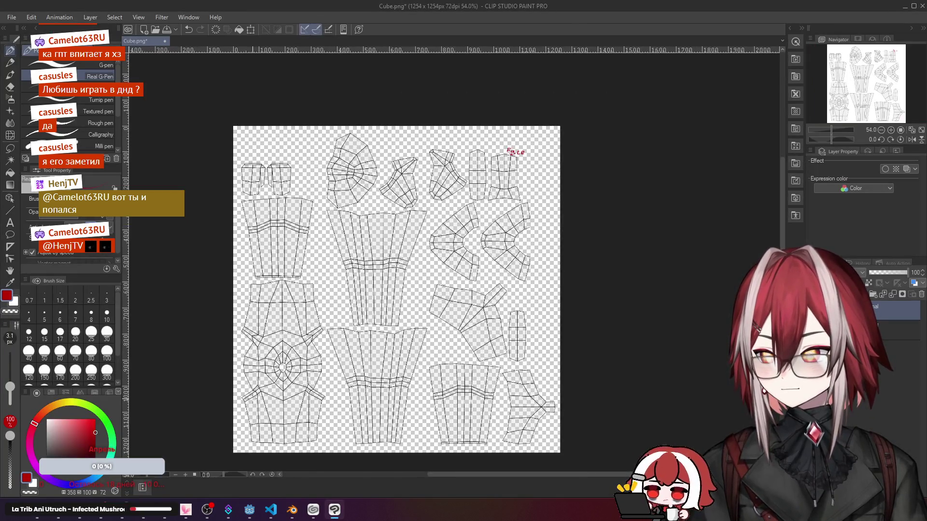
scroll(294, 256, "up", 2)
scroll(294, 256, "up", 2)
Step: Handwrite a red Body label with an arrow pointing to the spider-web torso piece
left_click_drag(396, 367, 405, 218)
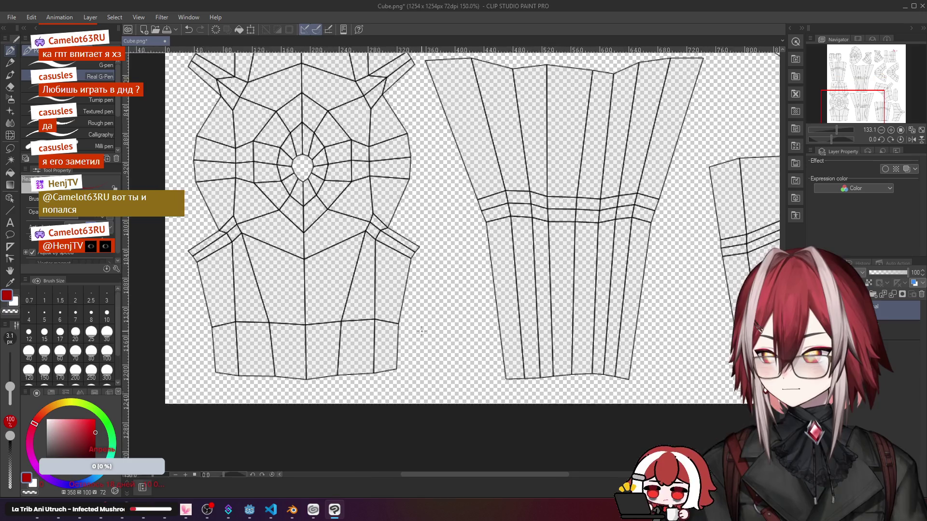
scroll(405, 329, "up", 2)
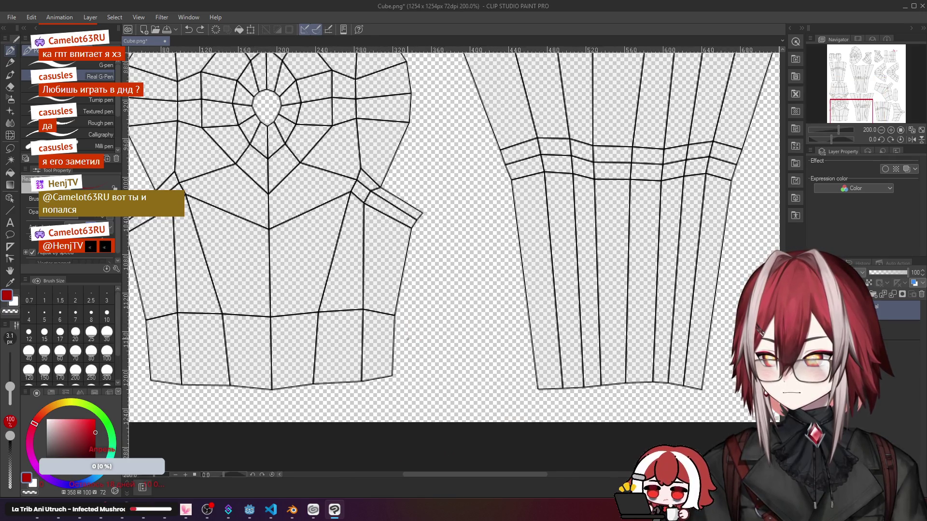
scroll(405, 329, "up", 2)
mouse_move(401, 326)
left_mouse_down()
mouse_move(402, 356)
mouse_move(435, 352)
left_mouse_up()
mouse_move(459, 313)
left_mouse_down()
mouse_move(453, 348)
mouse_move(474, 348)
mouse_move(465, 364)
left_mouse_up()
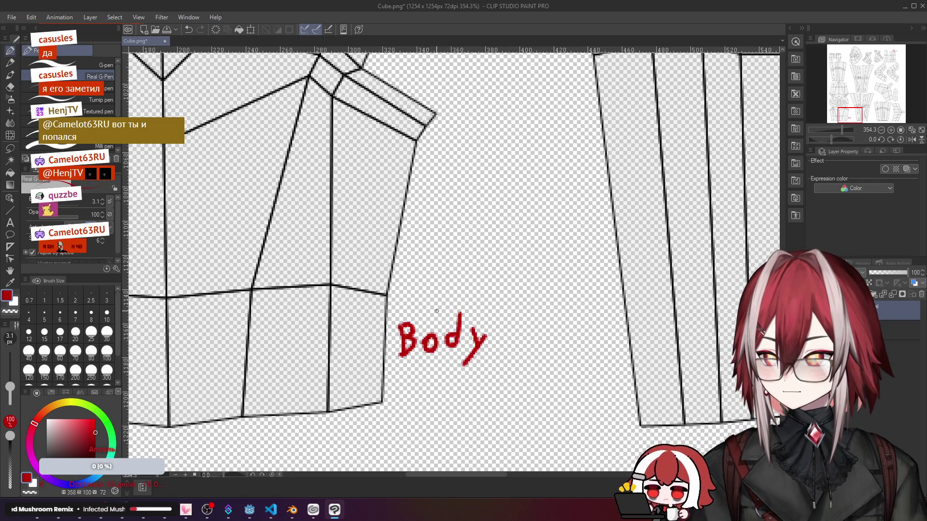
left_click_drag(429, 310, 409, 291)
left_click_drag(281, 210, 298, 292, "space")
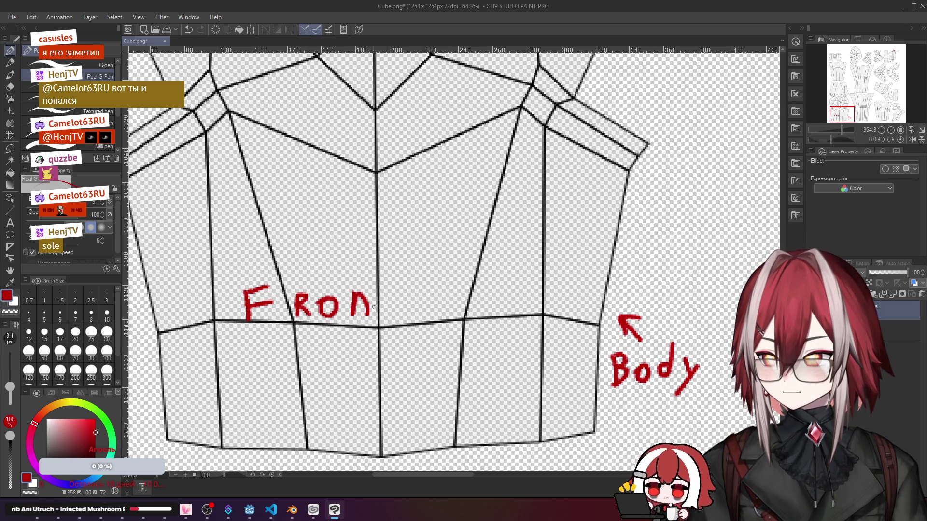
scroll(418, 293, "down", 3)
left_click_drag(421, 182, 421, 405)
scroll(350, 272, "up", 2)
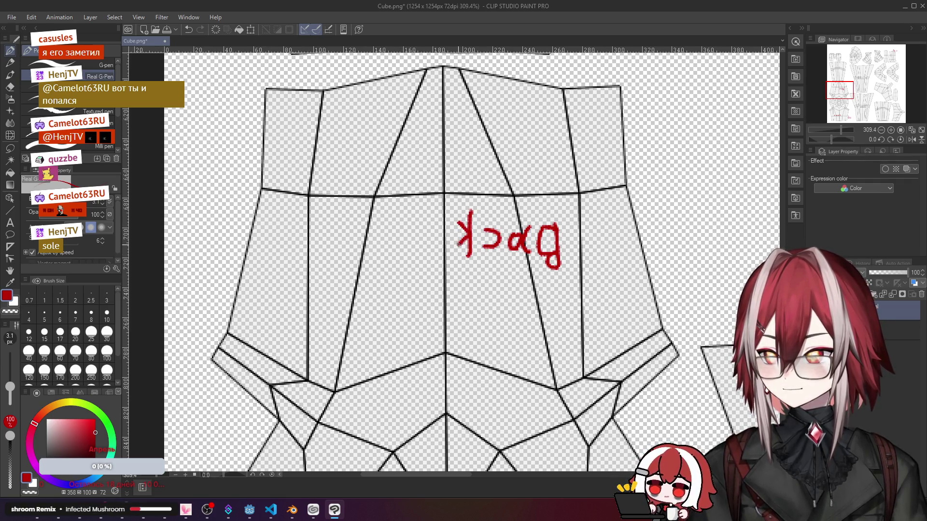
scroll(529, 232, "down", 3)
scroll(529, 232, "down", 3)
scroll(528, 231, "down", 2)
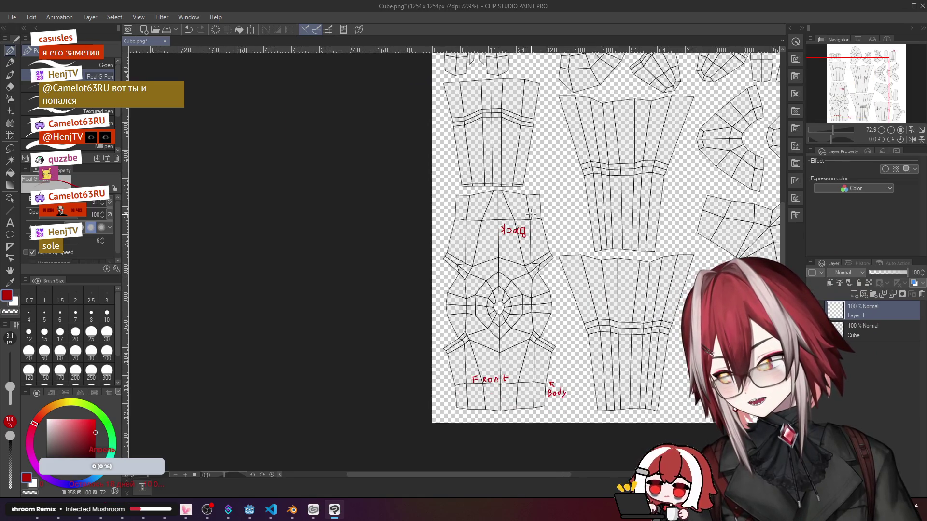
scroll(529, 213, "up", 1)
scroll(492, 239, "up", 2)
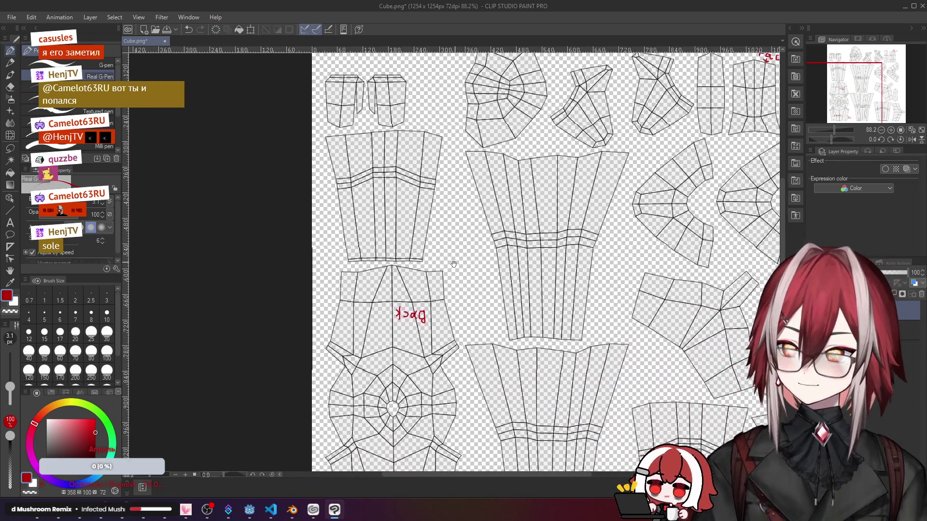
Step: Check the torso faces in Blender, clear the selection, orbit to front view and return
key("alt+Tab")
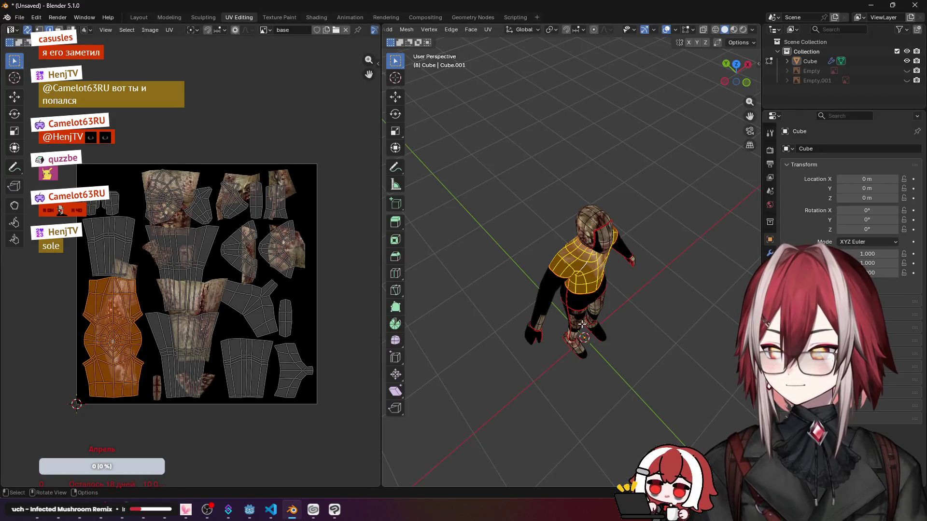
left_click(577, 319)
key("a")
key("a")
middle_click_drag(578, 318, 596, 335)
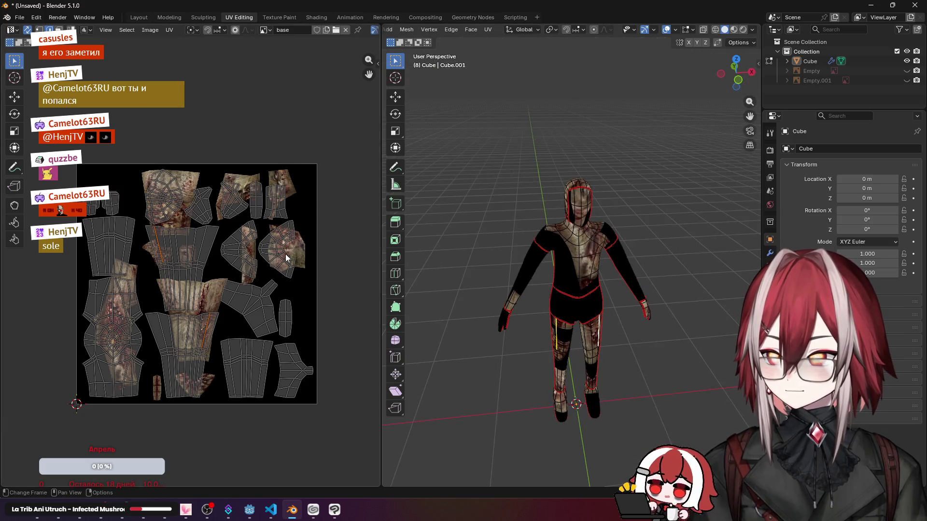
key("alt+Tab")
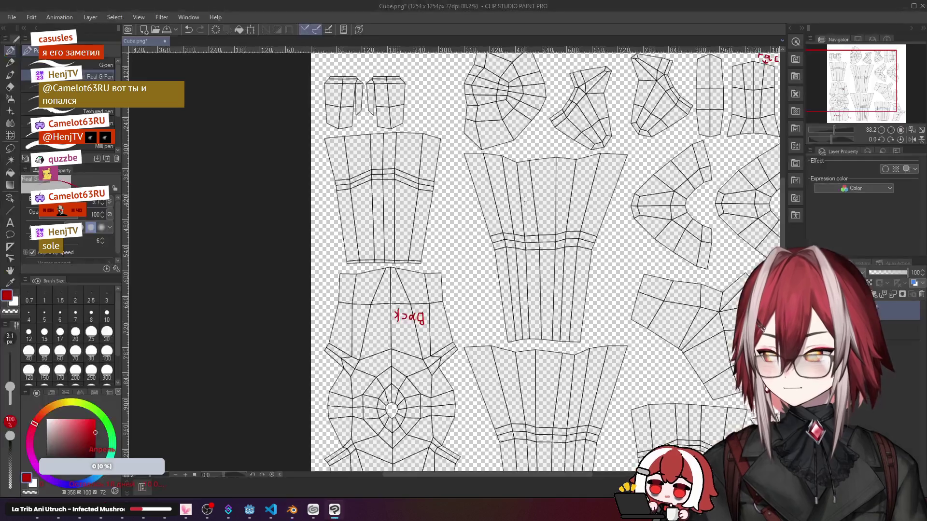
scroll(434, 246, "up", 3)
Step: Handwrite red Leg labels with pointer dashes beside both leg pieces, then check in Blender
mouse_move(433, 236)
left_mouse_down()
mouse_move(443, 260)
mouse_move(449, 255)
left_mouse_up()
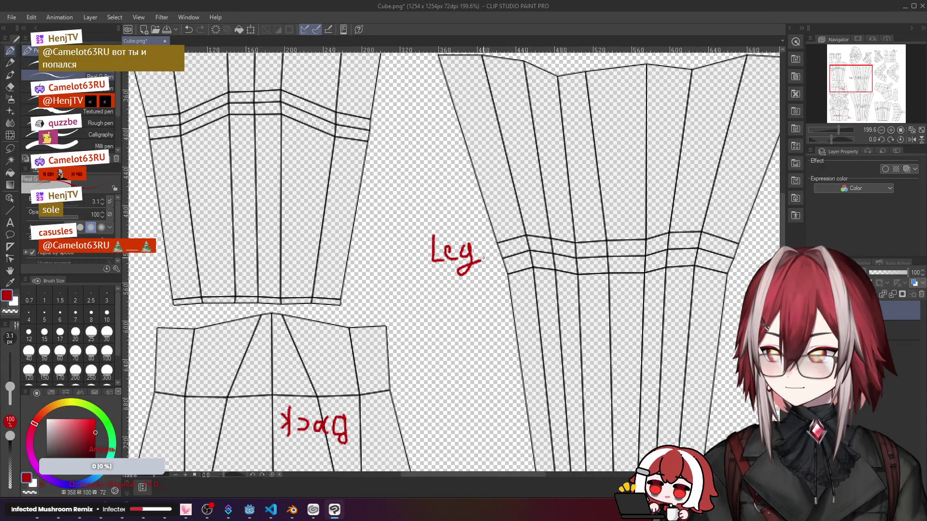
scroll(449, 253, "down", 3)
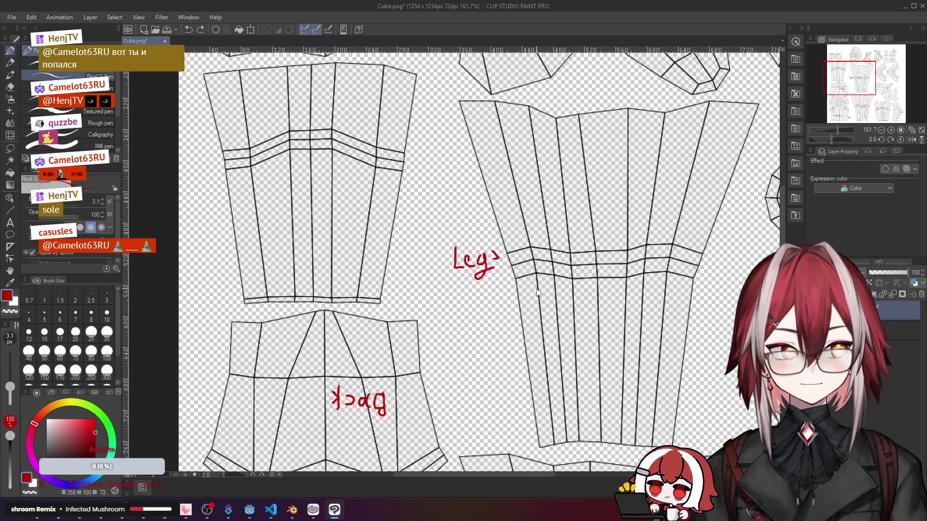
scroll(449, 254, "up", 3)
left_click_drag(489, 256, 503, 255)
scroll(499, 256, "down", 3)
left_click_drag(434, 327, 434, 182)
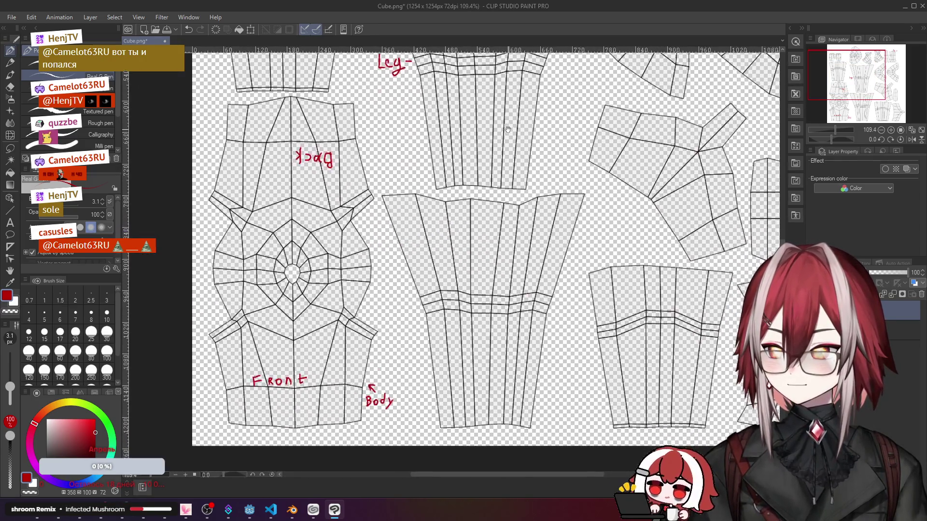
scroll(431, 257, "up", 3)
left_click_drag(435, 326, 435, 182)
scroll(449, 254, "up", 2)
left_click_drag(482, 250, 507, 274)
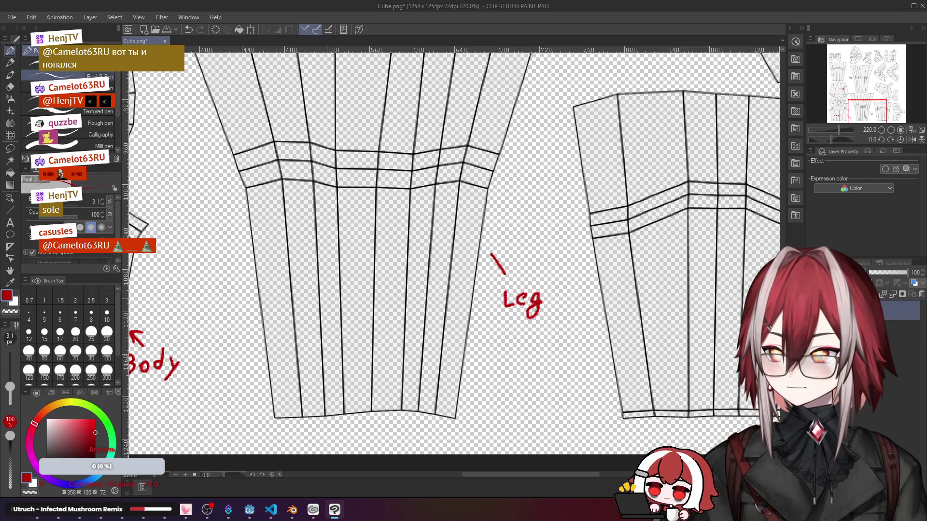
scroll(522, 275, "down", 5)
scroll(469, 138, "down", 2)
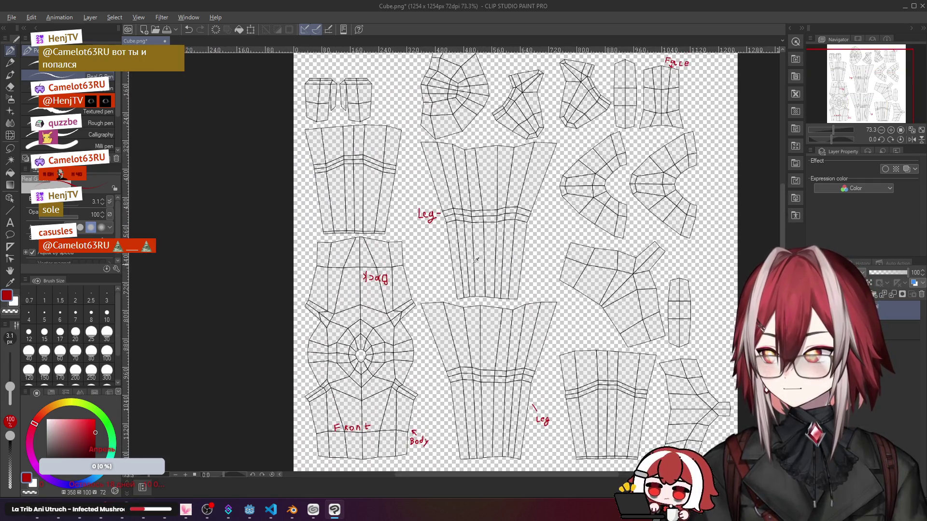
key("alt+Tab")
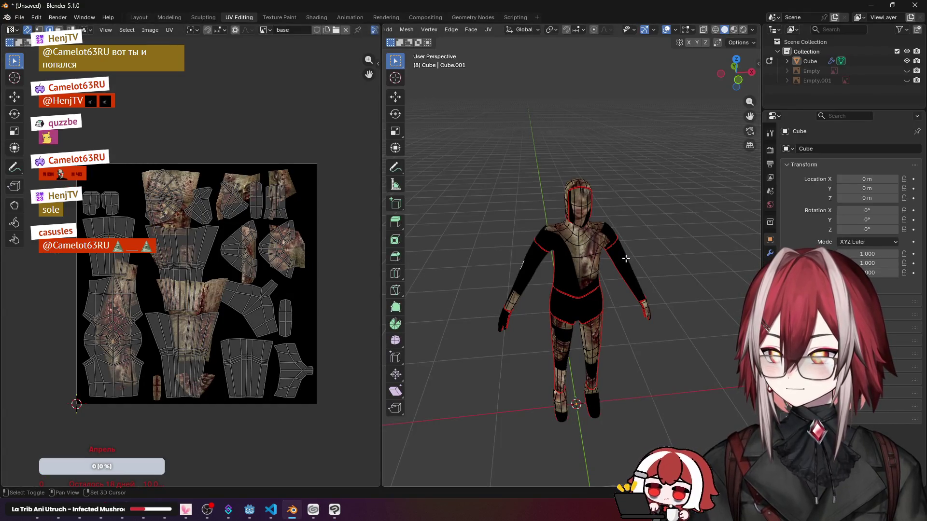
Step: Locate the arm island in Blender's UV editor and start its red label in Clip Studio Paint
left_click(268, 231)
key("alt+Tab")
scroll(434, 217, "up", 2)
scroll(340, 199, "up", 2)
scroll(341, 199, "up", 2)
scroll(362, 210, "up", 2)
scroll(347, 225, "up", 2)
mouse_move(286, 238)
left_mouse_down()
mouse_move(294, 272)
mouse_move(298, 254)
left_mouse_up()
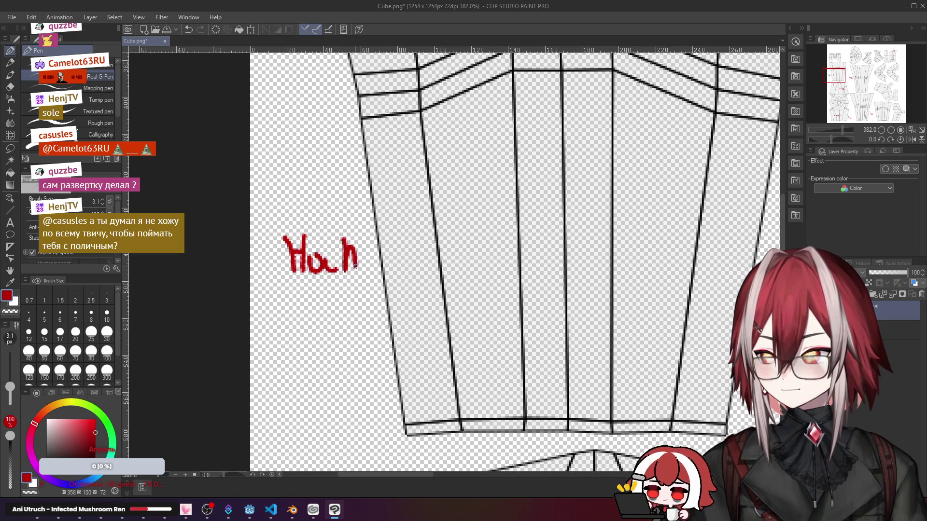
Step: Undo the stray stroke and finish the red Hand label beside the arm island
key("ctrl+z")
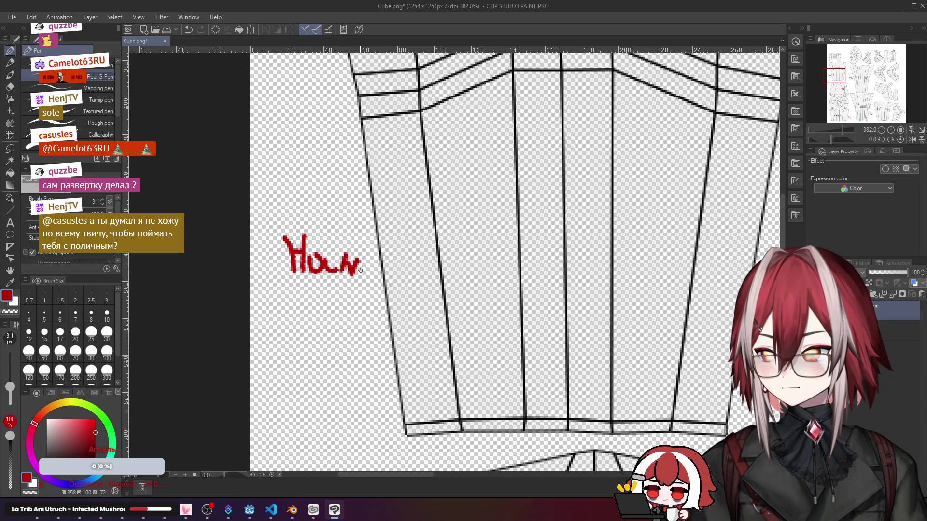
left_click_drag(346, 258, 365, 271)
scroll(507, 261, "down", 6)
scroll(507, 261, "down", 4)
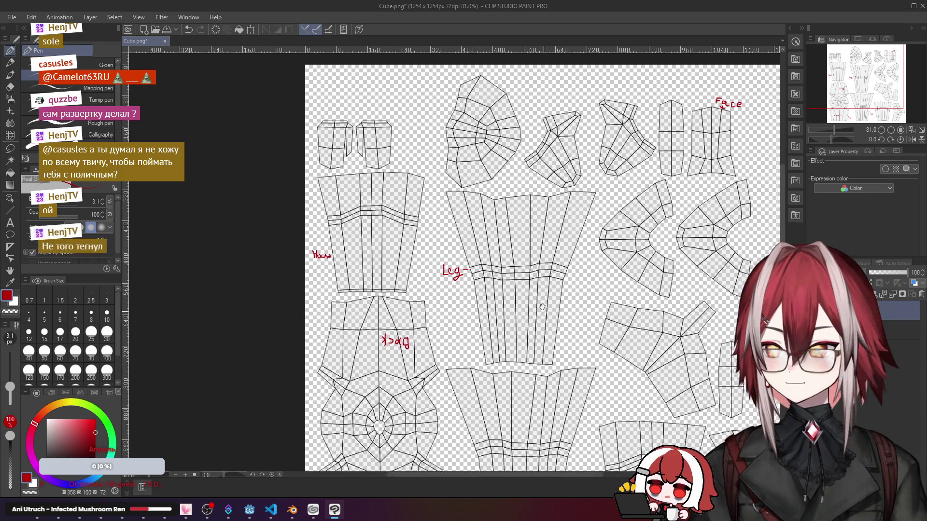
left_click_drag(601, 304, 507, 182)
mouse_move(507, 218)
left_mouse_down()
mouse_move(467, 167)
mouse_move(382, 160)
left_mouse_up()
scroll(466, 167, "up", 3)
scroll(466, 167, "up", 3)
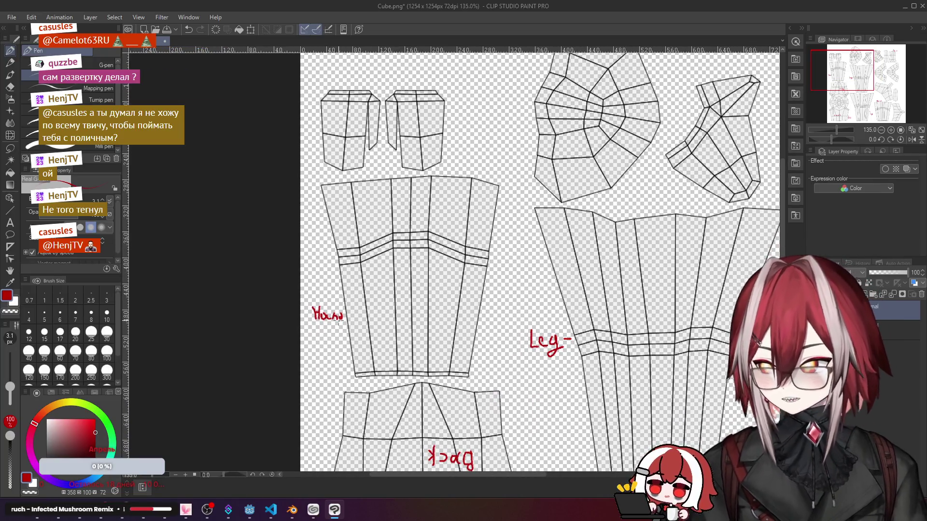
scroll(399, 173, "up", 2)
scroll(398, 173, "up", 2)
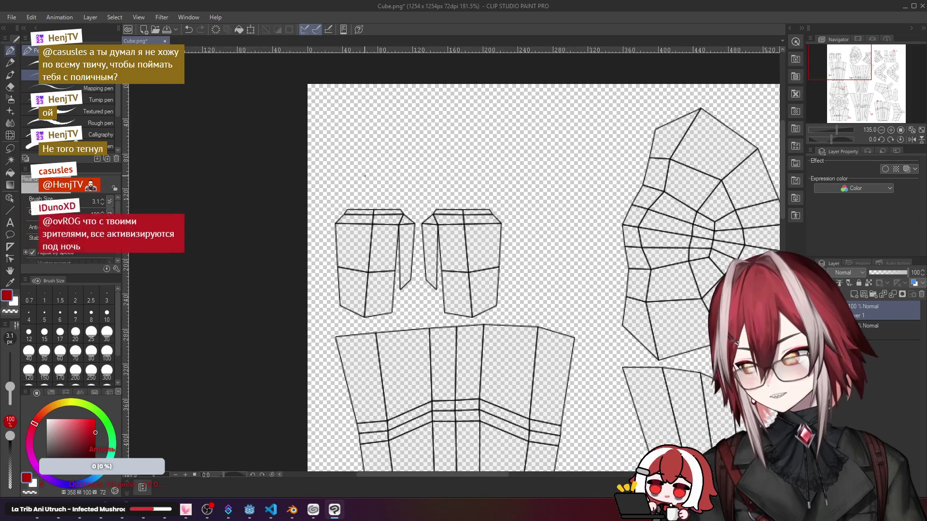
Step: Write a red hands label above the small upper-left islands
left_click_drag(398, 174, 366, 177)
scroll(366, 177, "up", 1)
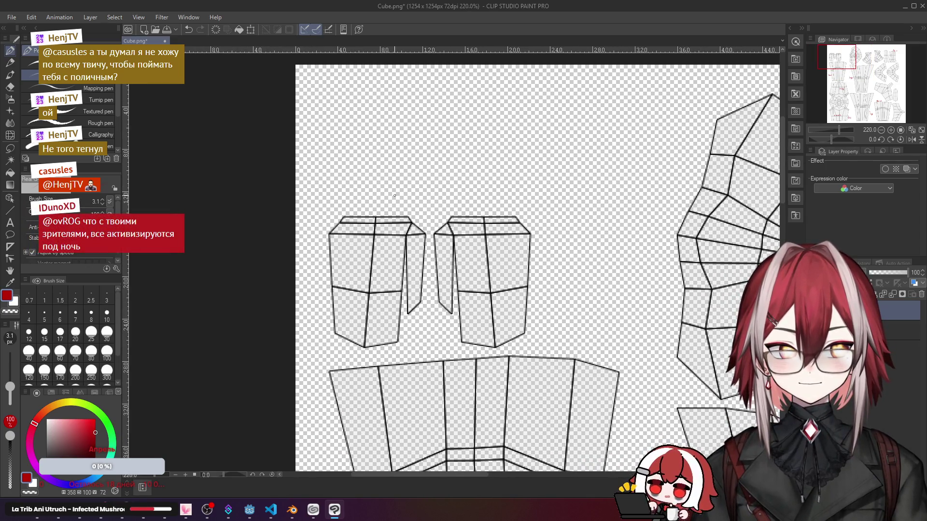
scroll(415, 194, "up", 1)
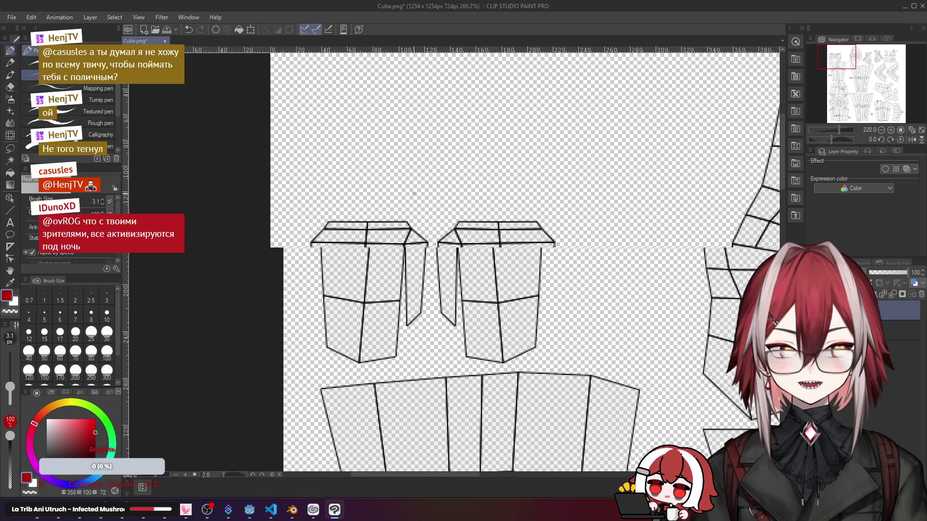
left_click_drag(406, 192, 355, 187)
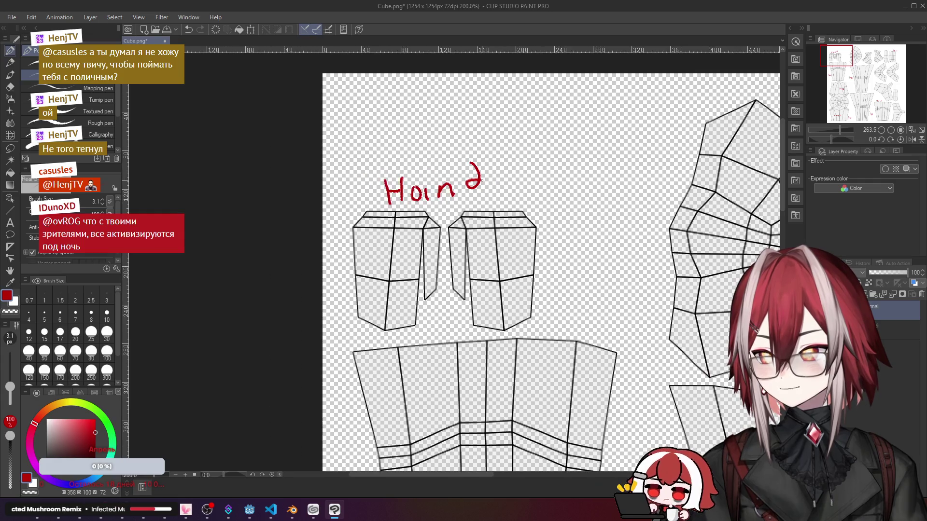
scroll(471, 181, "down", 3)
scroll(471, 181, "down", 2)
scroll(493, 123, "up", 3)
scroll(493, 124, "up", 2)
scroll(435, 166, "up", 1)
left_click_drag(415, 144, 420, 183)
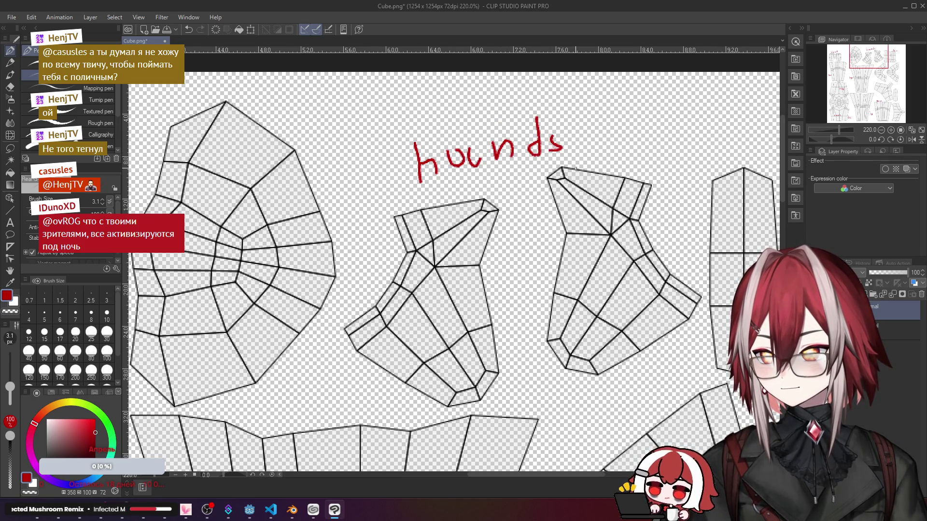
scroll(507, 182, "down", 1)
scroll(471, 217, "down", 3)
scroll(471, 218, "down", 1)
scroll(470, 217, "down", 1)
scroll(471, 217, "down", 1)
scroll(471, 218, "down", 1)
scroll(471, 217, "down", 1)
scroll(472, 217, "down", 1)
scroll(471, 217, "up", 2)
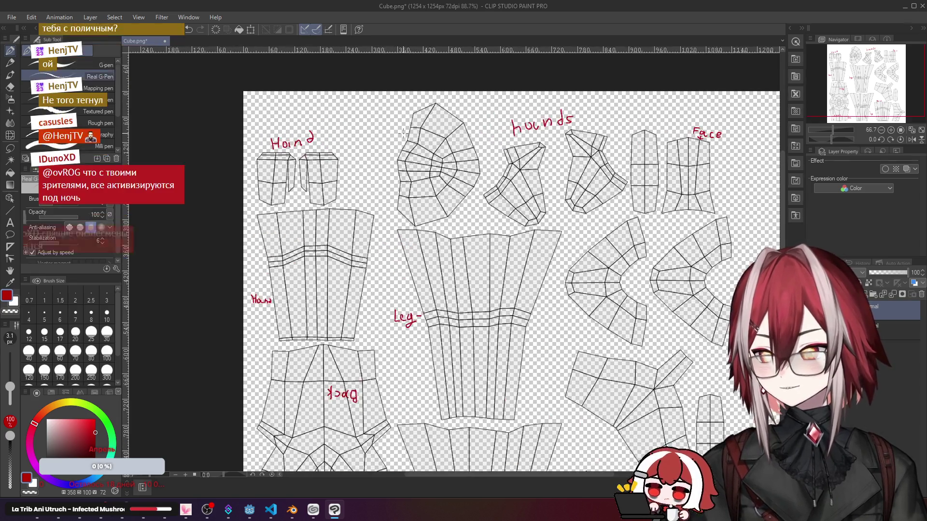
scroll(471, 218, "up", 1)
scroll(471, 217, "down", 1)
scroll(471, 218, "up", 2)
scroll(471, 218, "up", 2)
key("alt+Tab")
key("alt+Tab")
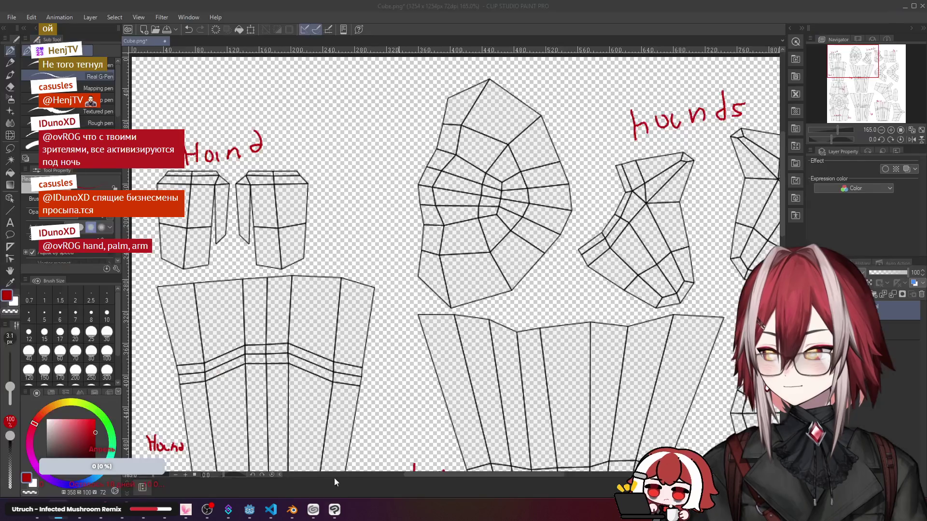
Step: Clear the arm selection in Blender's UV editor and return to the texture sheet
left_click(292, 509)
left_click(584, 178)
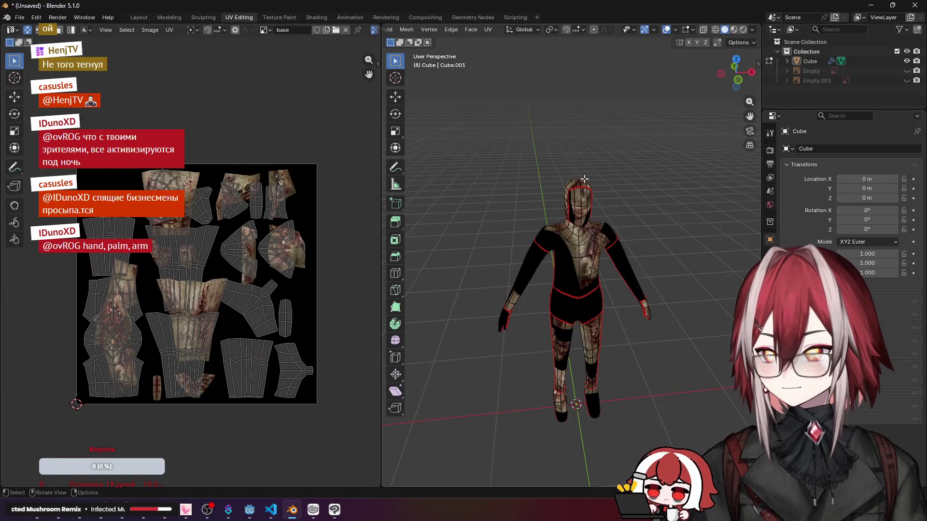
key("alt+Tab")
scroll(471, 217, "up", 2)
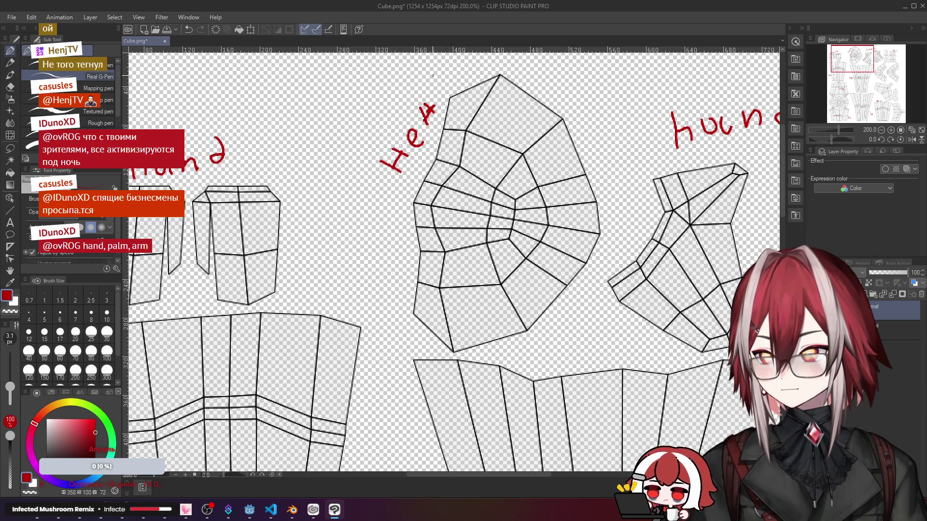
scroll(471, 239, "down", 3)
scroll(471, 239, "down", 2)
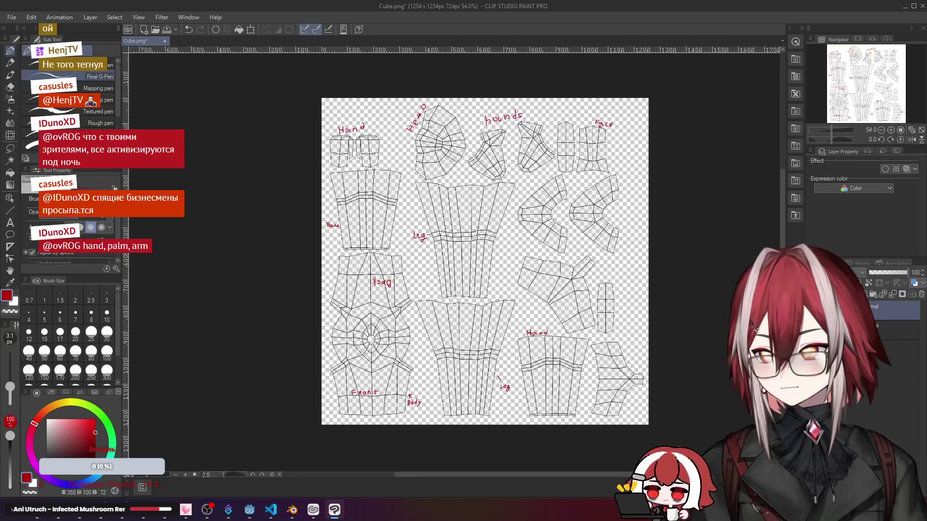
scroll(572, 250, "up", 1)
scroll(573, 250, "down", 1)
scroll(572, 250, "up", 2)
scroll(575, 239, "up", 1)
scroll(576, 239, "up", 1)
scroll(576, 239, "up", 2)
Step: Erase the red Hand label above the top-left islands with an enlarged eraser
left_click_drag(471, 239, 551, 318)
scroll(362, 217, "up", 2)
scroll(362, 217, "up", 1)
key("e")
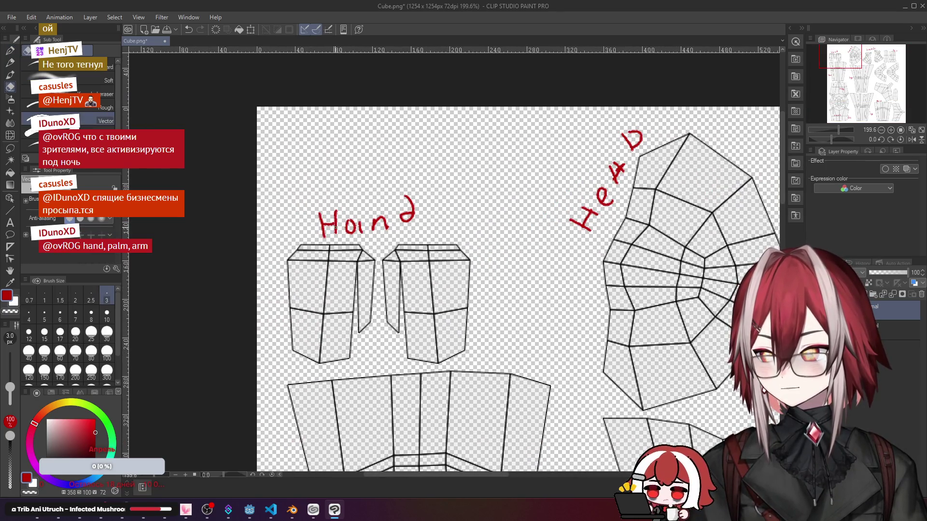
key("bracketright")
key("bracketright")
key("bracketright")
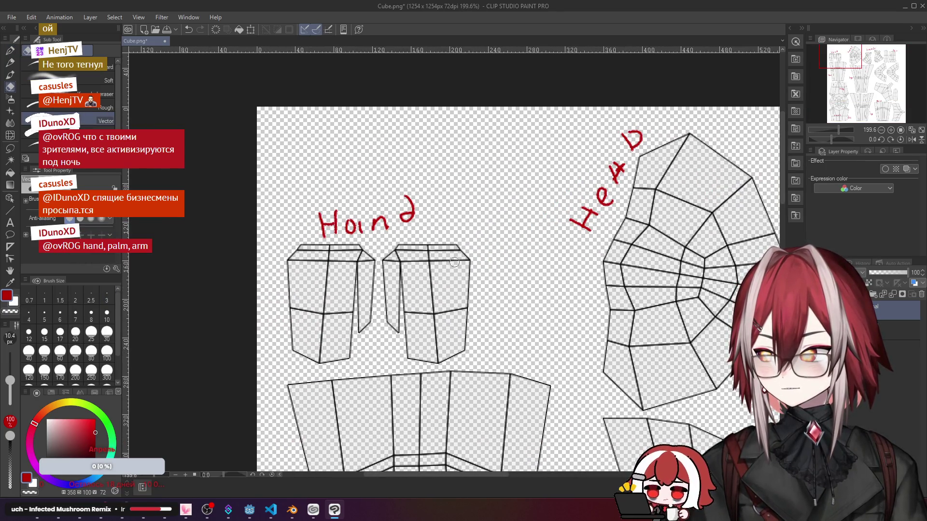
left_click_drag(327, 218, 414, 214)
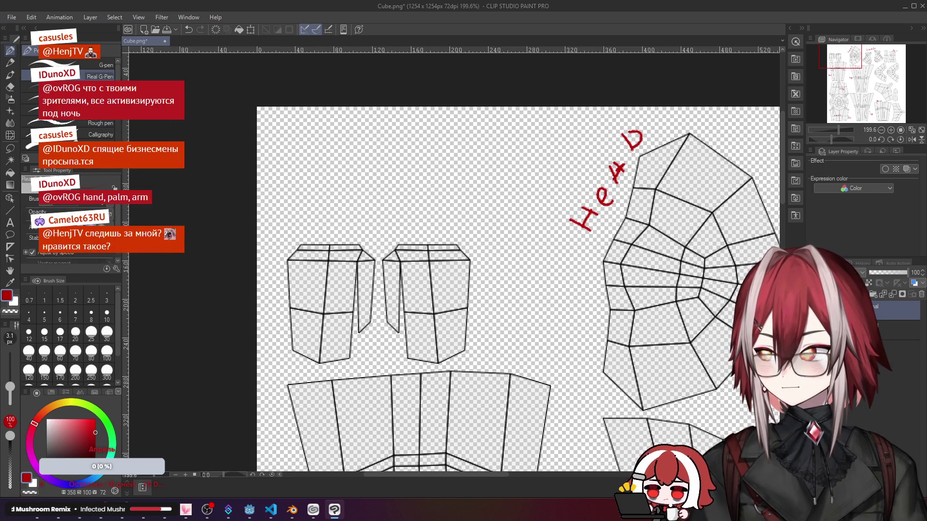
scroll(317, 240, "up", 2)
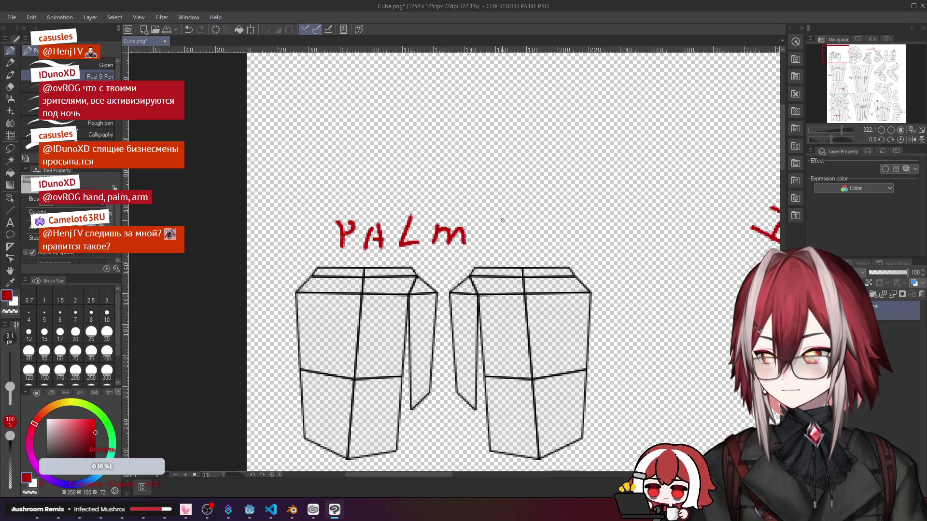
scroll(495, 224, "down", 3)
scroll(496, 225, "down", 3)
scroll(495, 225, "down", 2)
scroll(497, 224, "up", 1)
scroll(449, 202, "down", 1)
scroll(290, 218, "up", 1)
scroll(258, 222, "down", 1)
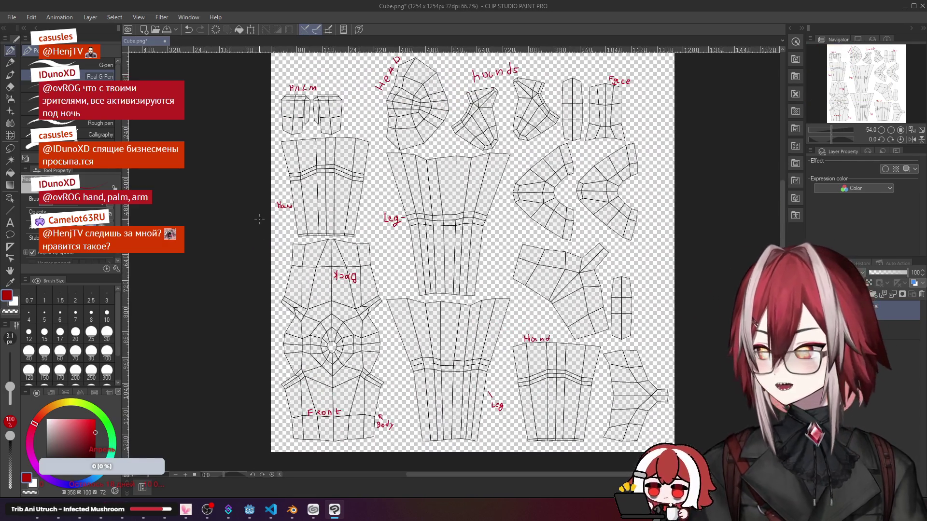
scroll(326, 181, "up", 3)
scroll(326, 181, "up", 3)
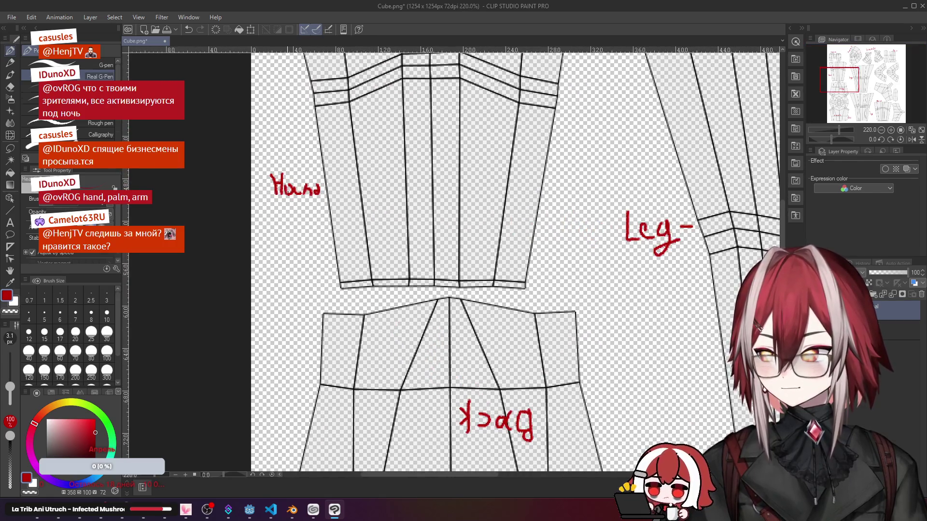
scroll(304, 188, "down", 4)
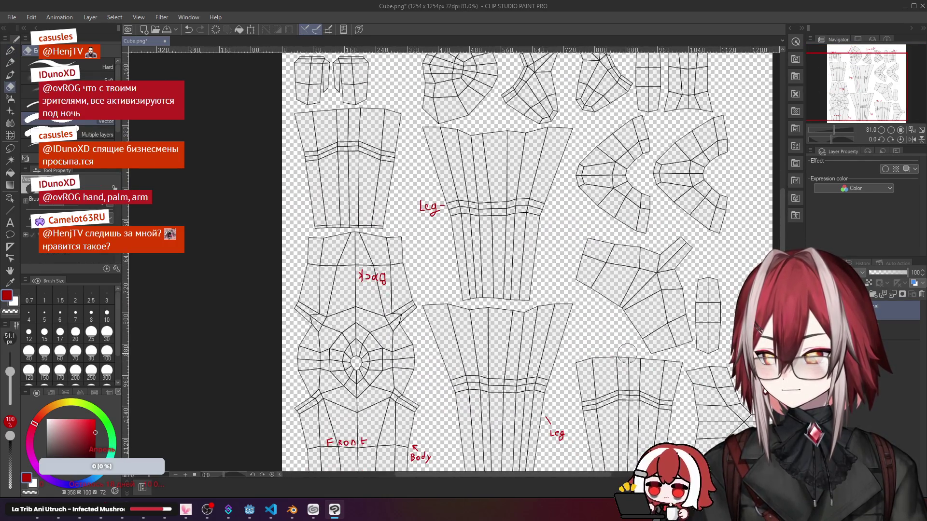
scroll(449, 272, "up", 3)
scroll(406, 239, "up", 2)
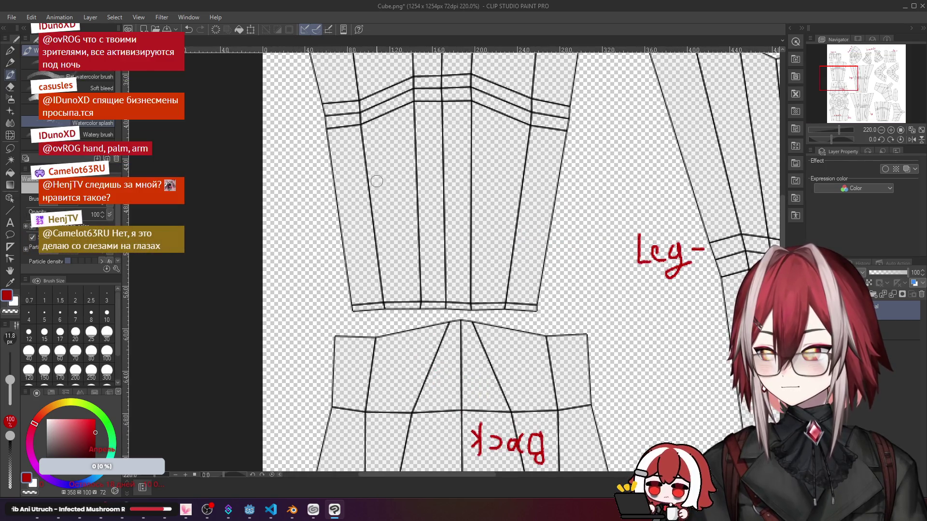
Step: Write red Arm labels on both arm islands and start saving the sheet
key("p")
mouse_move(381, 174)
left_mouse_down()
mouse_move(383, 203)
mouse_move(443, 199)
left_mouse_up()
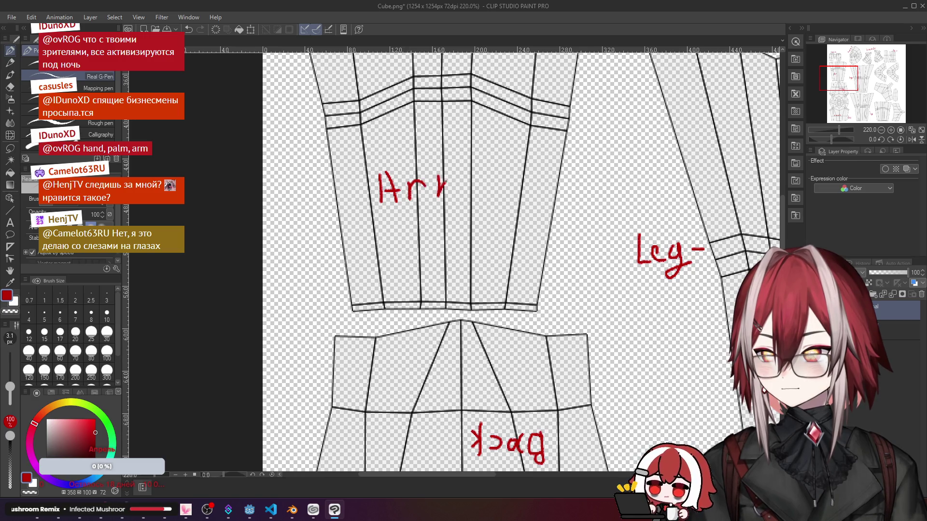
scroll(463, 254, "down", 3)
scroll(507, 290, "down", 2)
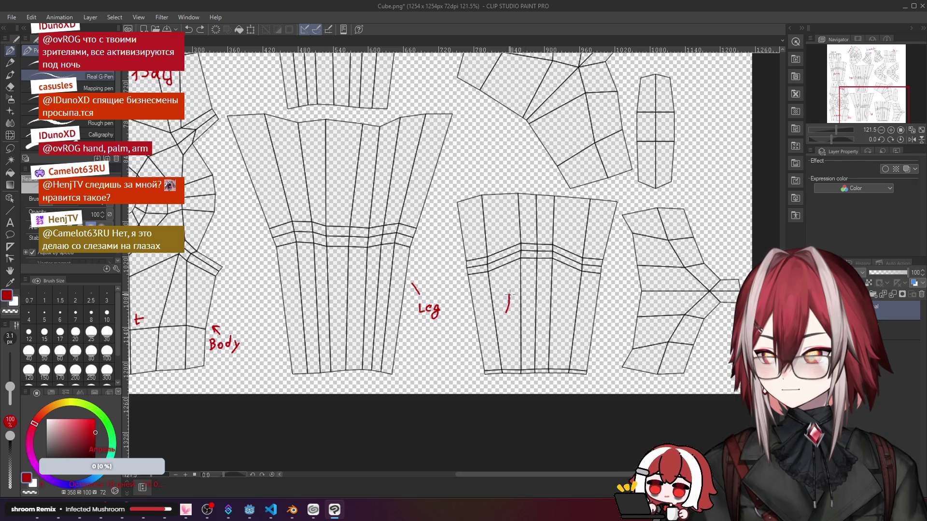
left_click_drag(537, 303, 551, 308)
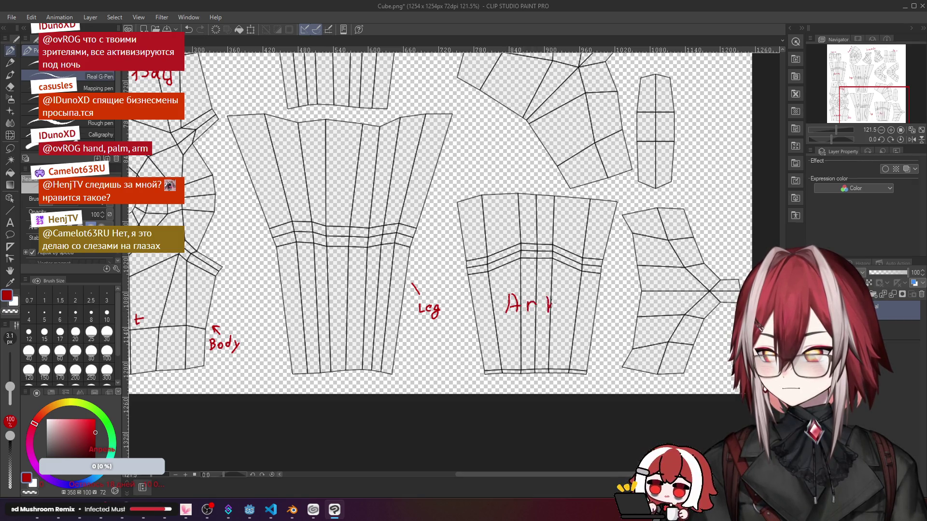
scroll(536, 305, "down", 3)
scroll(512, 280, "down", 3)
scroll(513, 280, "up", 1)
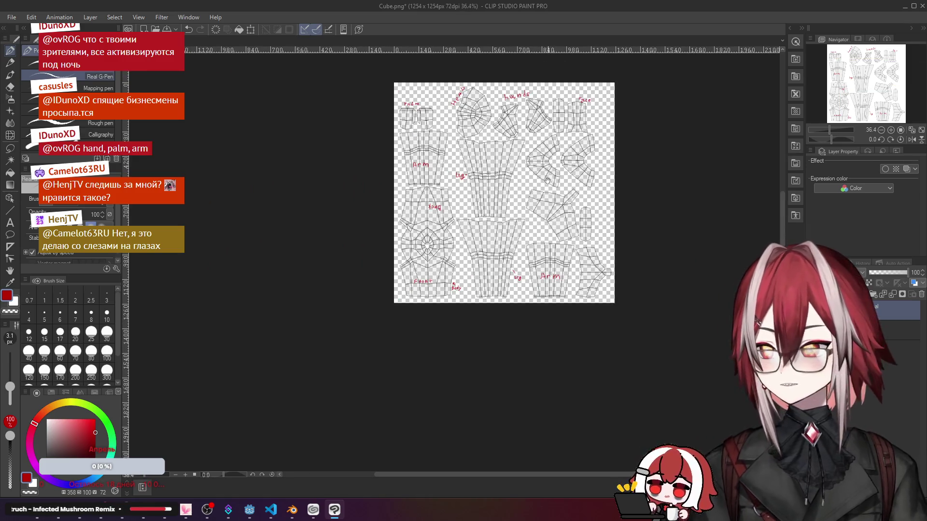
scroll(507, 254, "up", 1)
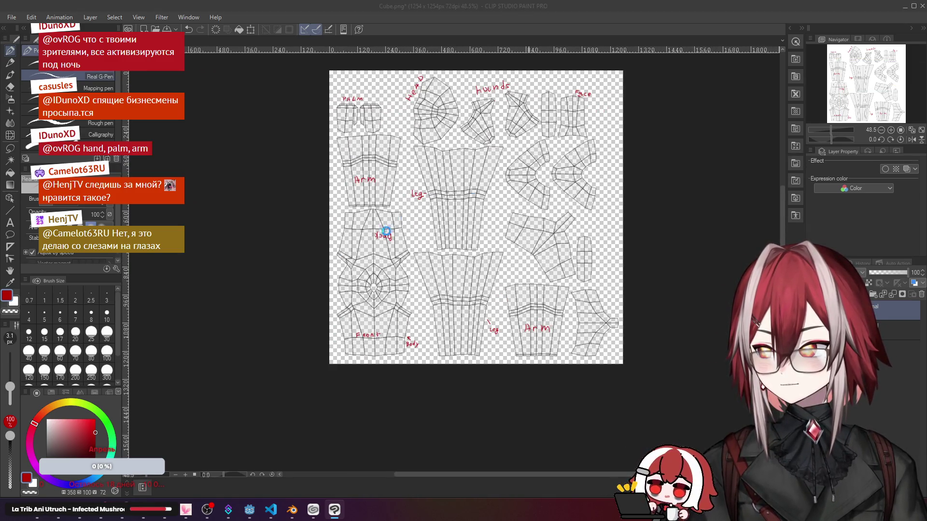
key("ctrl+shift+s")
Step: Save the labelled sheet over the existing Cube.png, accepting the layer warning
left_click(578, 300)
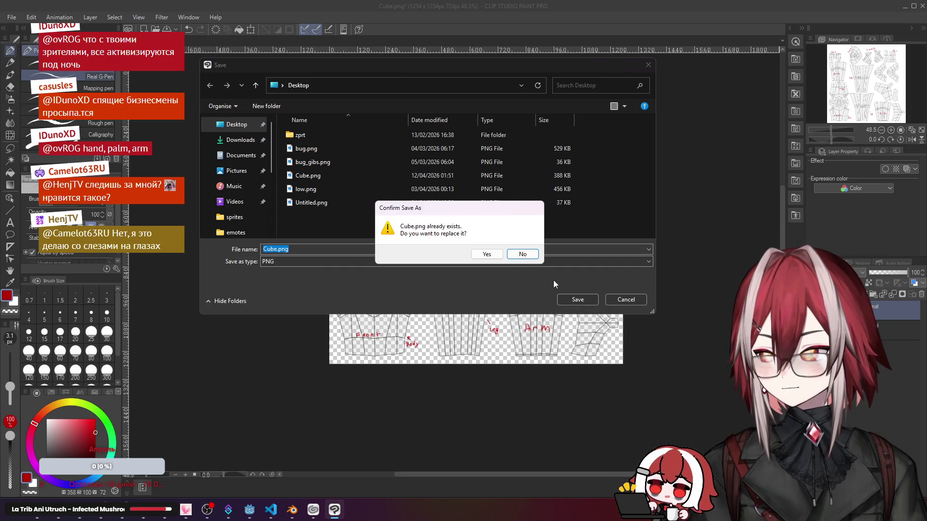
left_click(487, 254)
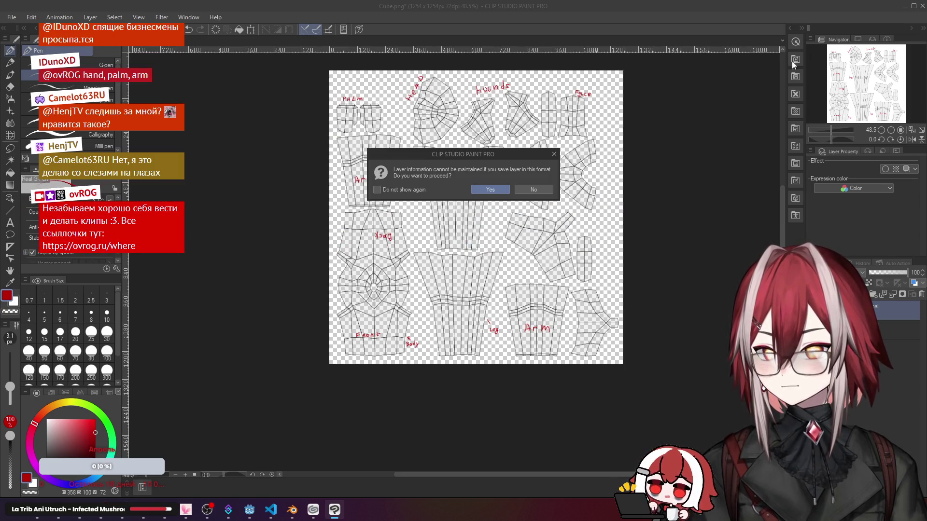
left_click(490, 189)
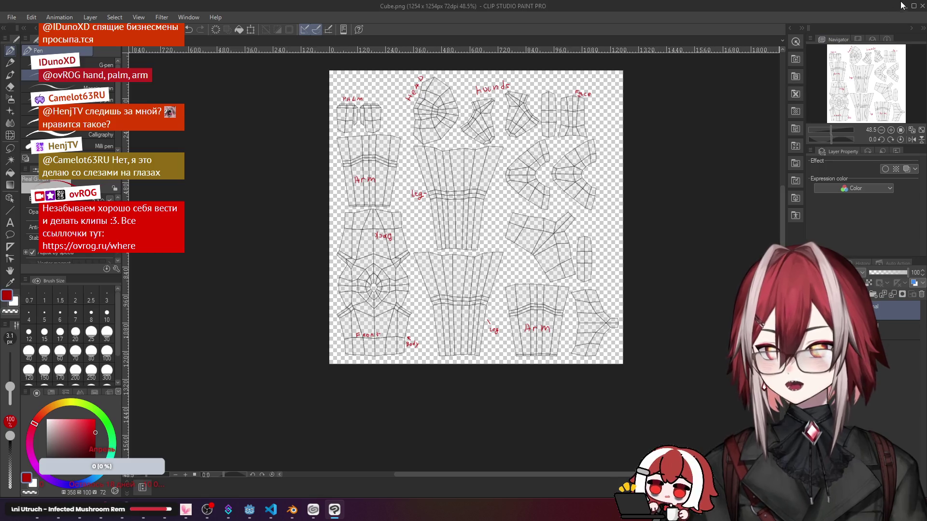
key("alt+Tab")
key("alt+Tab")
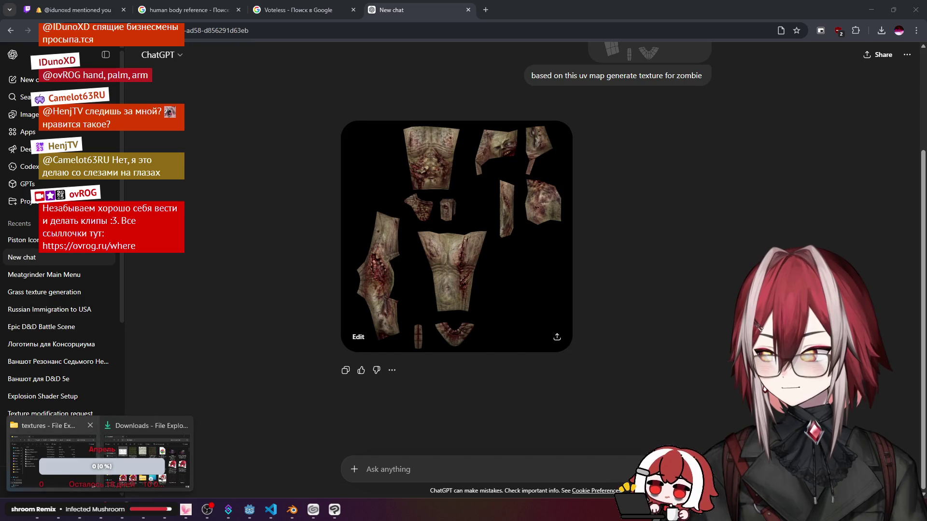
Step: Attach Cube.png from the desktop to ChatGPT and send the labelled-UV texture request
left_click(51, 452)
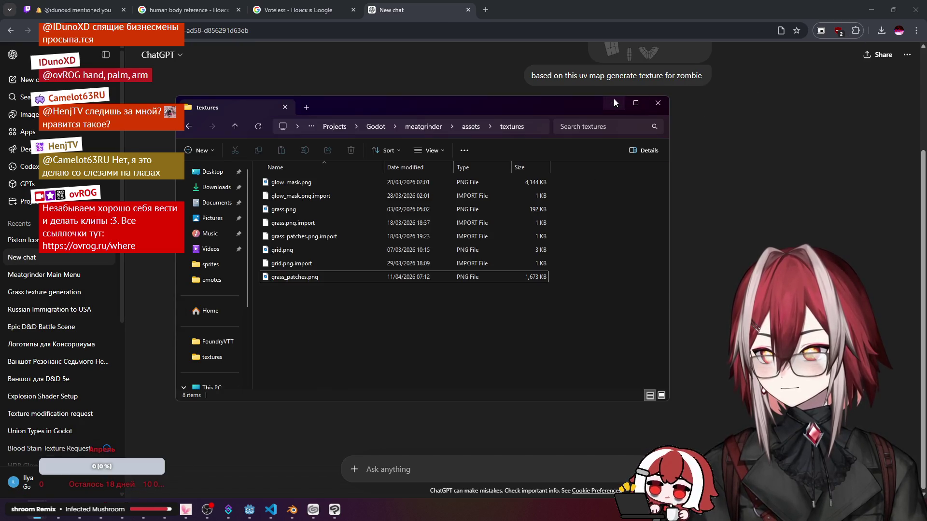
left_click(615, 102)
left_click(872, 10)
left_click(870, 5)
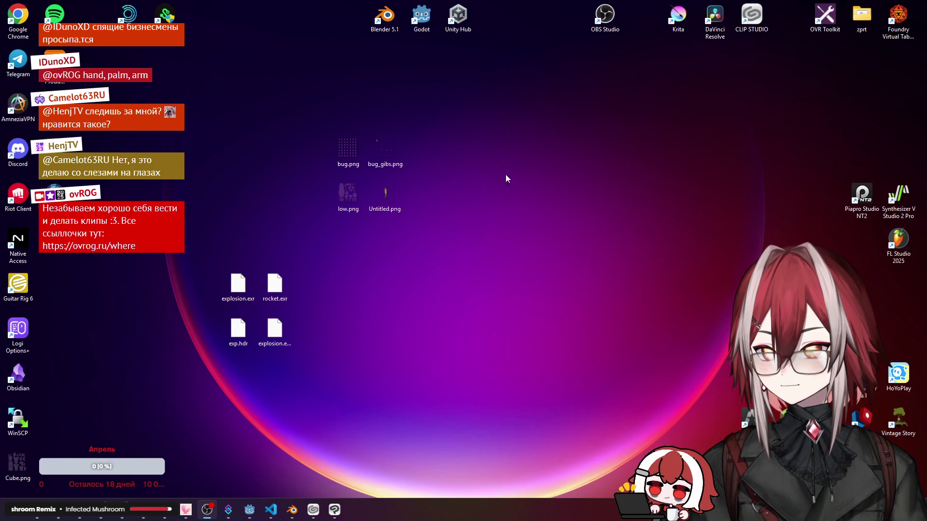
mouse_move(19, 465)
left_mouse_down()
mouse_move(131, 464)
mouse_move(102, 495)
left_mouse_up()
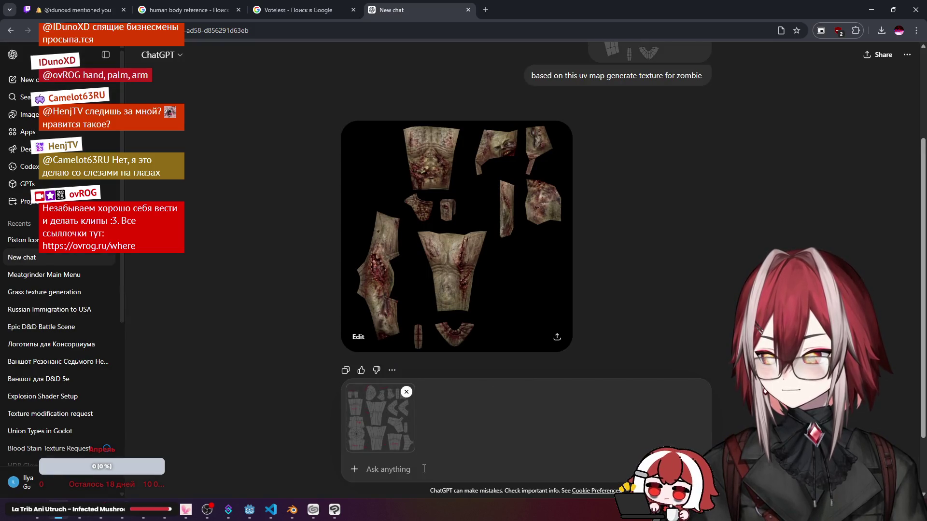
type("same ")
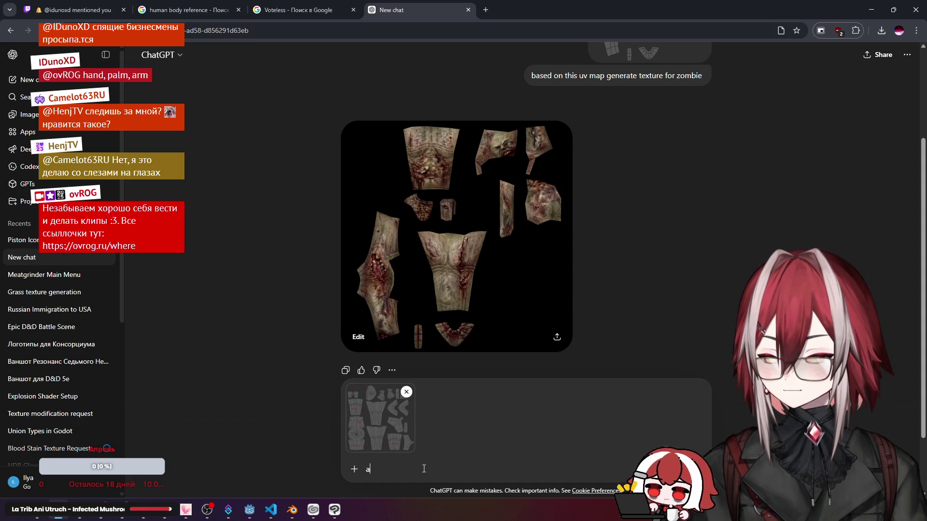
type("gain make ")
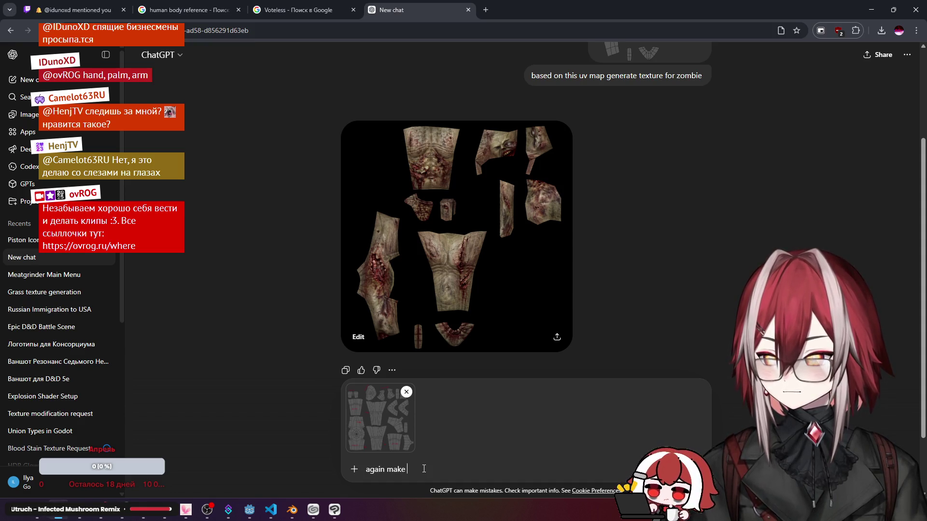
type("texture for zombie but now i")
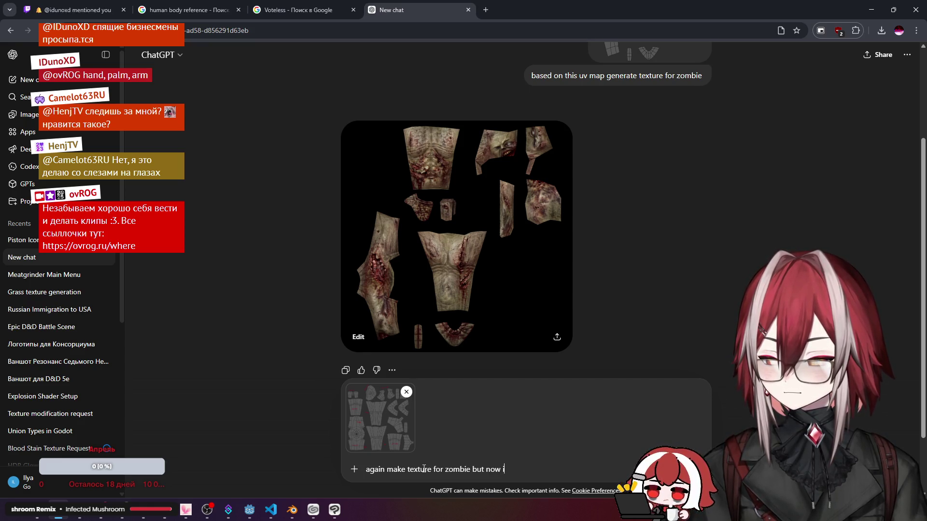
type("'ve lab")
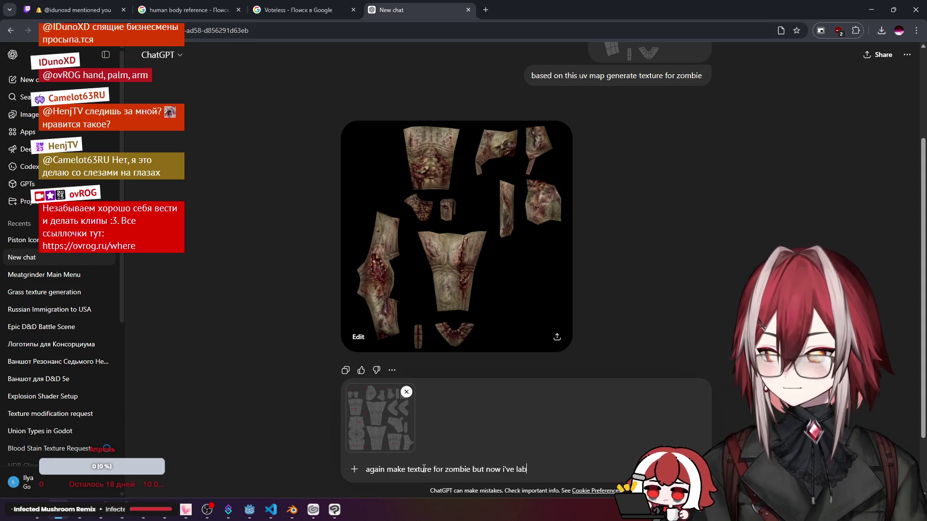
type("led some uvs")
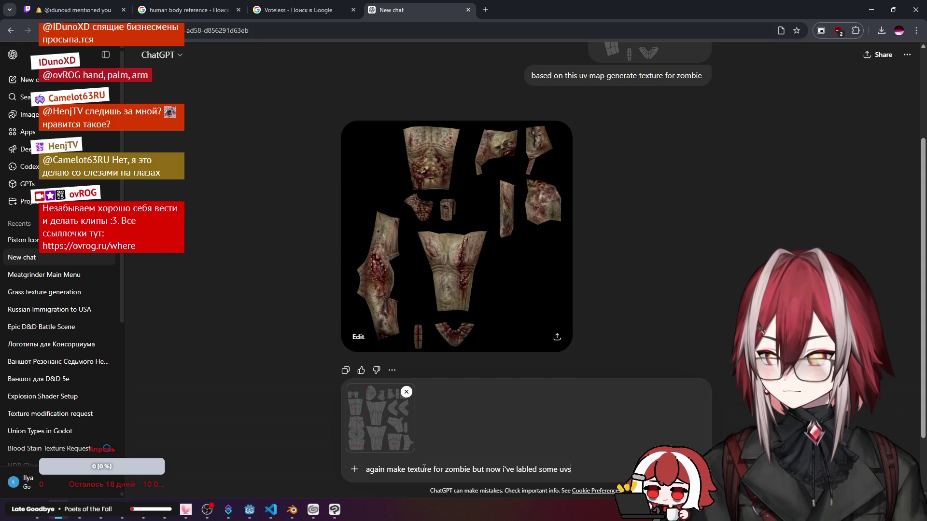
key("Return")
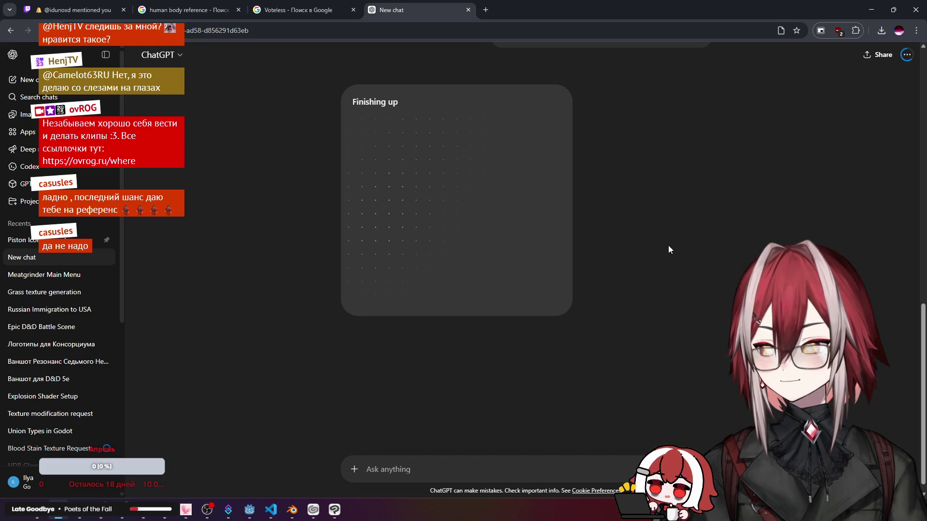
scroll(668, 245, "up", 3)
scroll(653, 273, "down", 3)
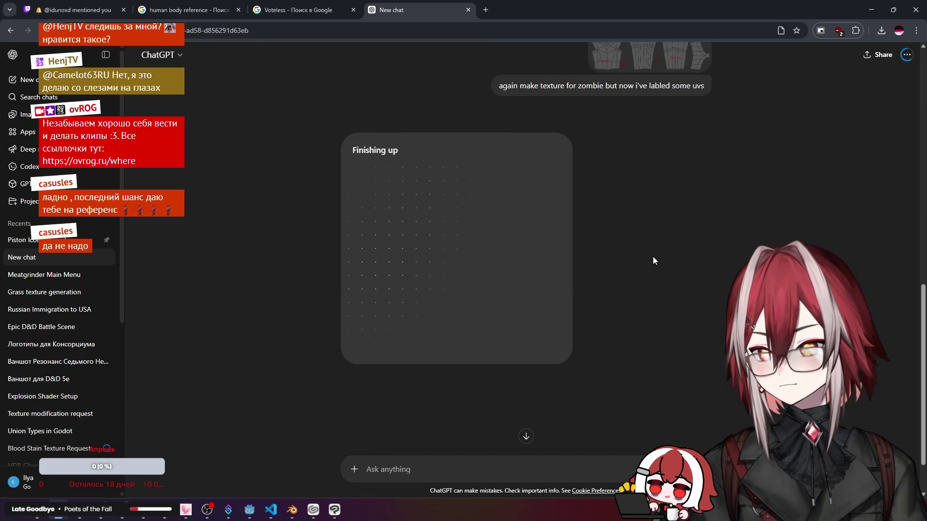
scroll(652, 255, "down", 3)
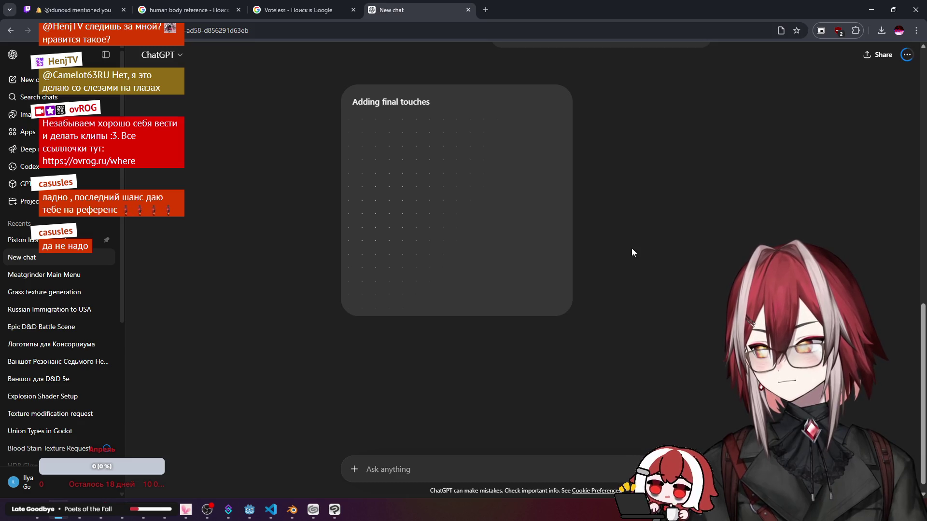
Step: Close the Voteless search and human body reference browser tabs
middle_click(304, 9)
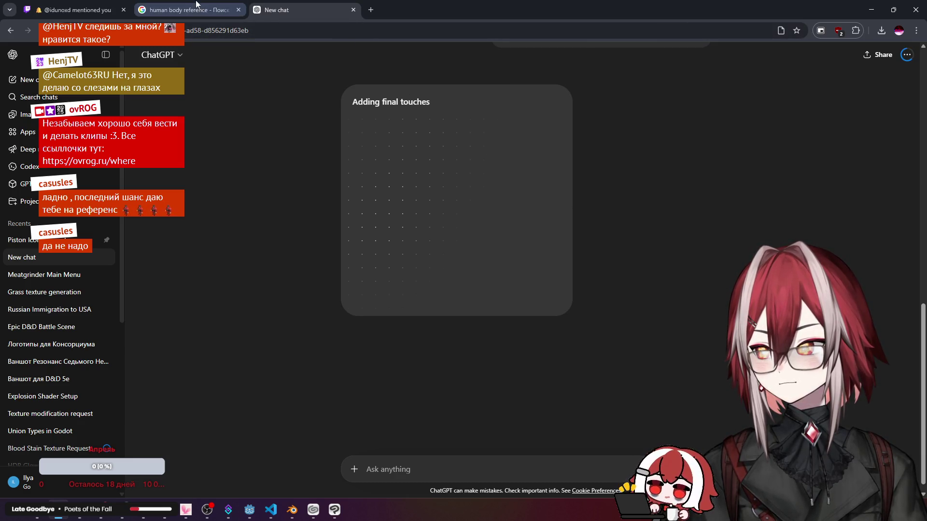
middle_click(185, 10)
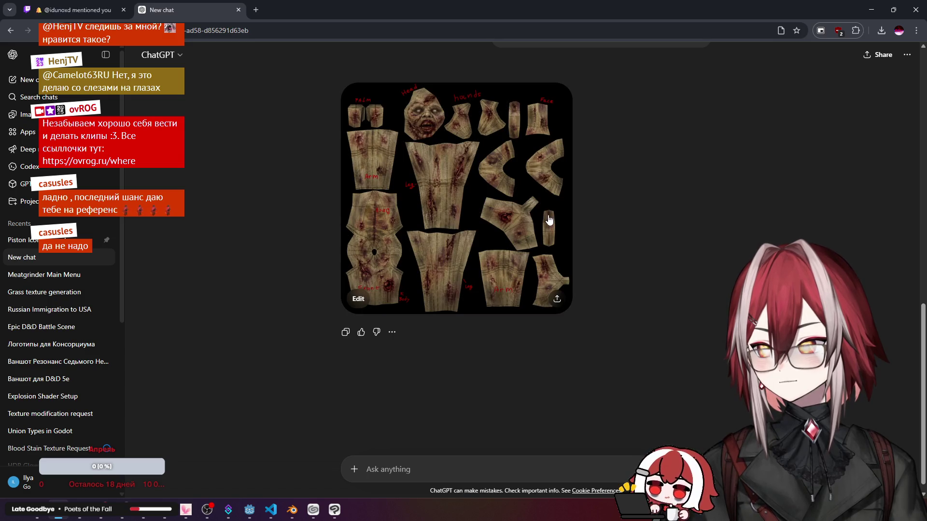
Step: Inspect the generated zombie texture full size, then start a fresh empty chat
left_click(549, 215)
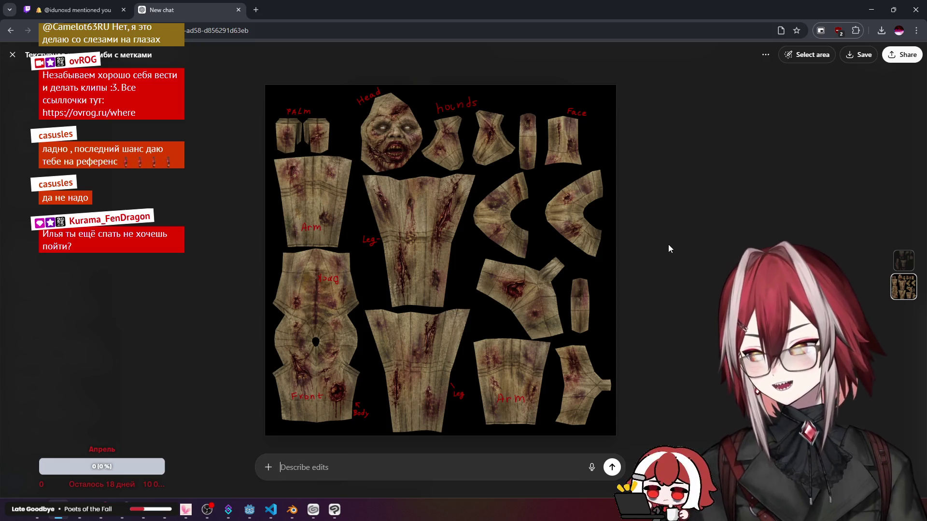
key("Escape")
scroll(669, 244, "up", 3)
scroll(620, 238, "up", 2)
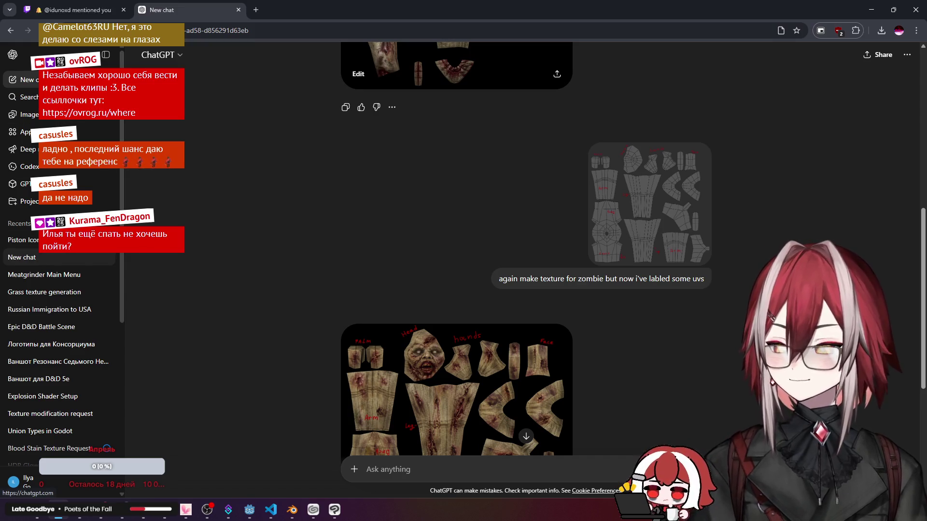
left_click(29, 81)
Step: Attach the Cube.png UV map from the desktop to a new ChatGPT chat
mouse_move(32, 516)
left_click(51, 456)
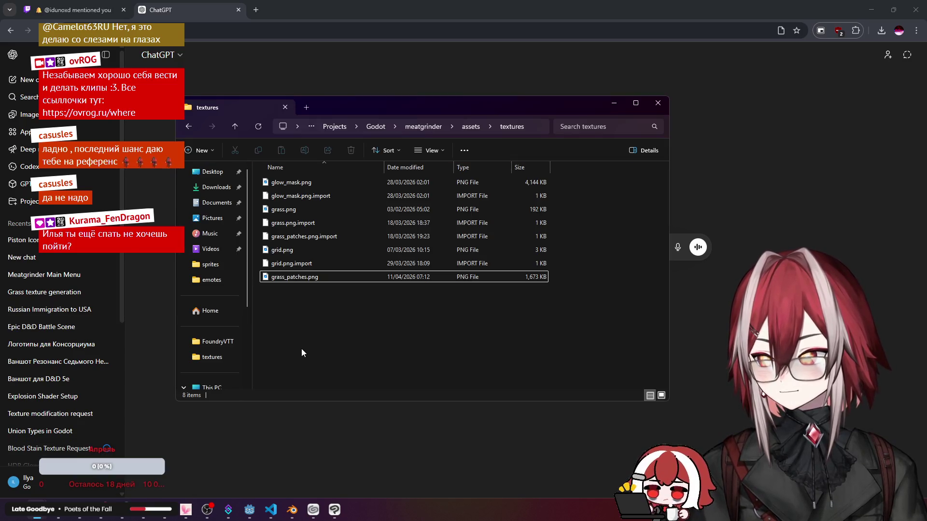
left_click(657, 103)
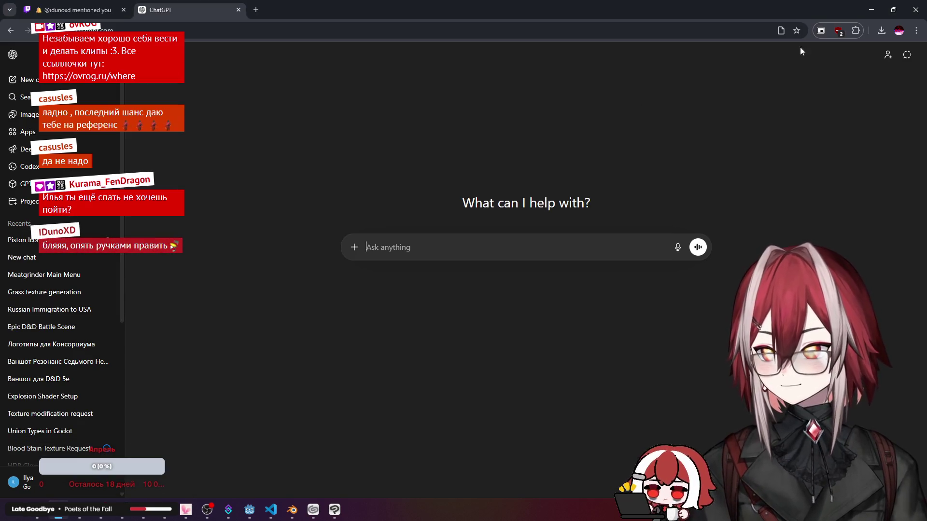
left_click(872, 10)
left_click_drag(128, 463, 440, 277)
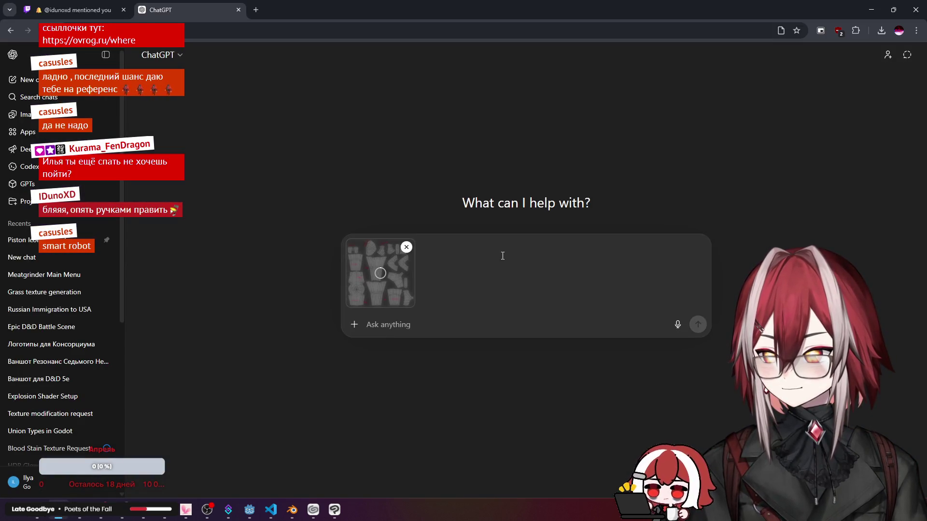
type("generate texture for zombie based on this")
Step: Send the zombie texture request and return to the chat with the labelled texture
left_click(458, 322)
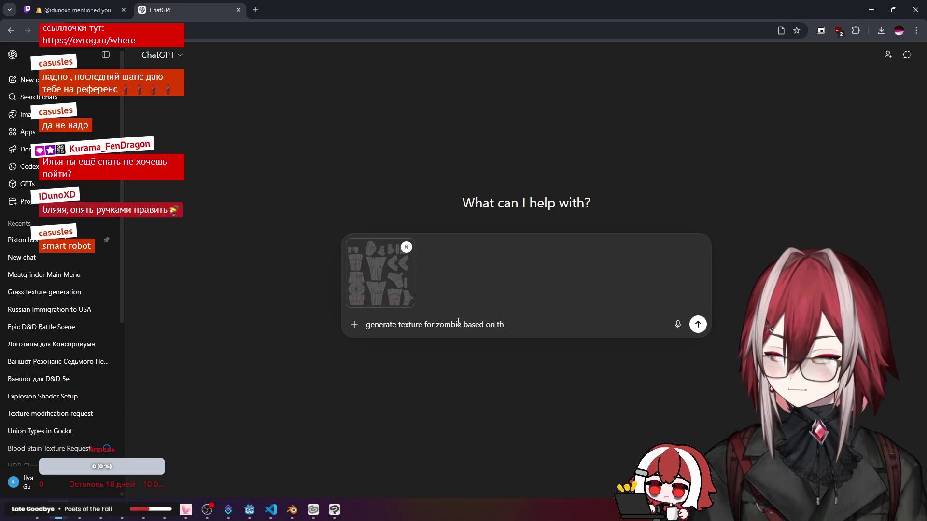
type("is uv map")
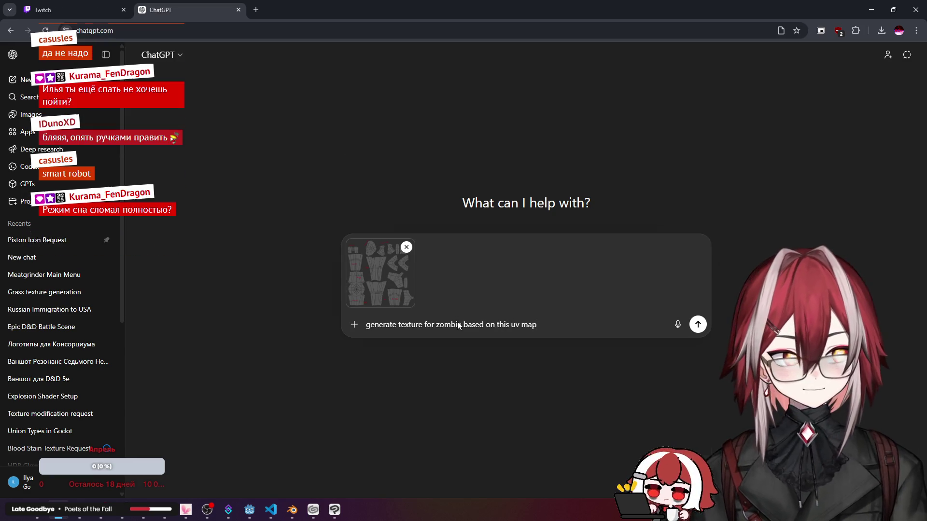
key("Return")
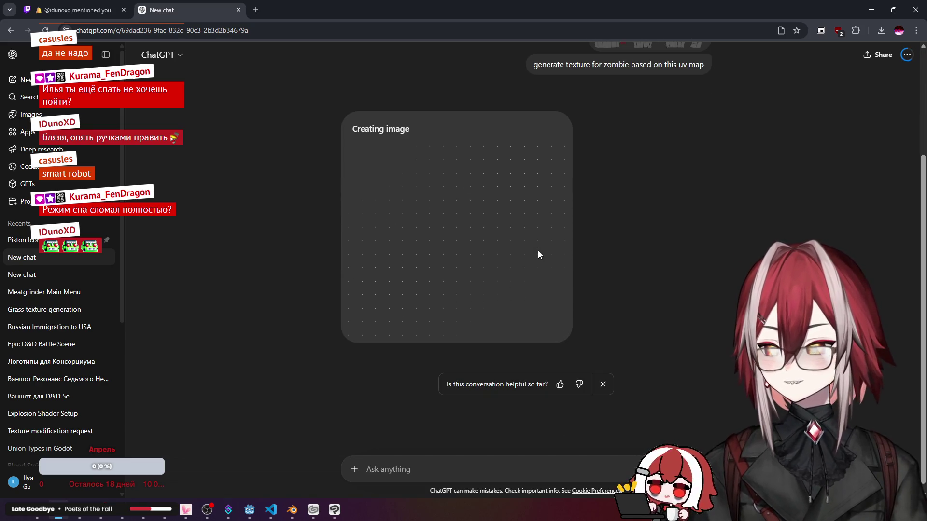
left_click(22, 274)
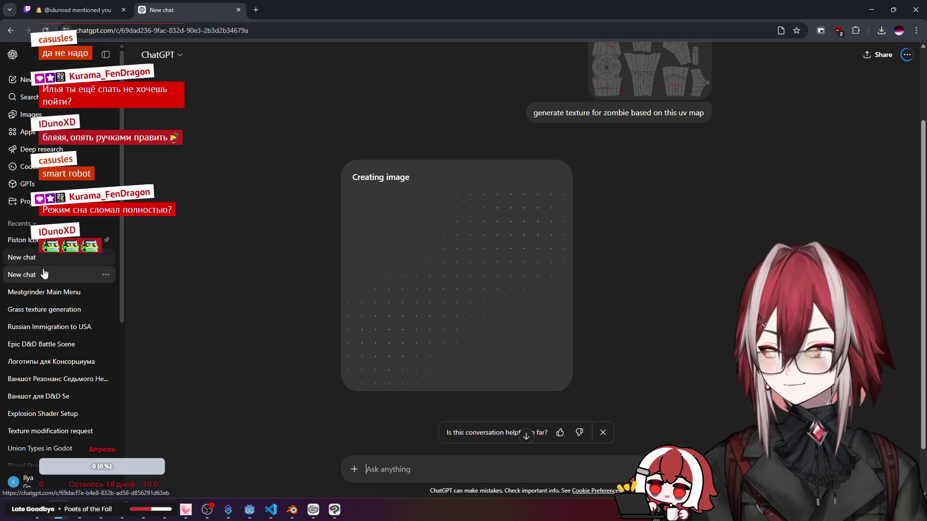
scroll(456, 290, "down", 5)
left_click(457, 239)
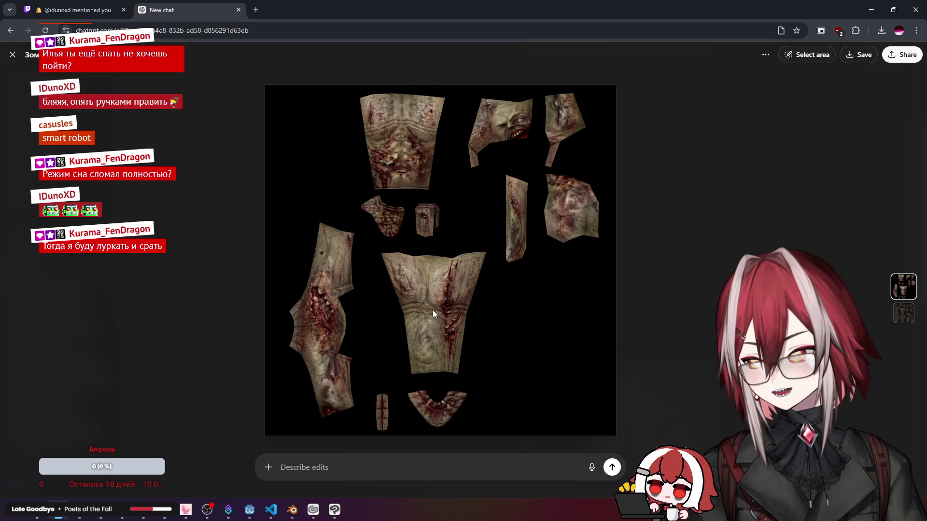
key("Escape")
scroll(566, 253, "down", 5)
scroll(565, 254, "down", 5)
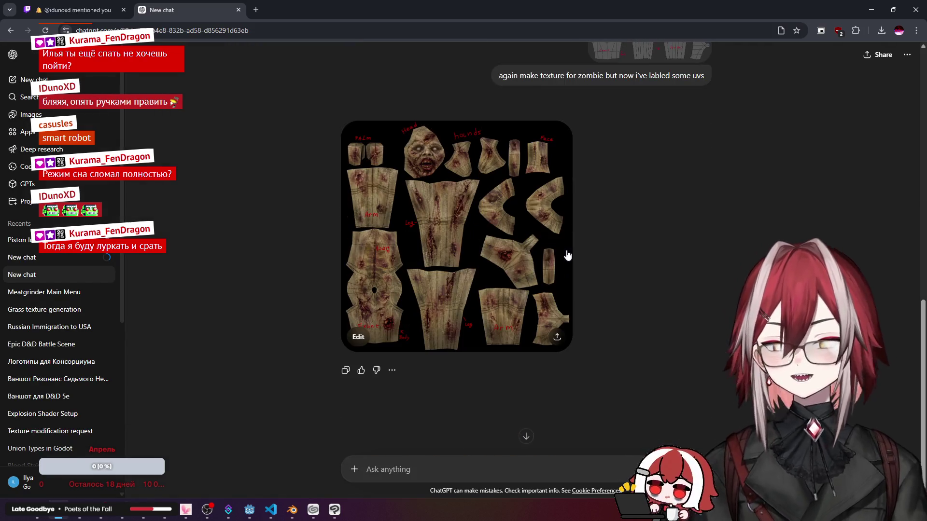
left_click(22, 256)
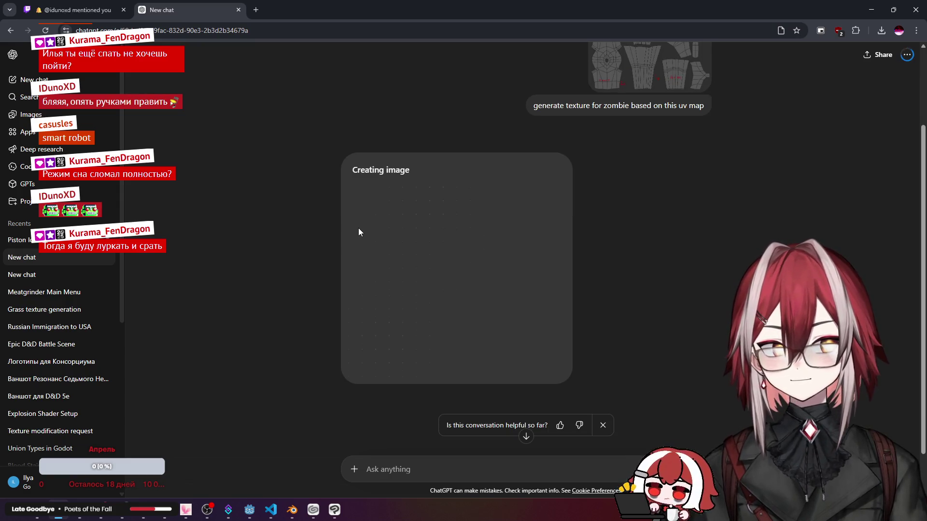
left_click(395, 213)
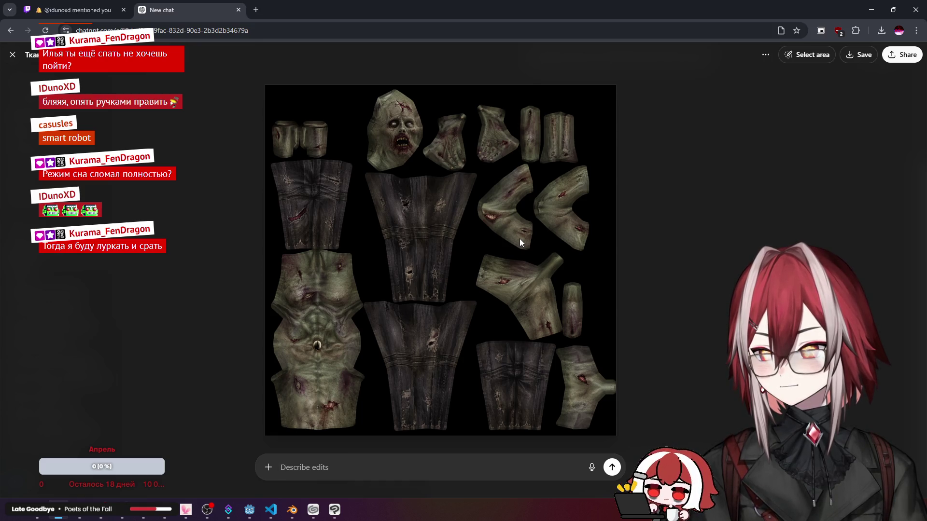
Step: Copy the generated zombie texture image and switch to the Clip Studio Paint UV document
right_click(478, 219)
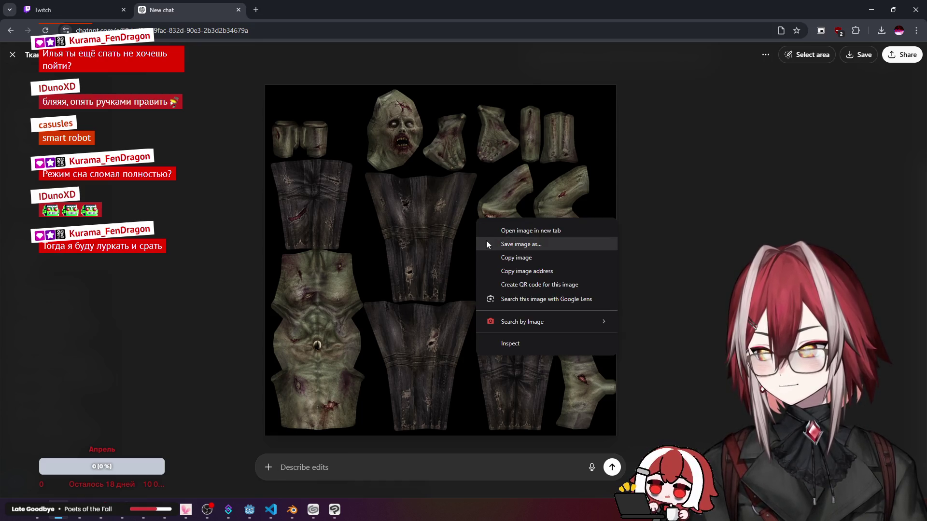
left_click(513, 259)
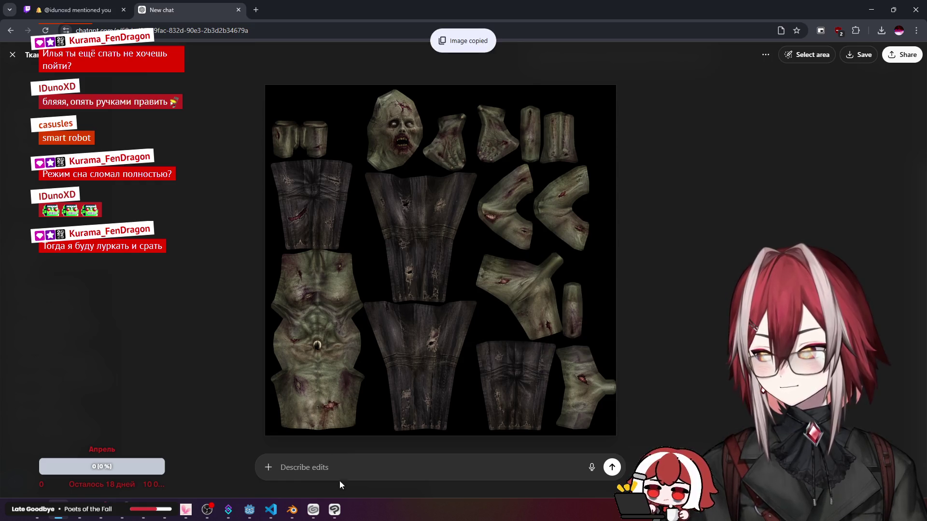
key("alt+Tab")
key("ctrl+v")
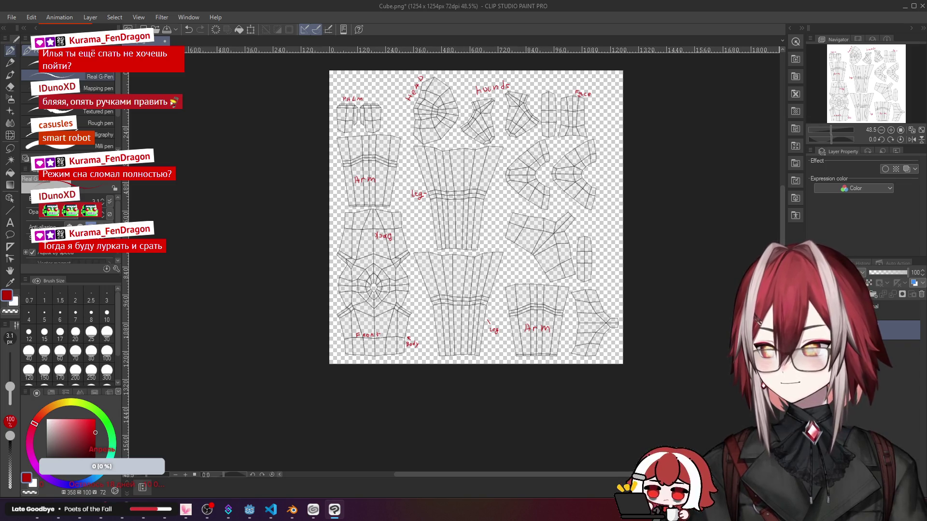
Step: Paste the zombie texture as a new layer under the wireframe, then hide the wireframe layer
key("ctrl+v")
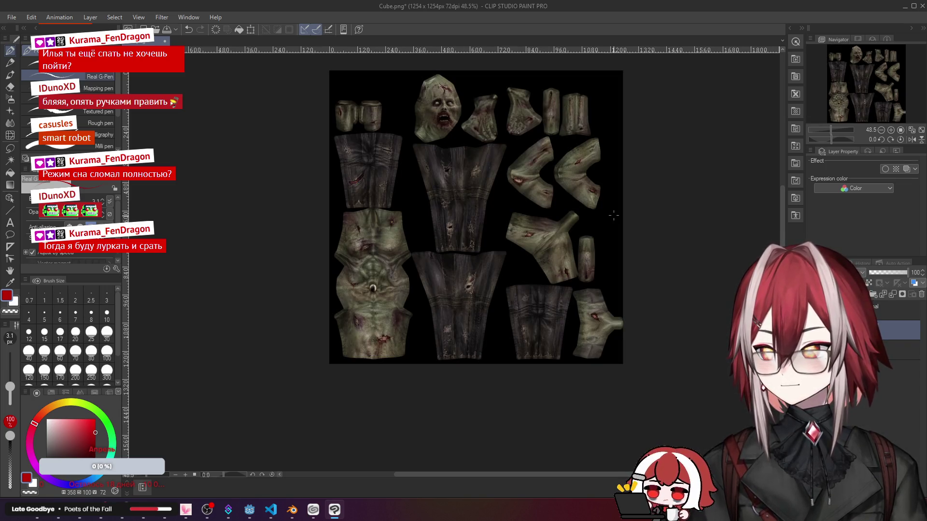
scroll(612, 216, "up", 2)
left_click_drag(886, 331, 893, 374)
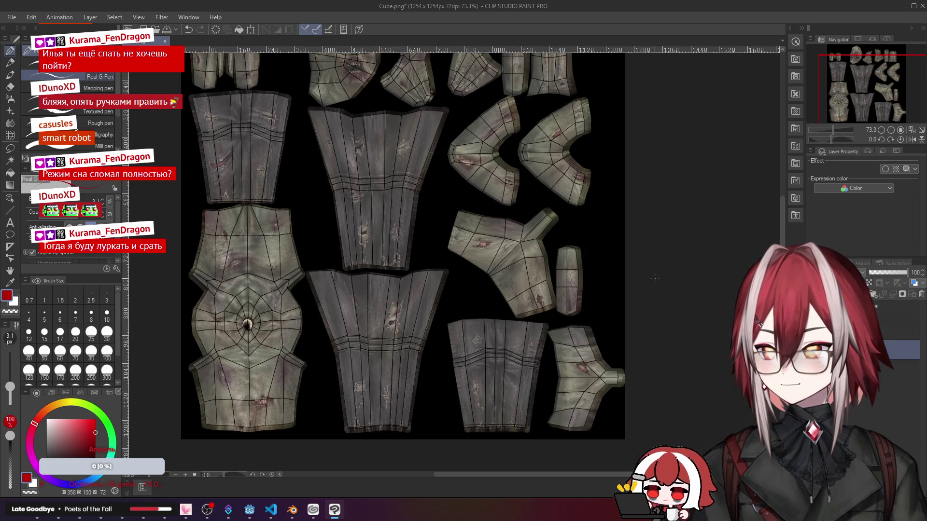
left_click(900, 322)
scroll(506, 253, "up", 2)
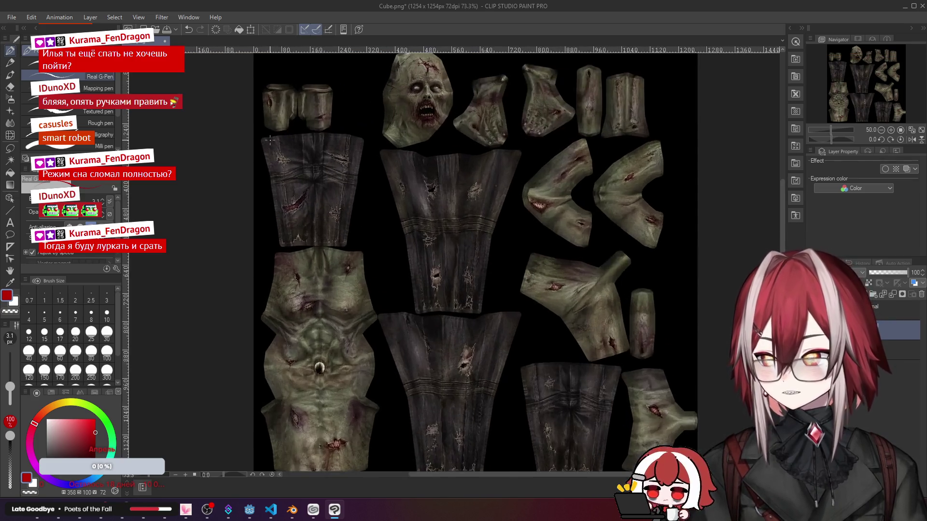
scroll(322, 136, "down", 2)
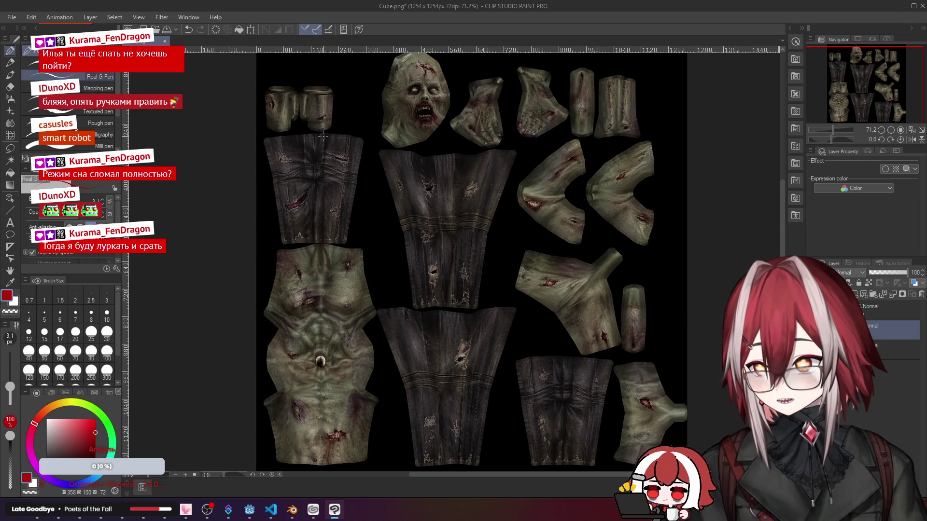
scroll(322, 137, "up", 2)
scroll(322, 137, "up", 2)
scroll(322, 136, "up", 1)
Step: Centre the view on the zombie face and pick the selection tool
mouse_move(435, 290)
left_mouse_down("space")
mouse_move(603, 289)
mouse_move(635, 316)
left_mouse_up("space")
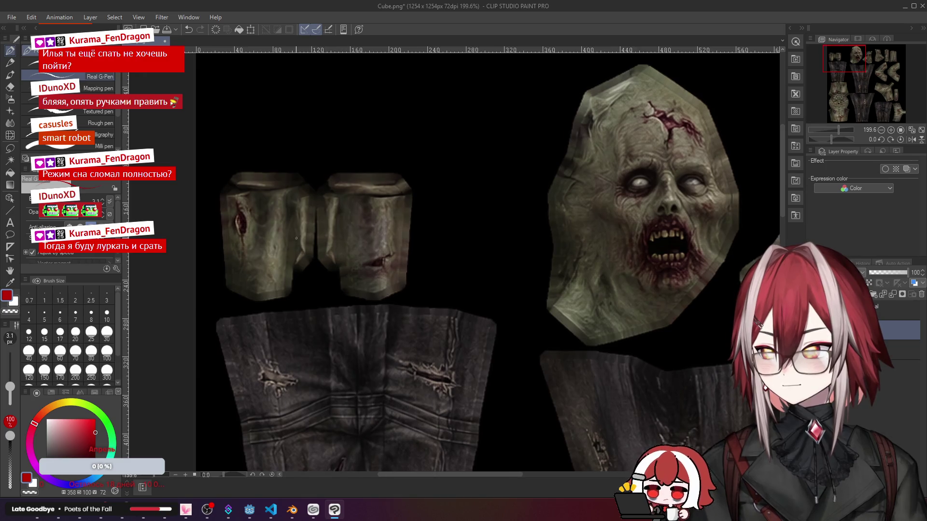
scroll(488, 248, "down", 3)
scroll(681, 268, "up", 2)
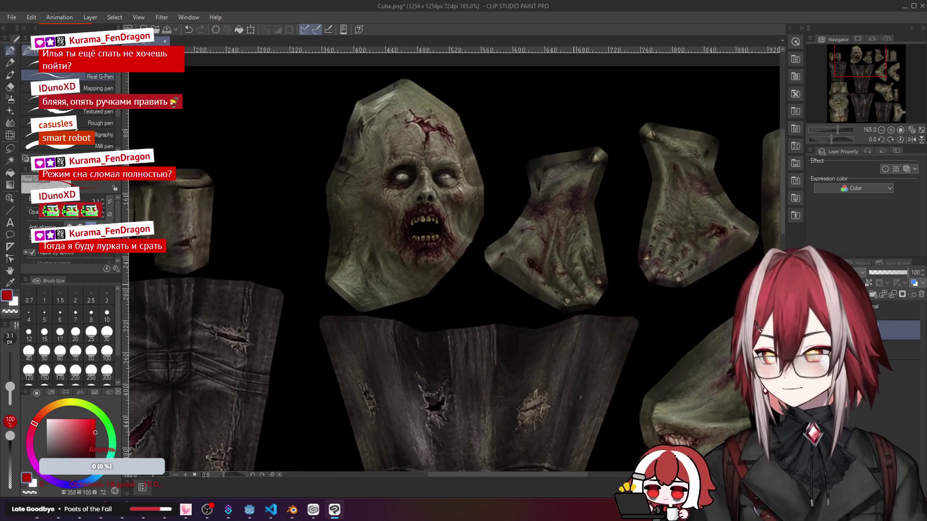
scroll(575, 286, "down", 2)
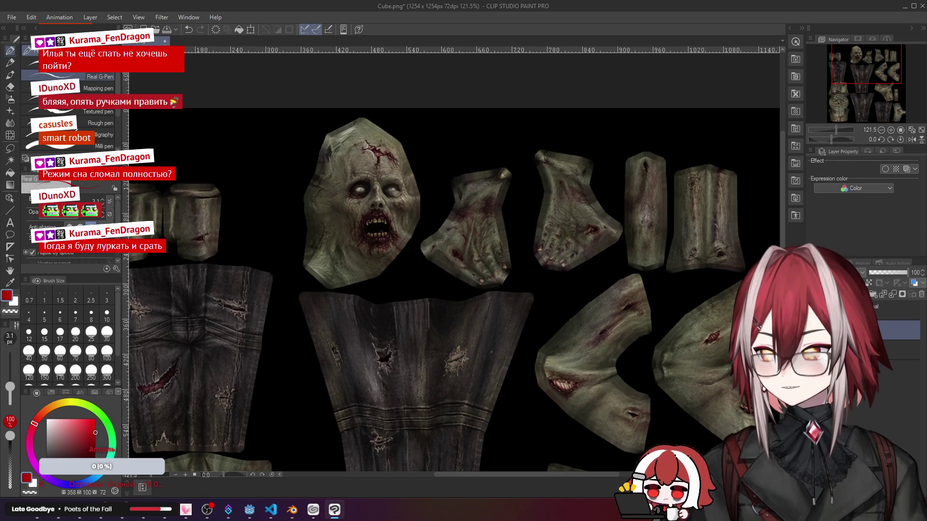
scroll(697, 248, "up", 2)
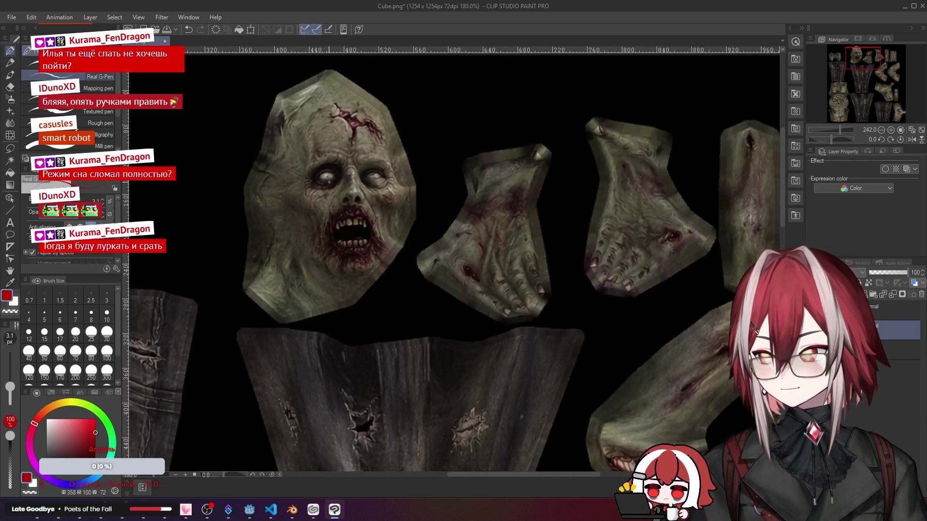
left_click_drag(507, 239, 439, 221)
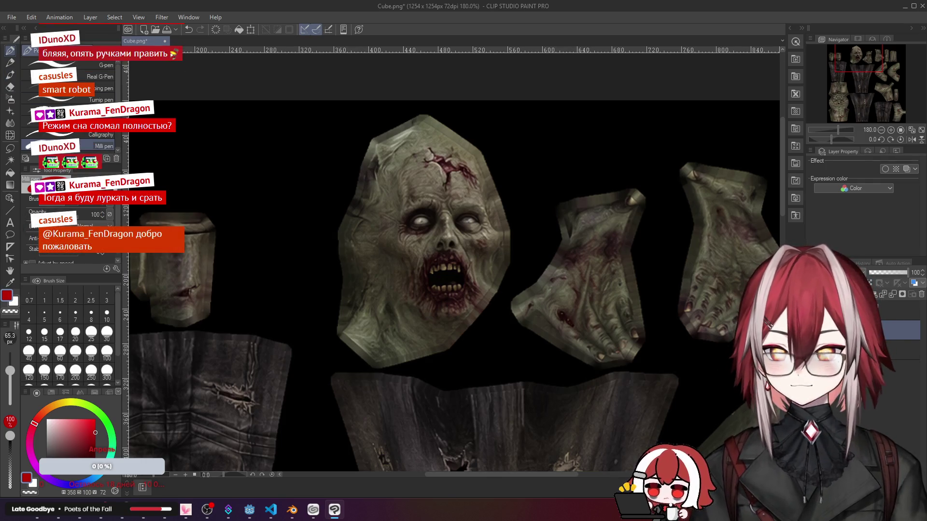
left_click(10, 148)
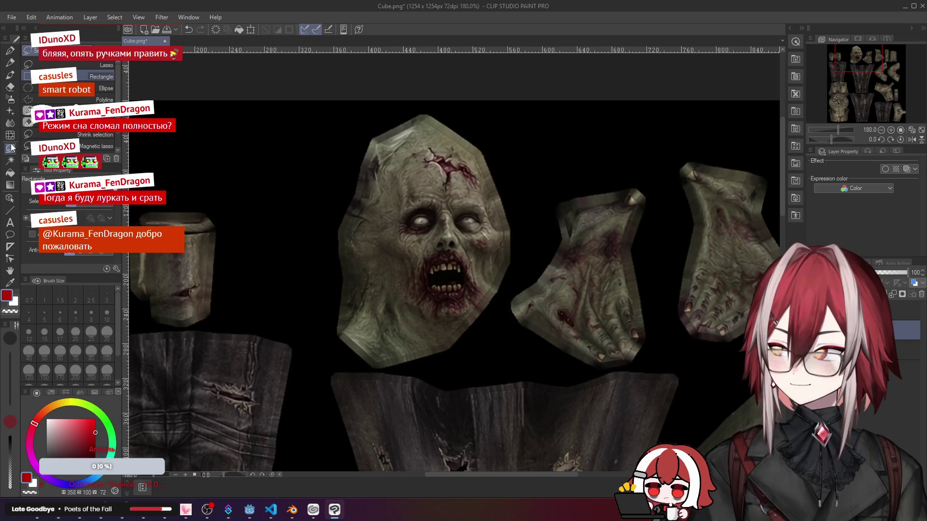
scroll(546, 248, "down", 1)
scroll(546, 248, "up", 1)
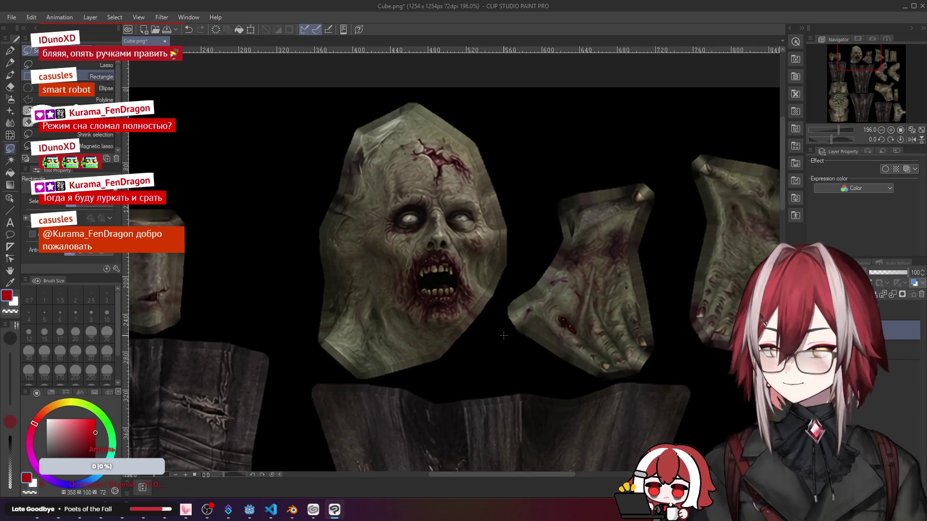
scroll(503, 336, "up", 1)
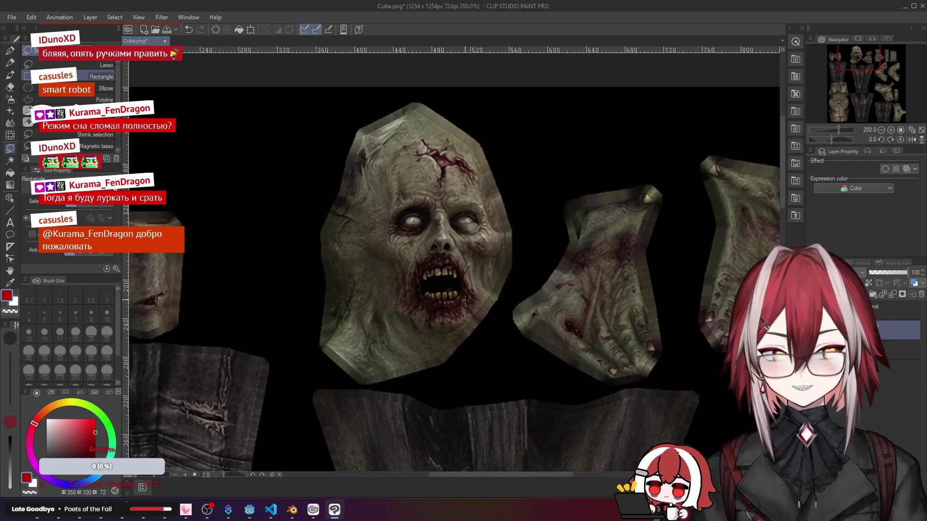
Step: Select around the zombie head, with the wireframe layer shown again for reference
left_click_drag(466, 300, 447, 285)
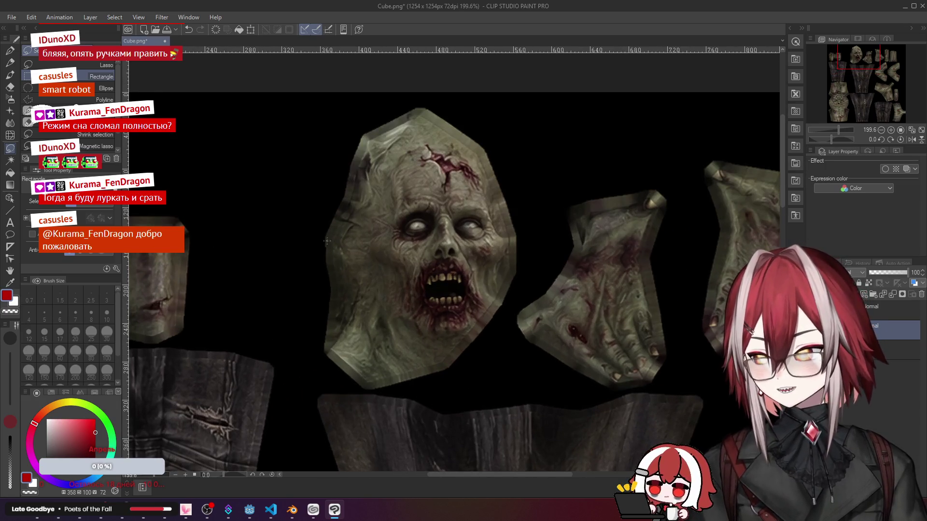
left_click_drag(313, 116, 513, 384)
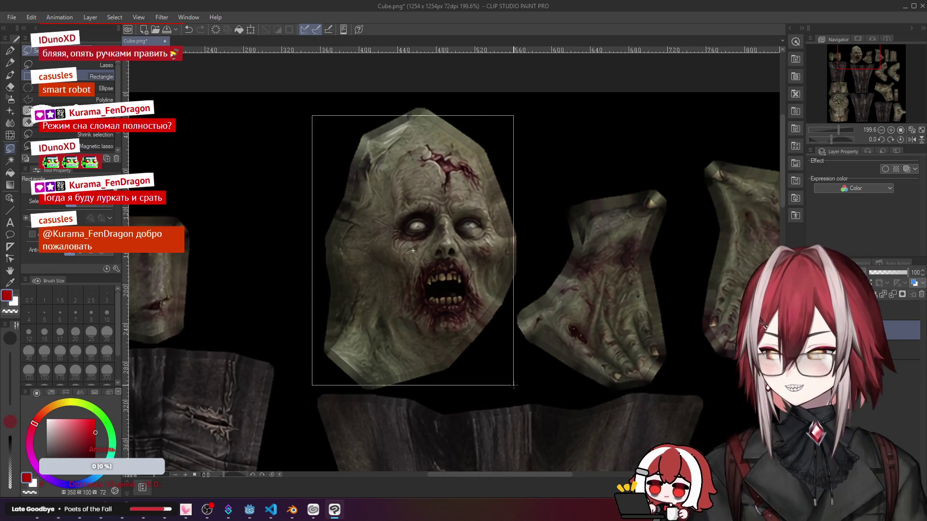
key("ctrl+d")
scroll(432, 401, "down", 2)
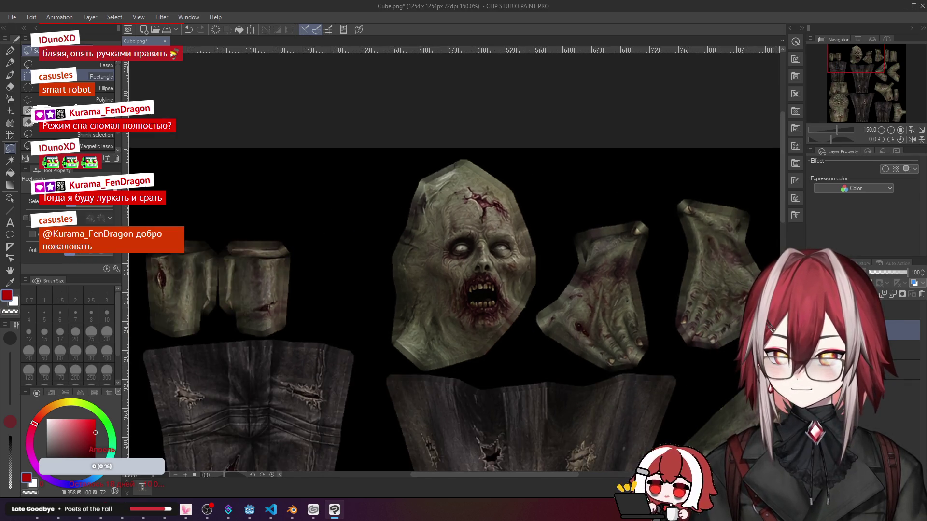
key("ctrl+z")
scroll(641, 299, "down", 2)
mouse_move(506, 327)
left_mouse_down()
mouse_move(641, 300)
mouse_move(435, 292)
left_mouse_up()
Step: Move and shrink the zombie head onto the face UV island and confirm the transform
key("ctrl+t")
mouse_move(260, 274)
left_mouse_down()
mouse_move(521, 283)
mouse_move(571, 294)
left_mouse_up()
scroll(522, 283, "up", 3)
left_click_drag(526, 385, 537, 353)
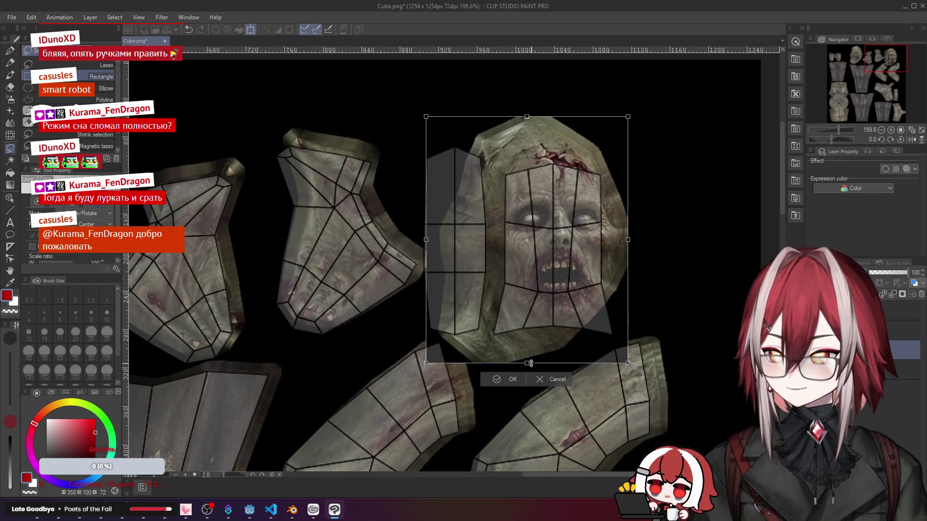
left_click_drag(551, 295, 549, 294)
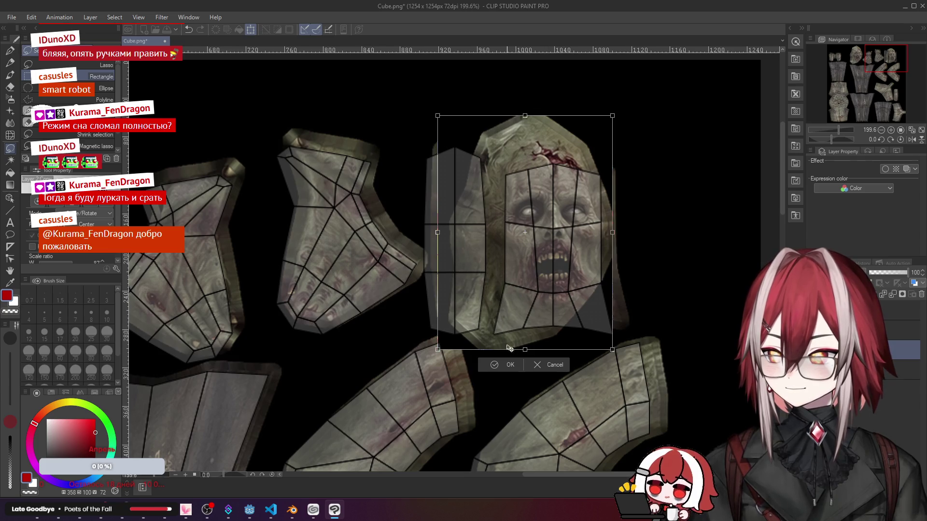
left_click_drag(520, 337, 518, 337)
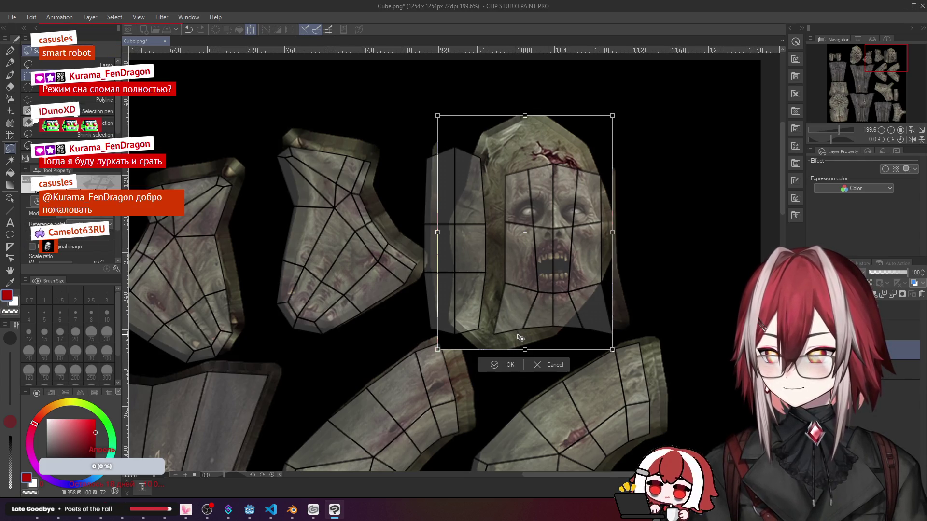
left_click(506, 366)
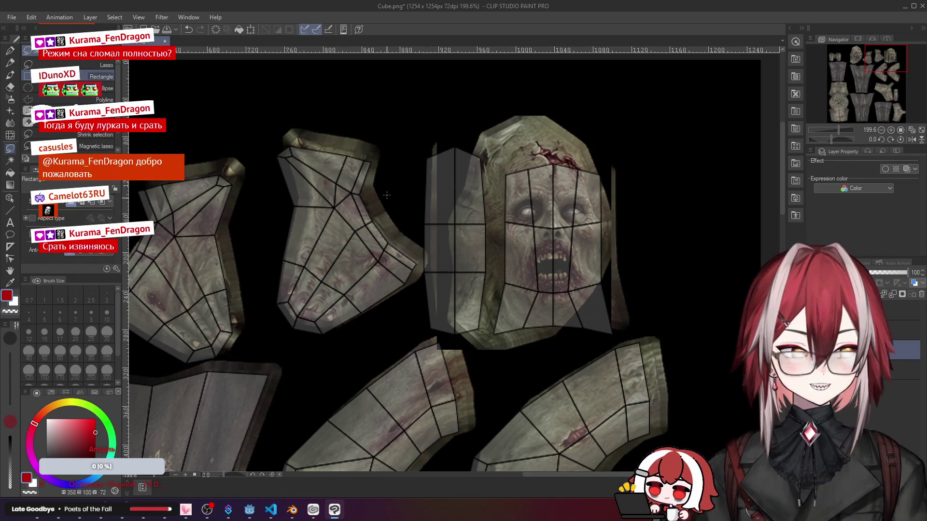
Step: Clear the texture strip above the face, undoing an accidental red fill
left_click_drag(385, 112, 482, 274)
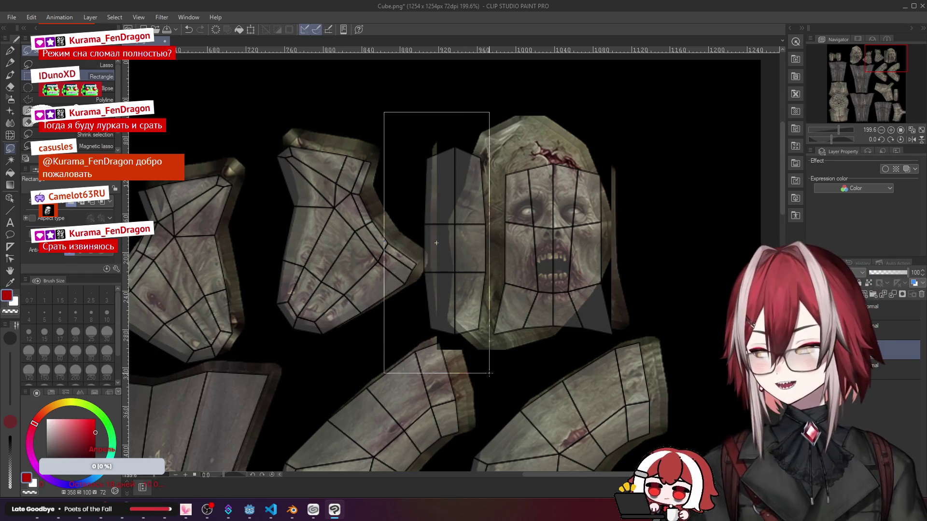
left_click_drag(482, 274, 488, 375)
left_click_drag(460, 107, 643, 154)
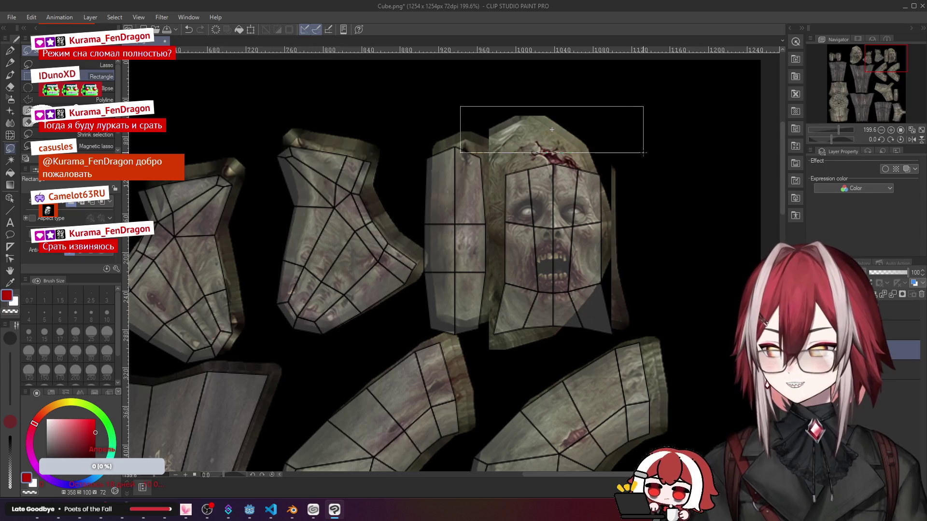
key("Delete")
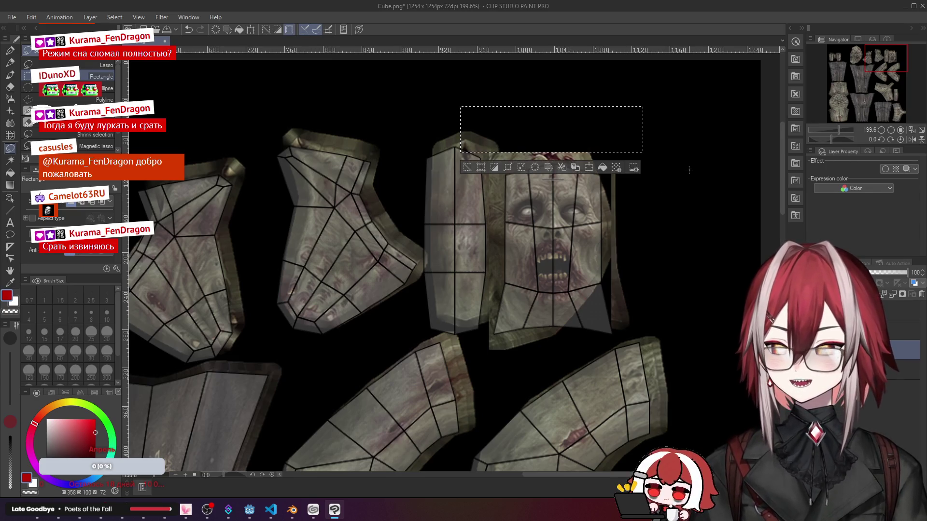
key("ctrl+d")
key("alt+Delete")
key("ctrl+d")
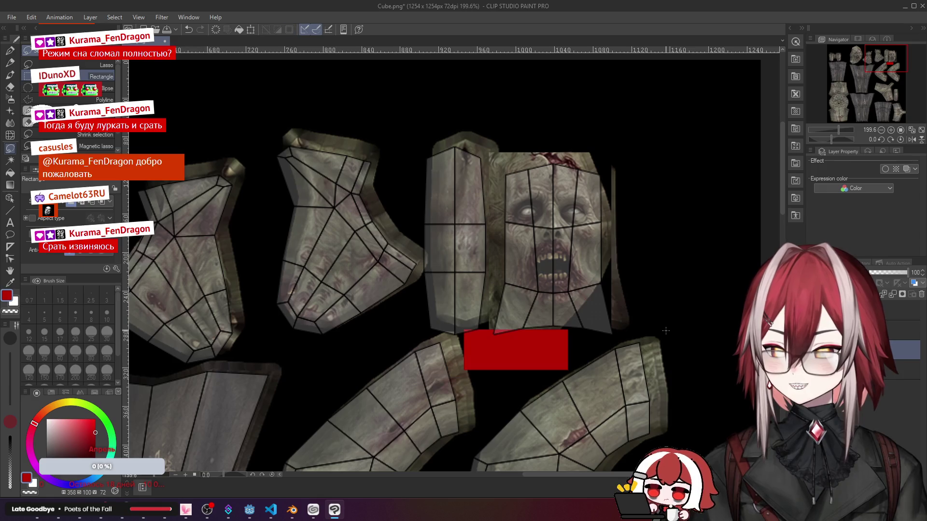
key("ctrl+z")
scroll(663, 325, "down", 3)
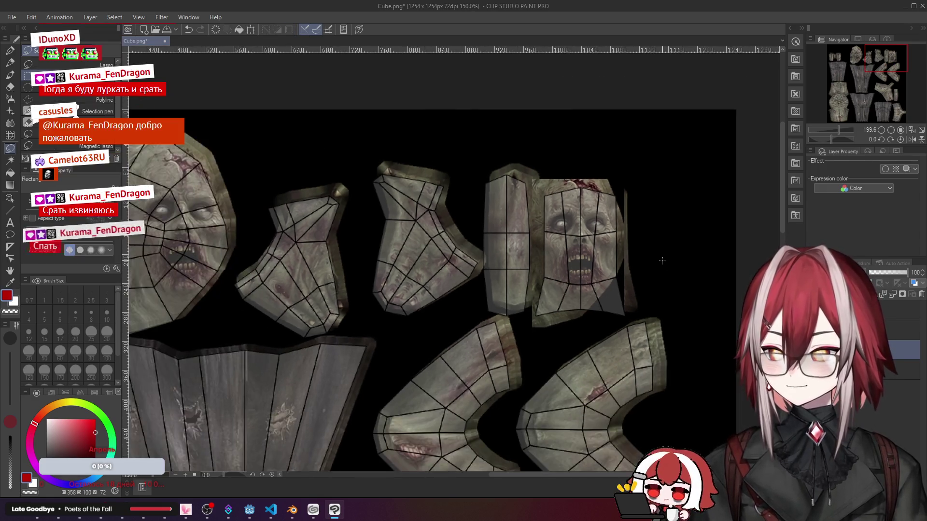
scroll(662, 260, "down", 2)
scroll(662, 261, "down", 2)
scroll(662, 260, "up", 1)
scroll(662, 261, "down", 1)
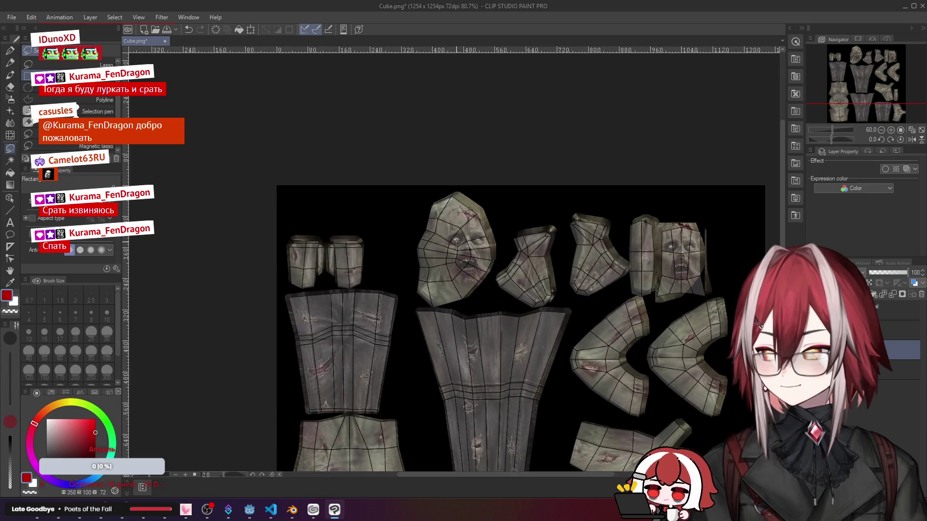
scroll(661, 260, "down", 1)
scroll(662, 260, "up", 2)
scroll(662, 261, "up", 1)
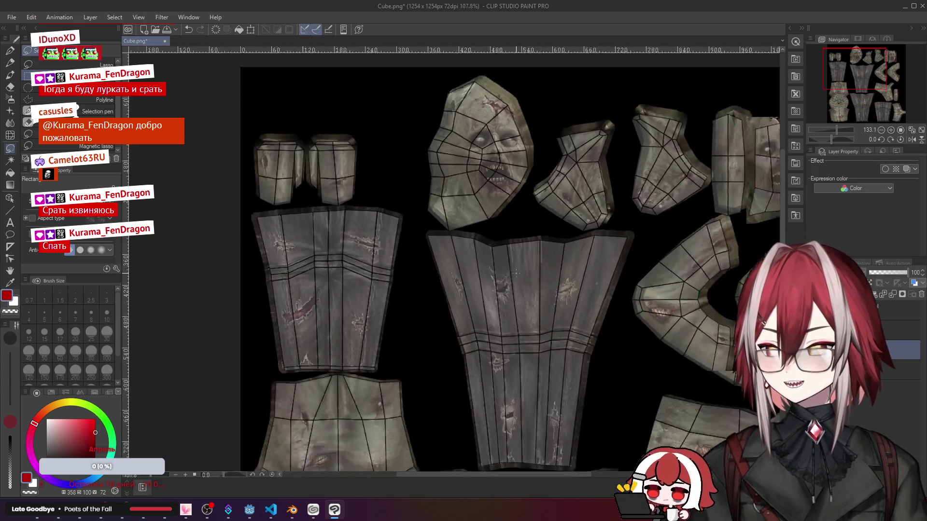
scroll(662, 261, "down", 2)
scroll(561, 285, "up", 2)
scroll(561, 285, "up", 2)
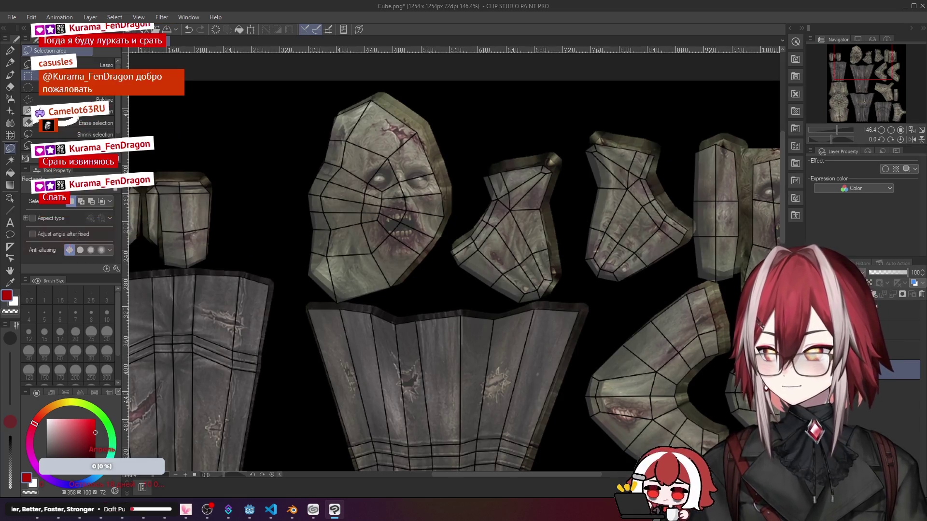
Step: Cut the selected hand piece onto its own layer and move it to the left
key("ctrl+z")
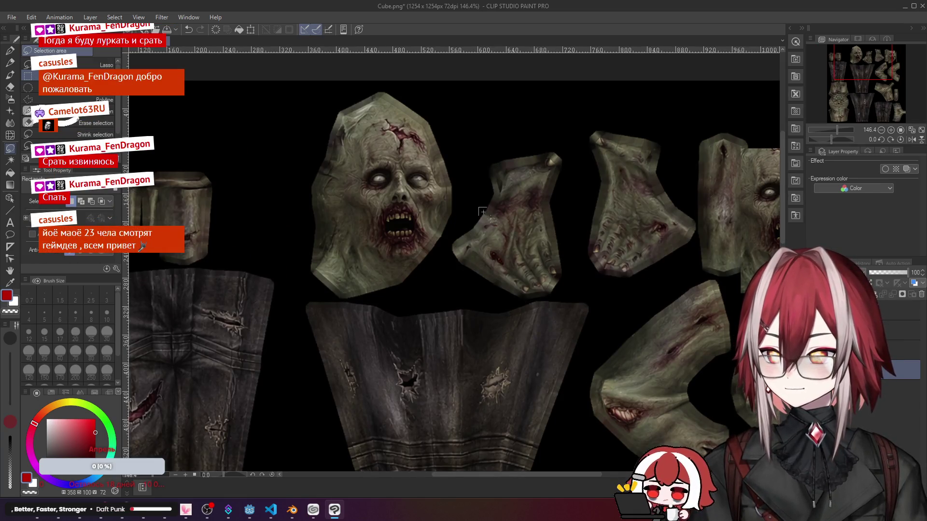
left_click_drag(566, 294, 576, 296)
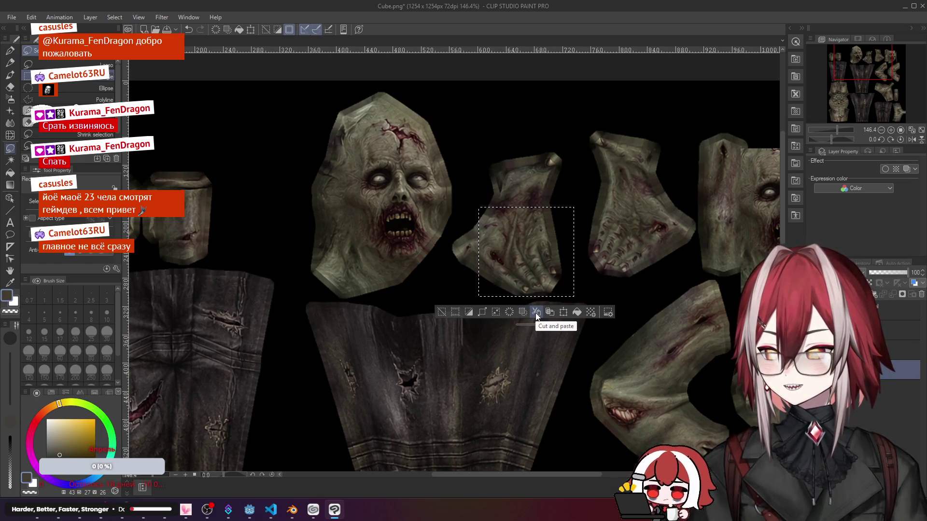
scroll(535, 313, "down", 2)
left_click(561, 312)
left_click_drag(551, 259, 250, 226)
scroll(250, 226, "up", 2)
Step: Rotate the hand piece about 45°, shift it into place and commit the transform
mouse_move(340, 276)
left_mouse_down()
mouse_move(362, 205)
mouse_move(420, 195)
left_mouse_up()
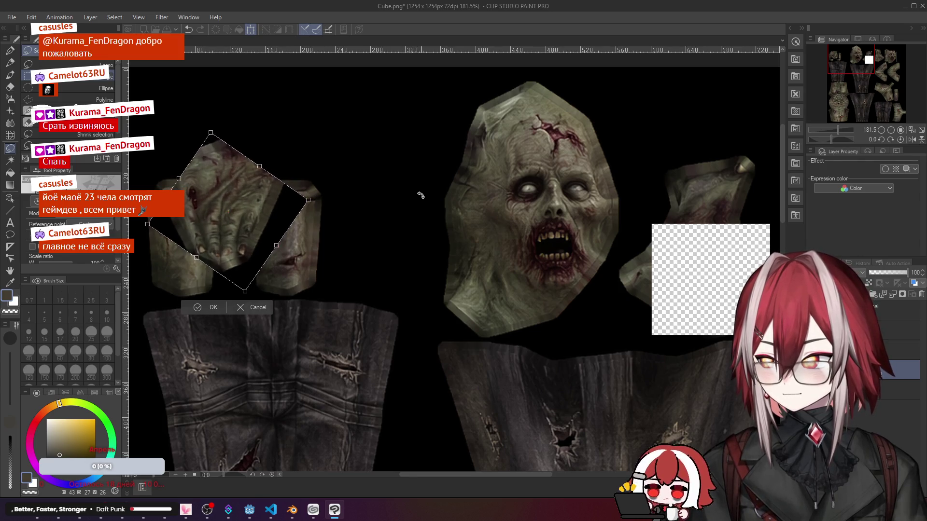
left_click_drag(261, 203, 310, 227)
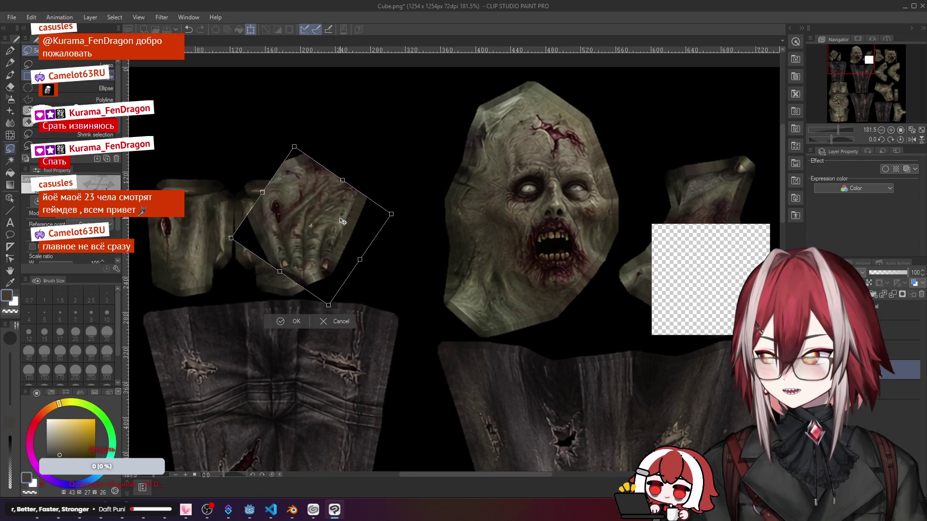
left_click(288, 324)
scroll(440, 282, "down", 2)
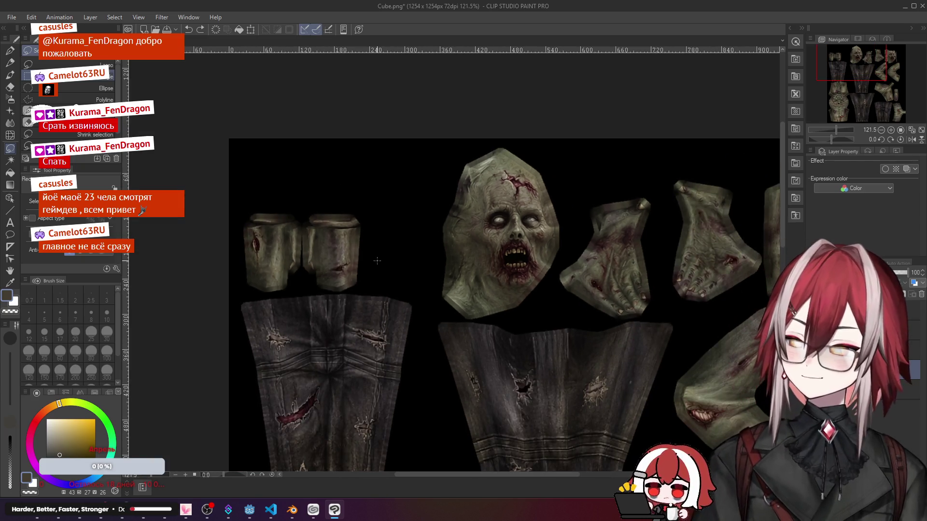
scroll(661, 253, "down", 2)
scroll(466, 379, "down", 1)
scroll(466, 379, "down", 2)
scroll(466, 379, "down", 1)
scroll(465, 379, "up", 1)
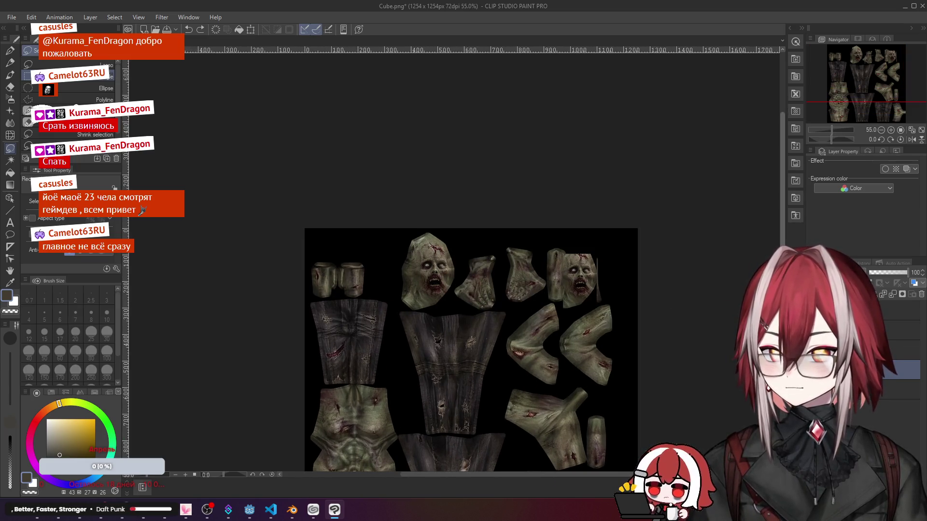
scroll(471, 290, "down", 5)
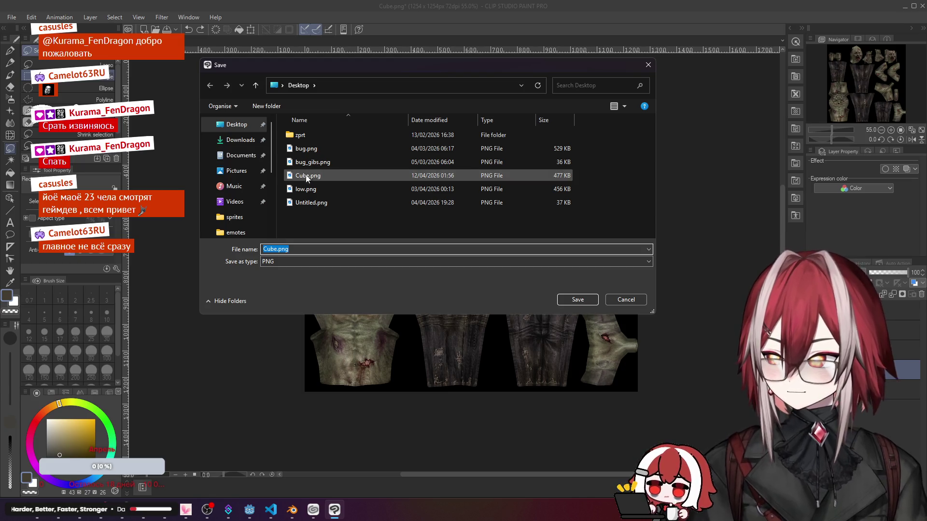
Step: Save over Cube.png as a flattened PNG, discarding layer info, and close Clip Studio Paint
left_click(307, 175)
left_click(573, 298)
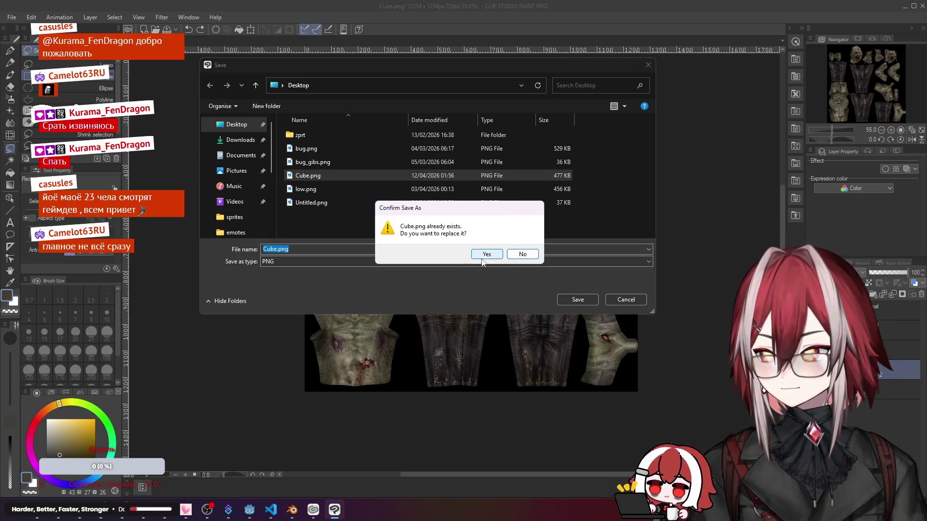
left_click(484, 251)
left_click(490, 189)
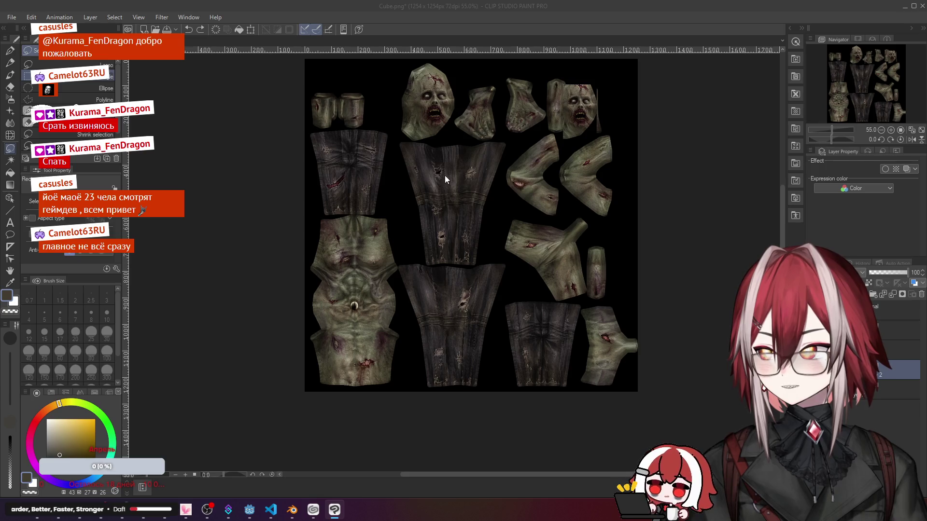
left_click(922, 10)
Step: In Blender's Save As, create and enter a new zombie folder inside Meatgrinder
left_click(292, 509)
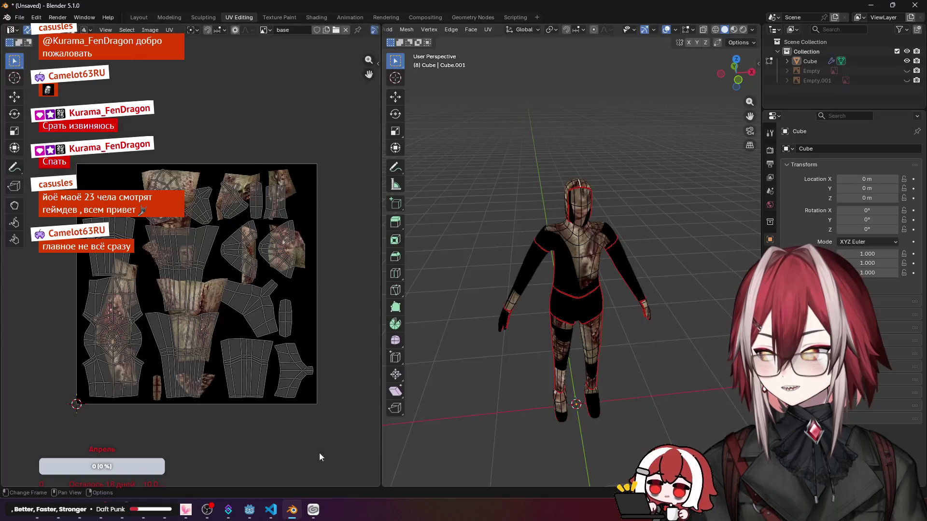
left_click(20, 18)
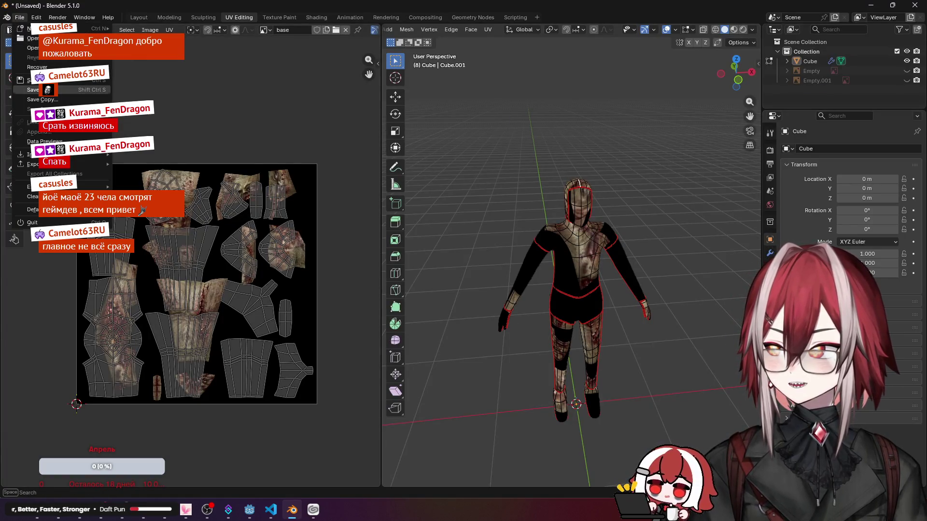
left_click(51, 90)
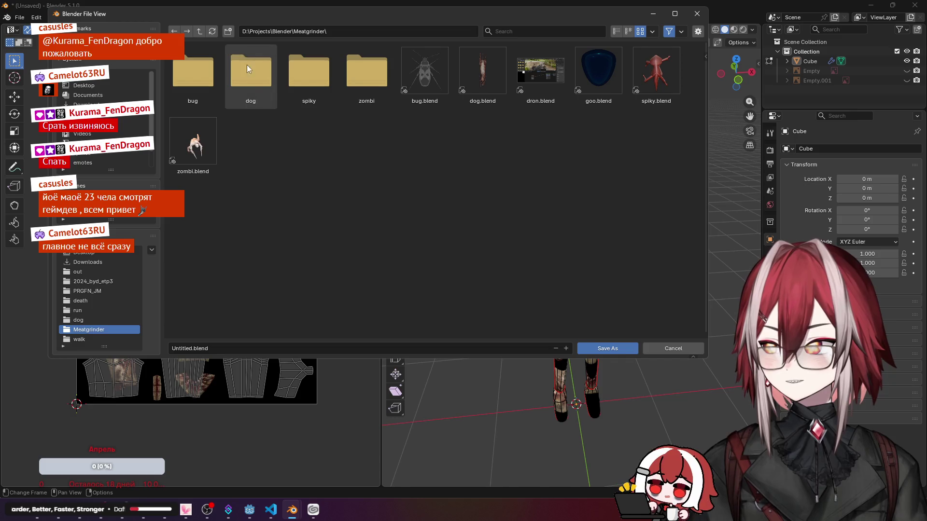
left_click(229, 31)
type("zomb")
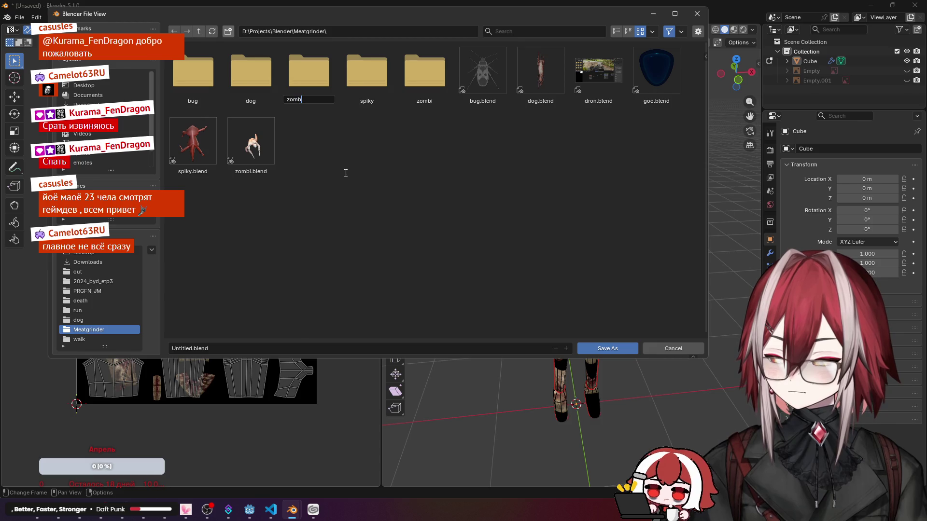
type("ie")
key("Return")
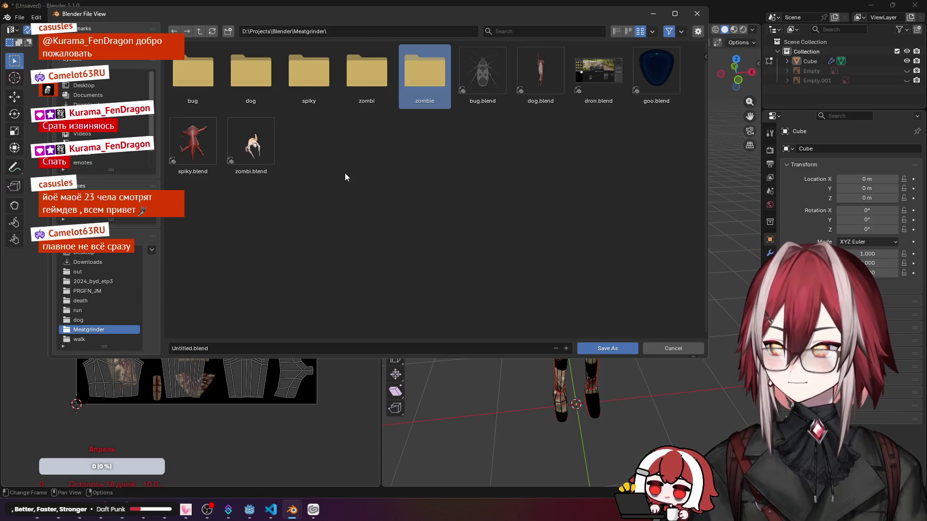
double_click(425, 73)
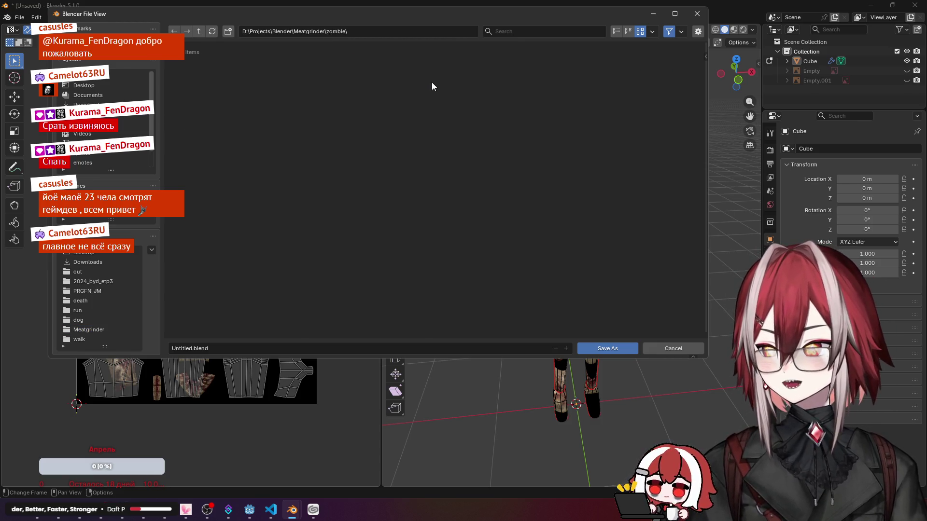
Step: Save the scene as zombie.blend in that folder
left_click(227, 348)
type("zmo")
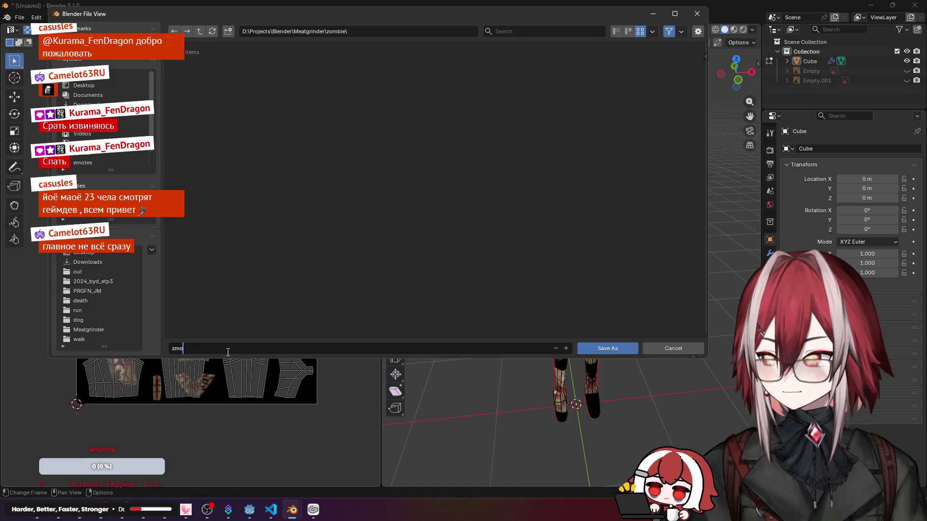
type("zombie")
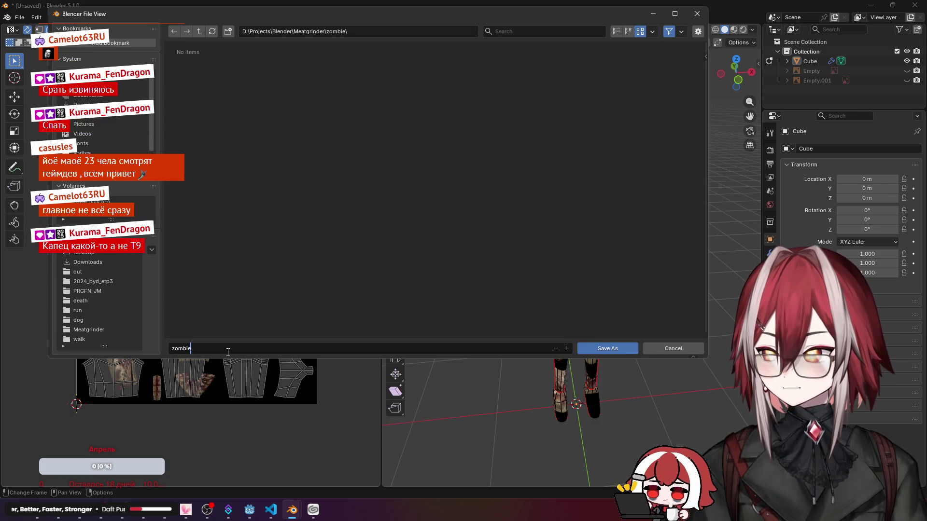
key("Return")
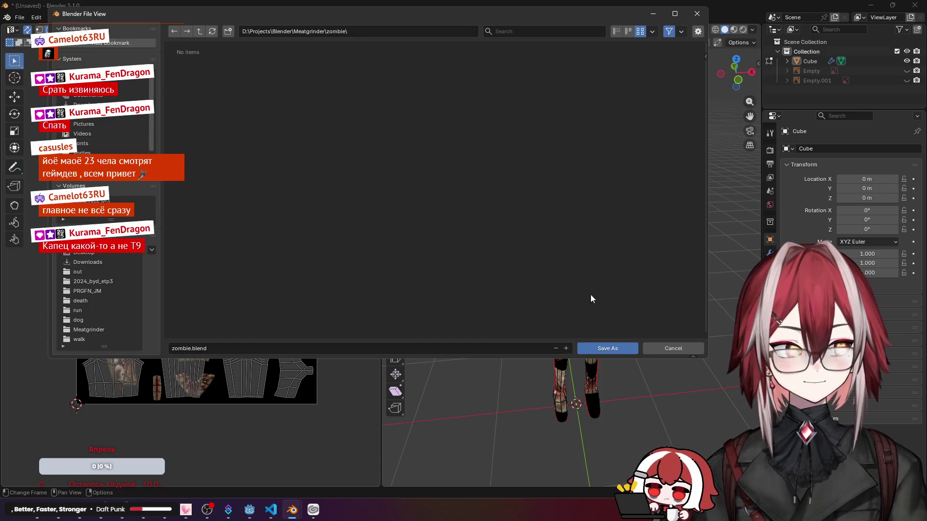
left_click(607, 348)
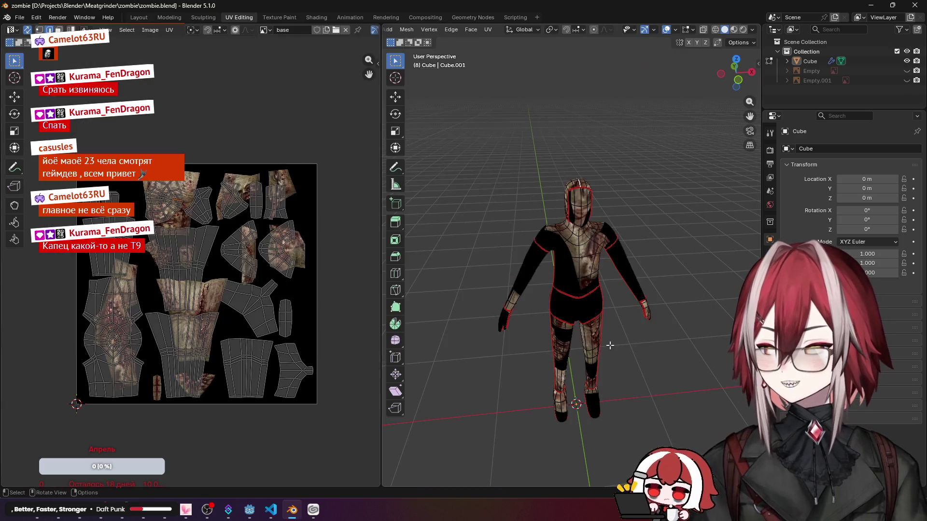
middle_click_drag(503, 224, 512, 223)
scroll(512, 223, "down", 2)
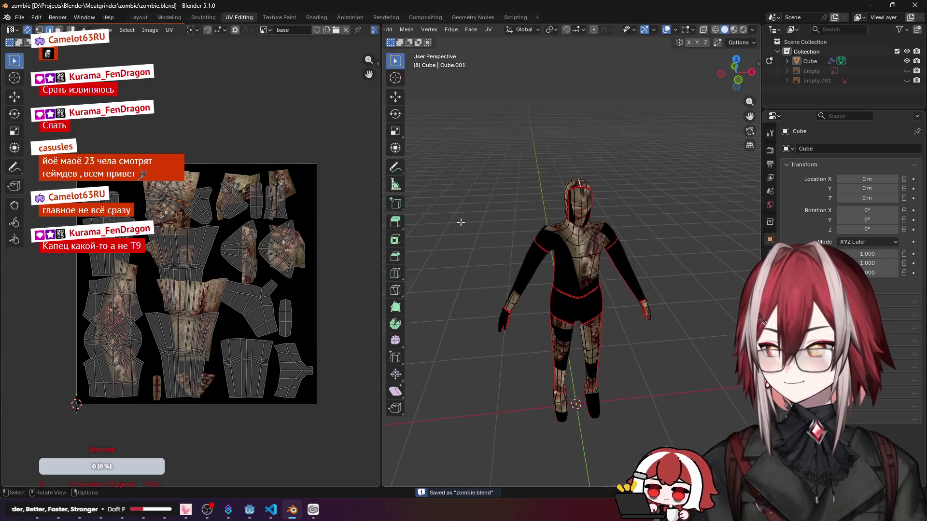
mouse_move(186, 511)
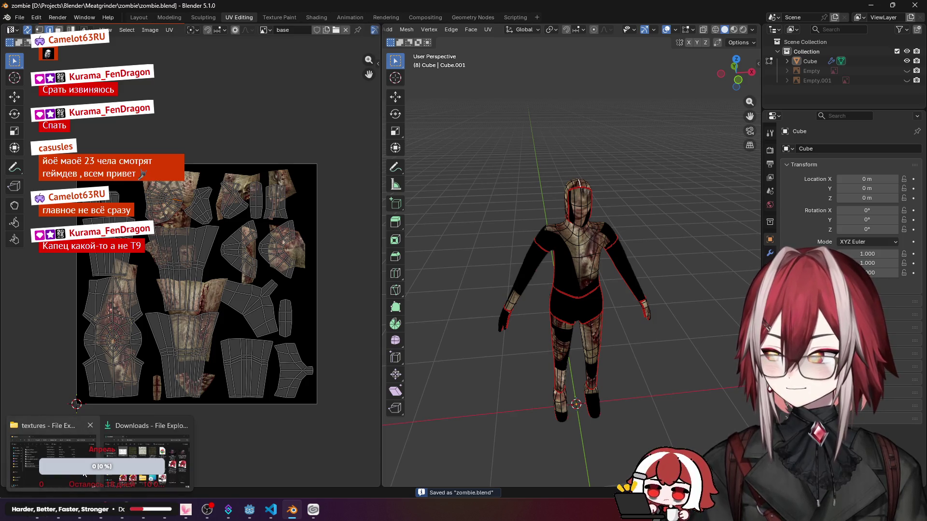
left_click(145, 456)
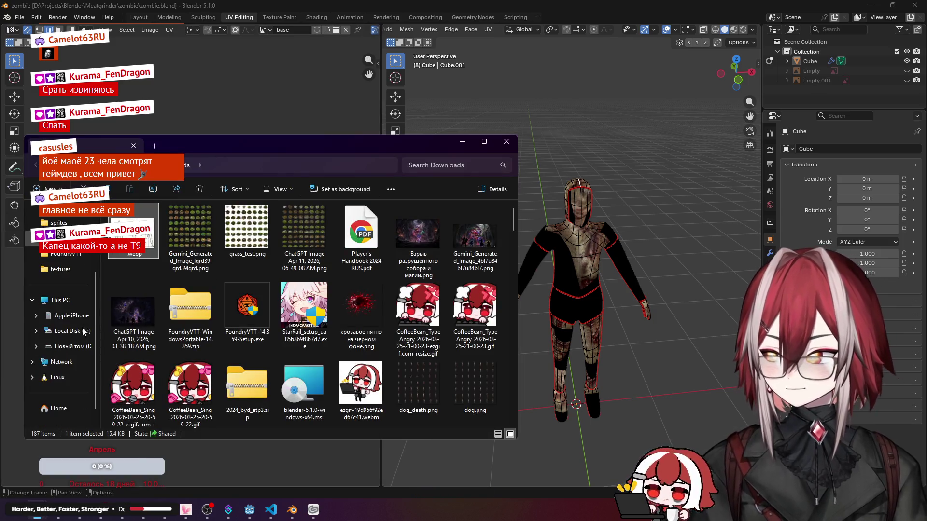
Step: Browse File Explorer to D:\Projects\Blender\Meatgrinder\zombie
left_click(74, 346)
double_click(147, 261)
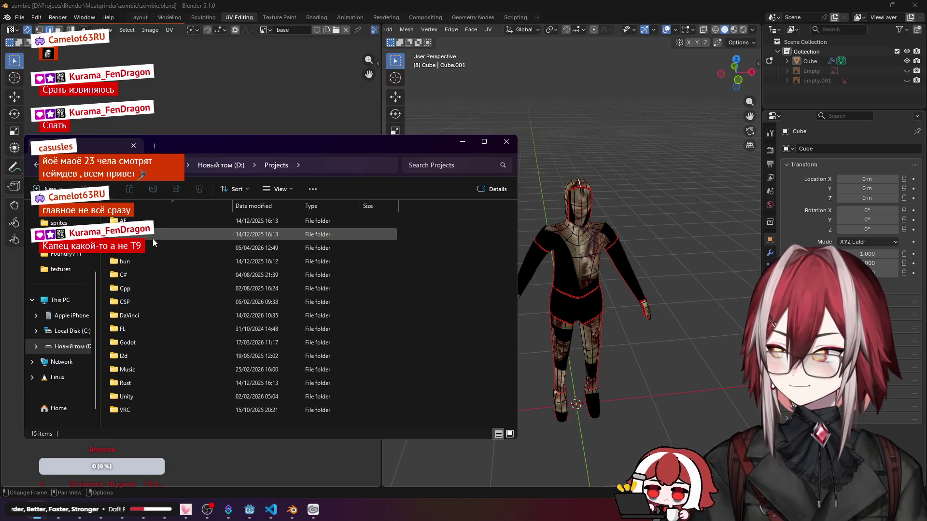
left_click(136, 248)
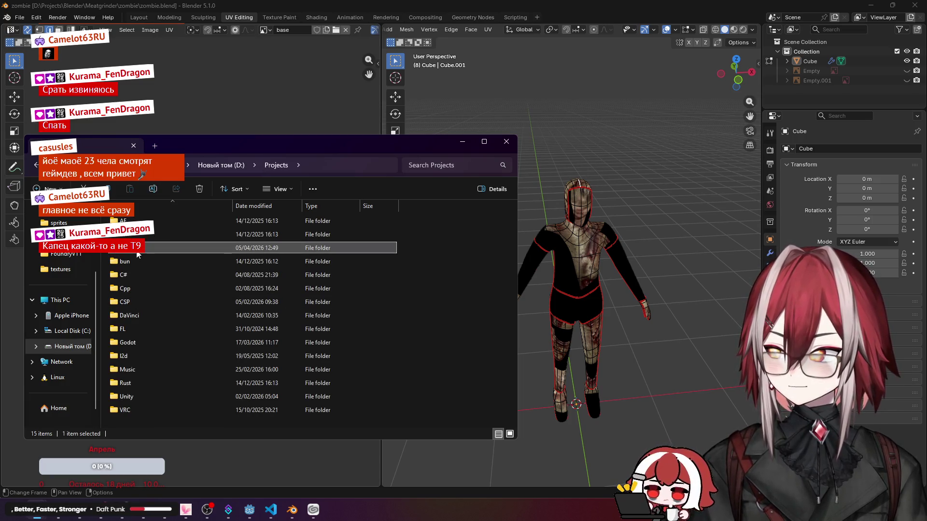
double_click(137, 248)
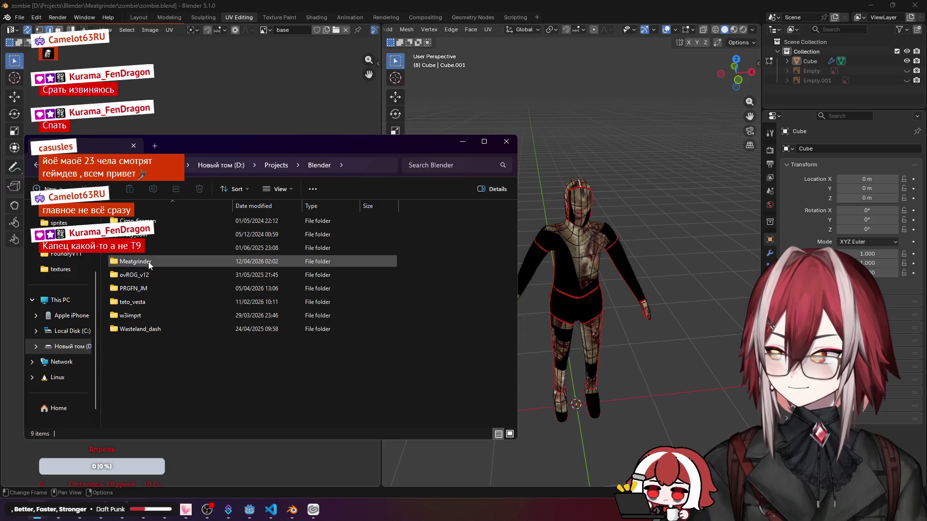
left_click_drag(252, 146, 347, 131)
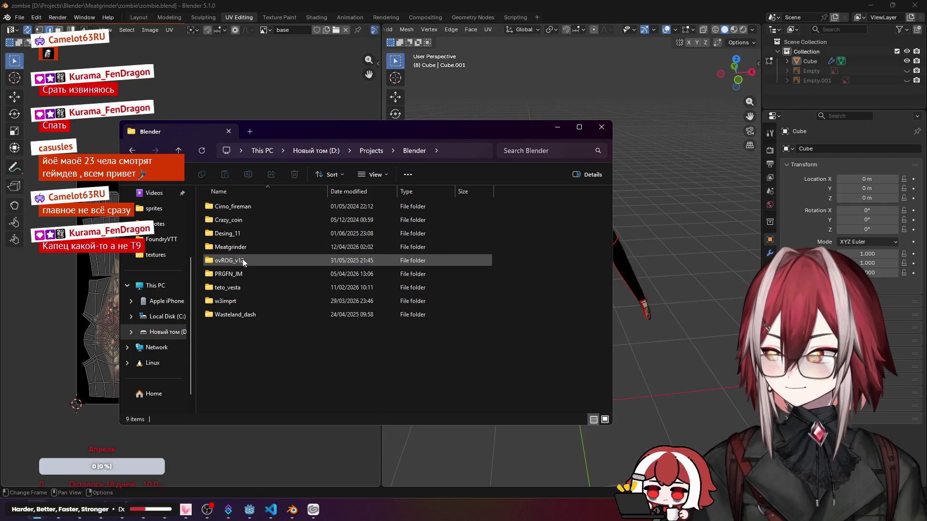
double_click(246, 247)
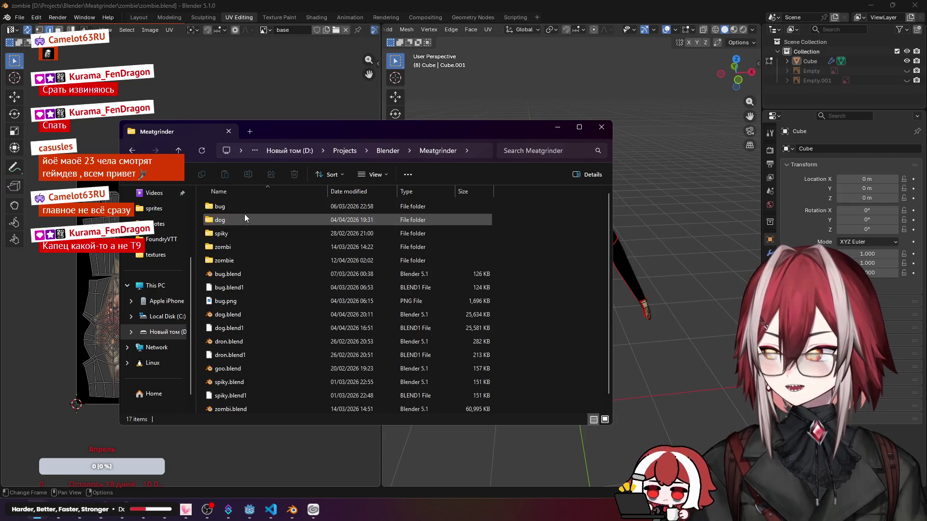
double_click(243, 260)
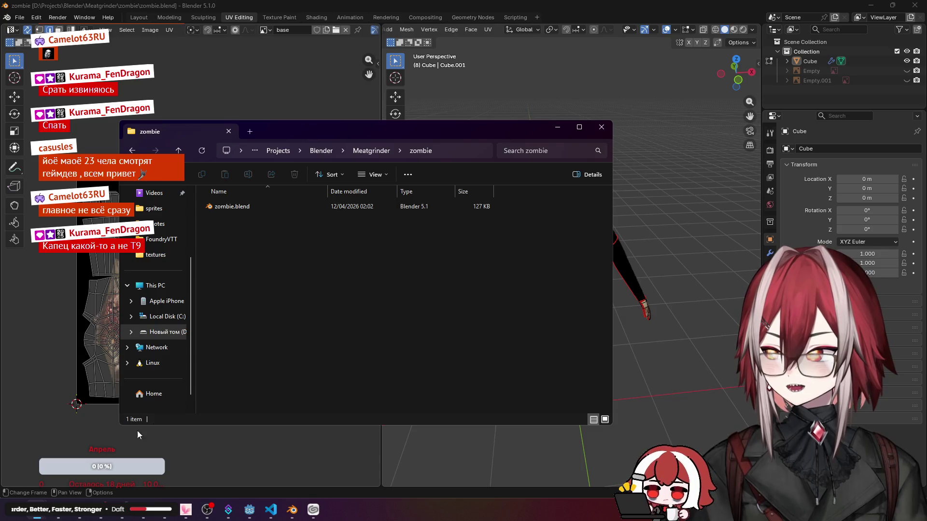
Step: Copy Cube.png from the desktop into the zombie folder and rename it tex.png
left_click(557, 127)
left_click(882, 5)
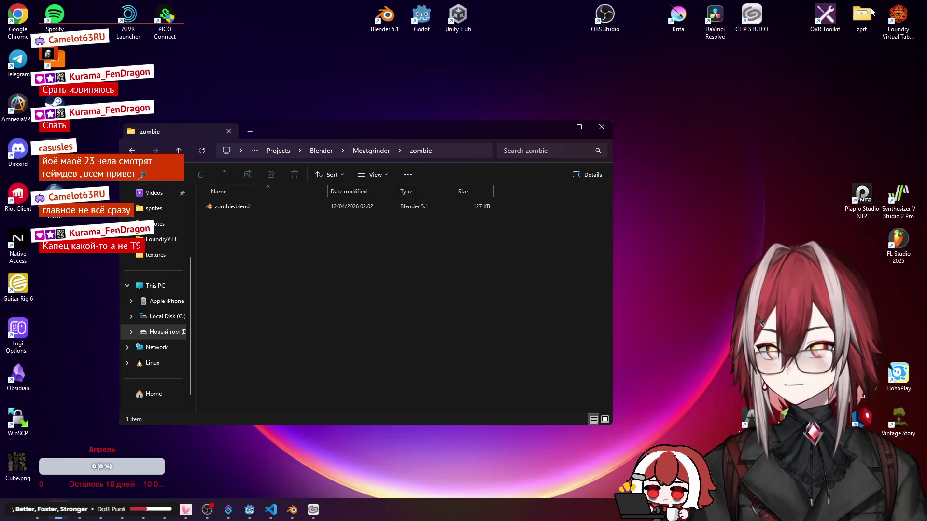
left_click_drag(477, 134, 594, 98)
left_click_drag(17, 464, 416, 244)
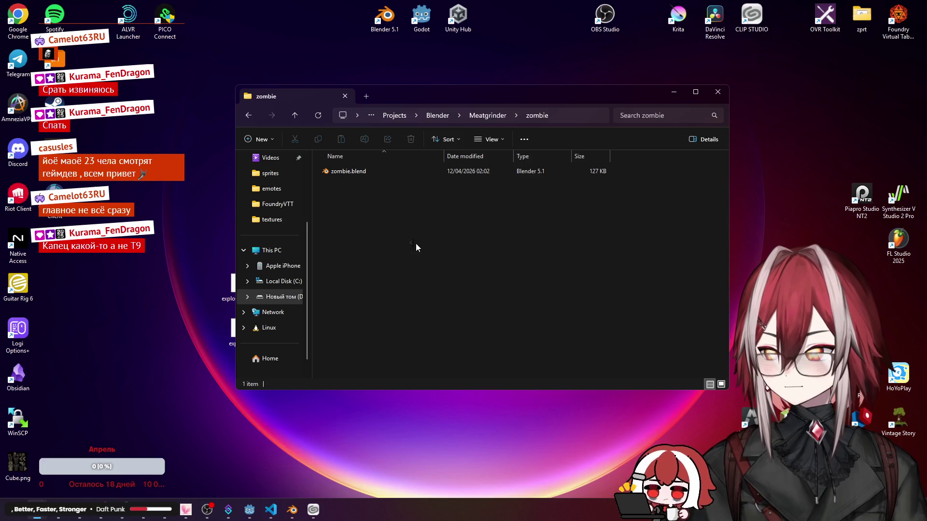
right_click(354, 180)
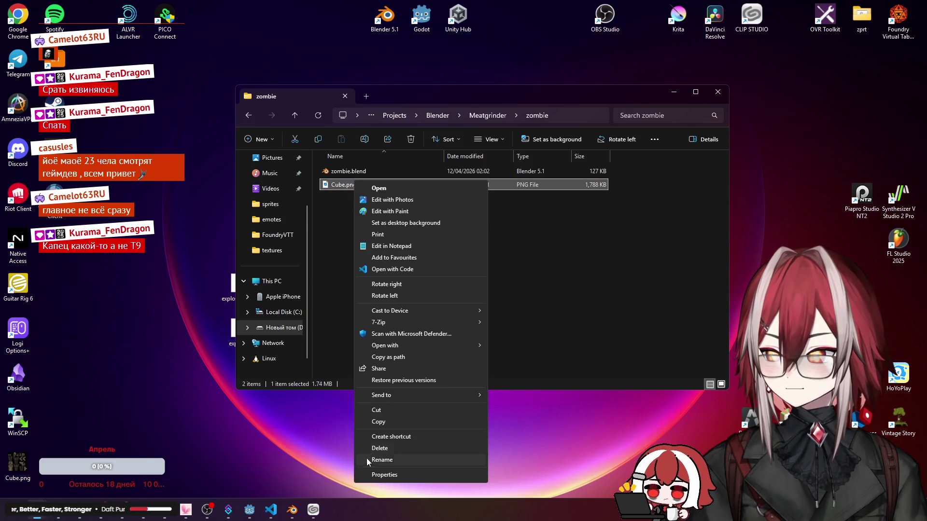
left_click(406, 449)
type("x")
key("Return")
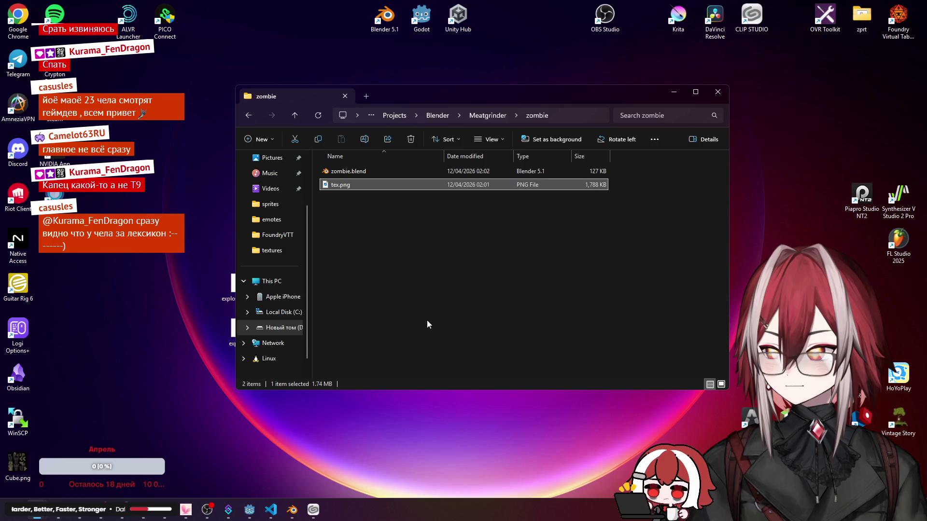
Step: Return to the Blender window and reach the UV Editor's Image menu
left_click(142, 404)
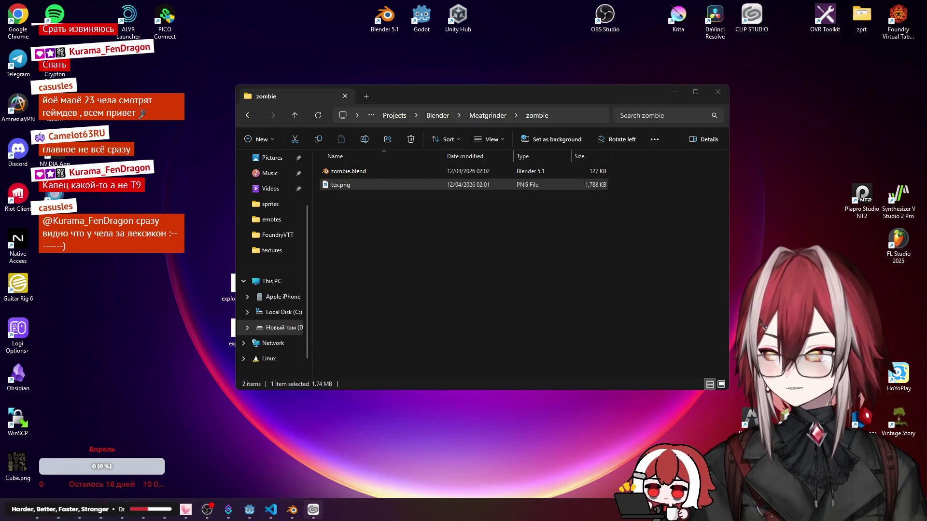
left_click(292, 510)
left_click(151, 29)
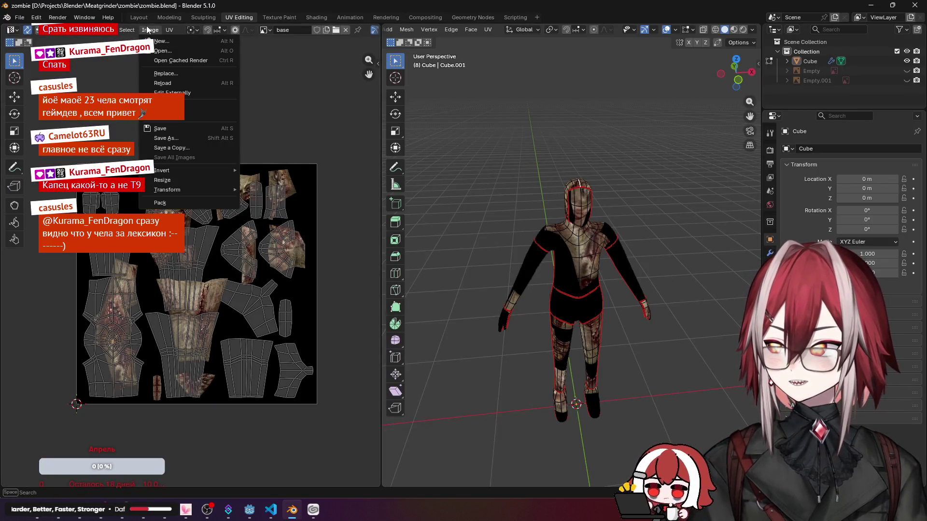
Step: Replace the model's image with tex.png from the zombie folder
key("Escape")
left_click(150, 29)
left_click(163, 74)
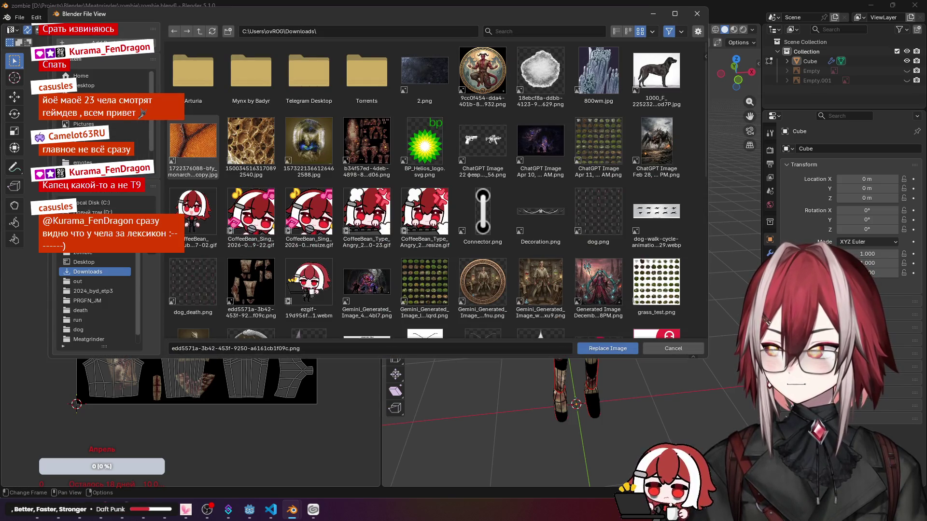
left_click(84, 252)
left_click(193, 72)
left_click(607, 348)
scroll(563, 251, "up", 3)
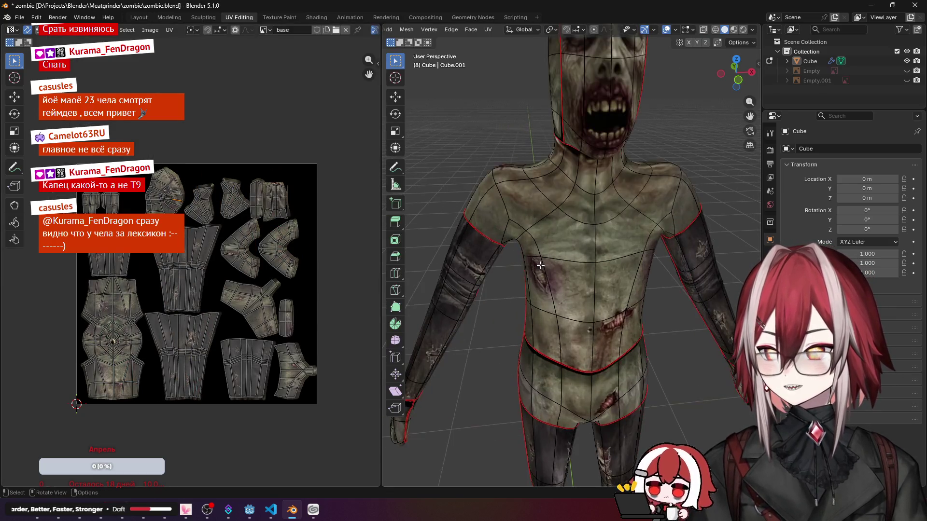
scroll(563, 250, "up", 2)
scroll(563, 250, "down", 2)
Step: Hide wireframe and seam overlays and orbit to inspect the textured zombie
left_click(666, 29)
scroll(616, 145, "up", 2)
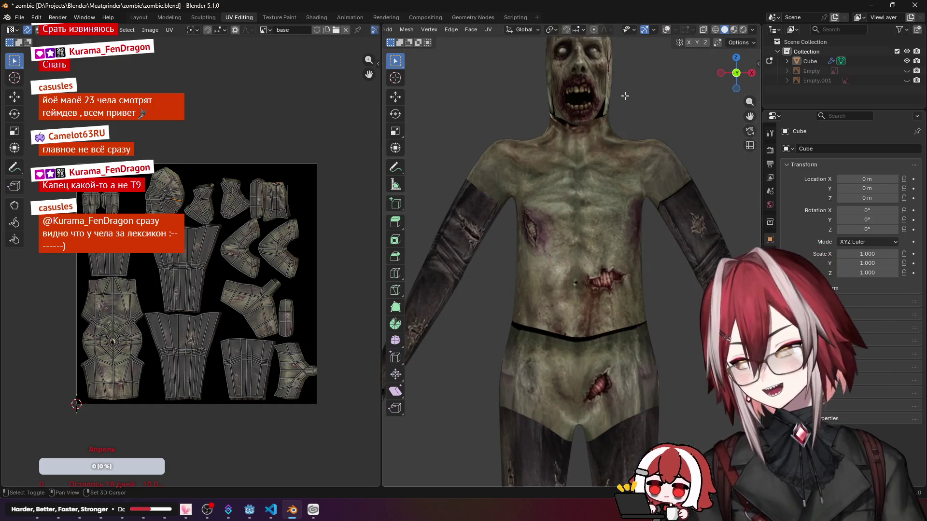
scroll(616, 145, "up", 2)
scroll(614, 165, "up", 2)
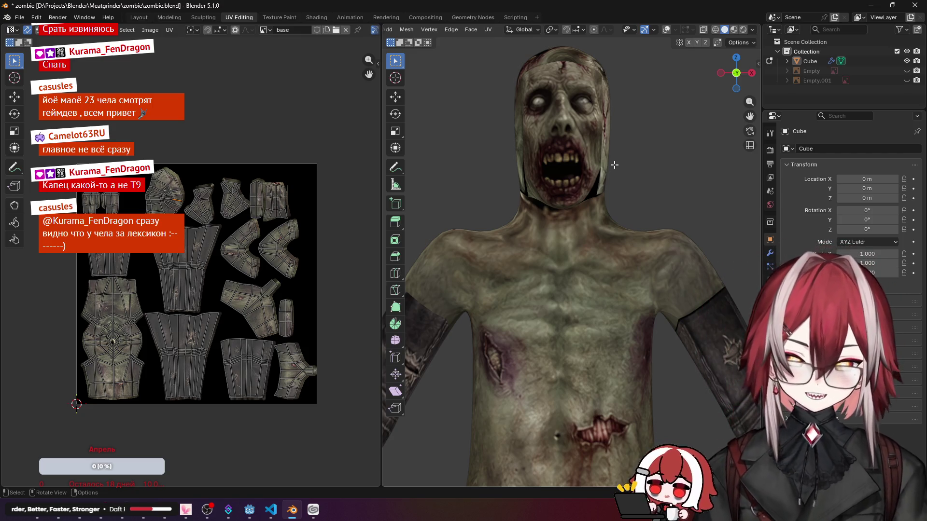
scroll(614, 166, "down", 4)
mouse_move(614, 218)
middle_mouse_down()
mouse_move(615, 291)
mouse_move(642, 217)
mouse_move(579, 210)
mouse_move(671, 196)
mouse_move(614, 216)
middle_mouse_up()
scroll(637, 239, "up", 3)
scroll(614, 216, "down", 2)
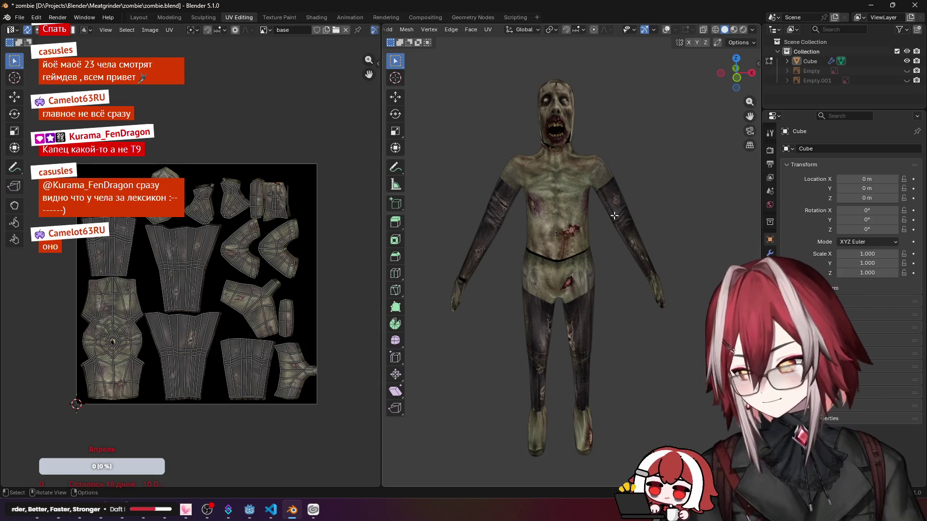
scroll(614, 215, "up", 2)
scroll(582, 243, "up", 1)
mouse_move(611, 208)
middle_mouse_down()
mouse_move(536, 278)
mouse_move(565, 239)
mouse_move(594, 275)
mouse_move(682, 298)
middle_mouse_up()
scroll(594, 275, "up", 4)
scroll(683, 297, "down", 4)
mouse_move(630, 254)
middle_mouse_down()
mouse_move(602, 288)
mouse_move(581, 197)
mouse_move(604, 268)
middle_mouse_up()
scroll(581, 198, "down", 4)
scroll(581, 198, "up", 2)
scroll(608, 279, "up", 3)
scroll(622, 338, "down", 2)
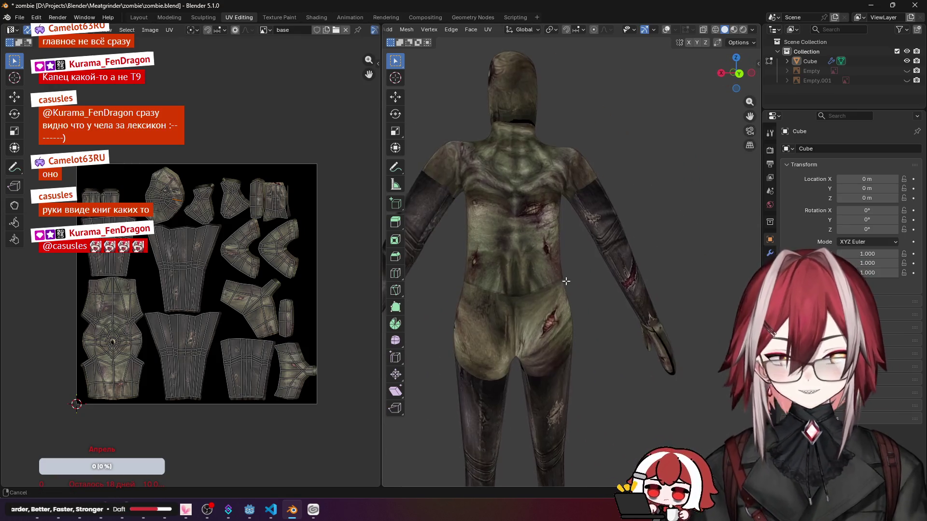
scroll(572, 274, "down", 2)
scroll(559, 255, "down", 2)
scroll(558, 255, "down", 1)
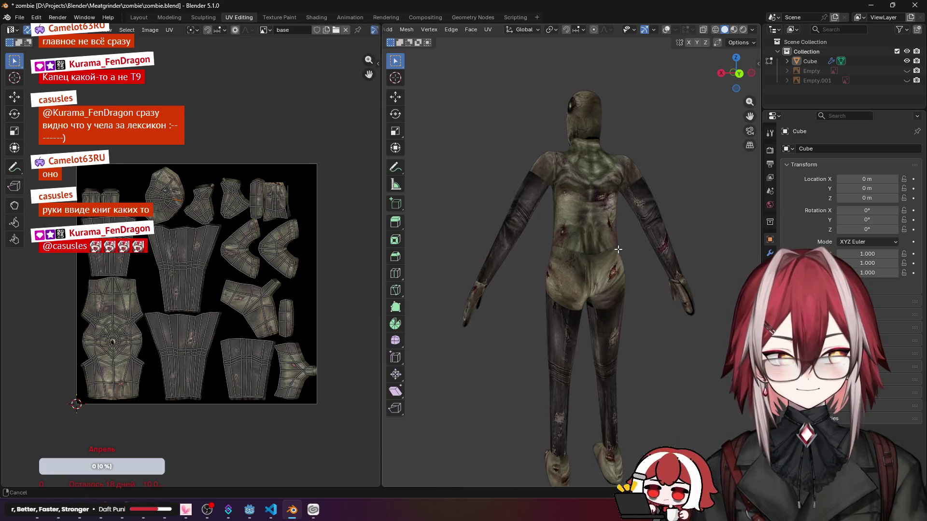
middle_click_drag(559, 255, 603, 236, "shift")
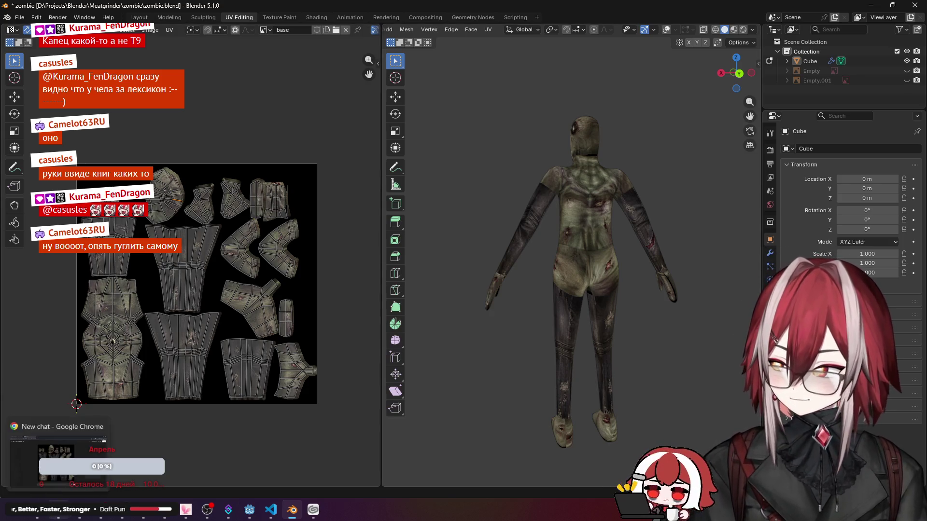
key("alt+Tab")
left_click(255, 9)
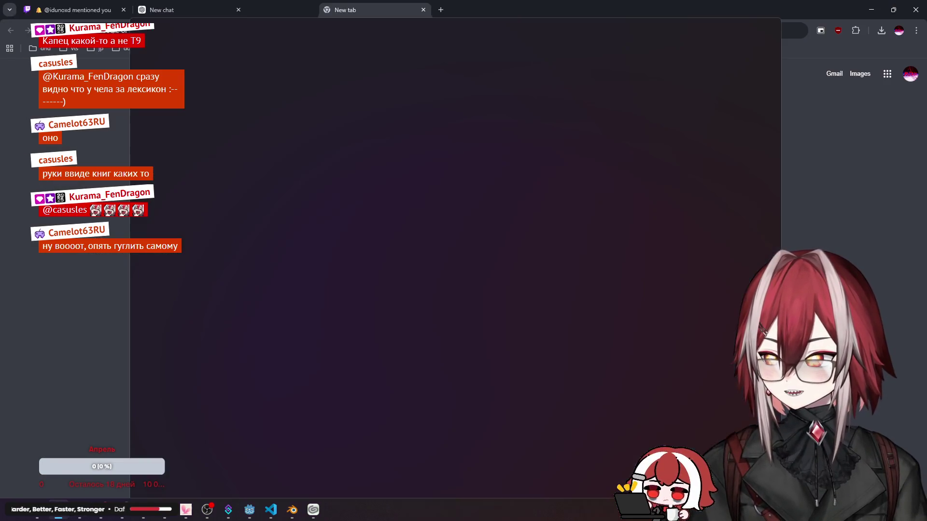
key("ctrl+w")
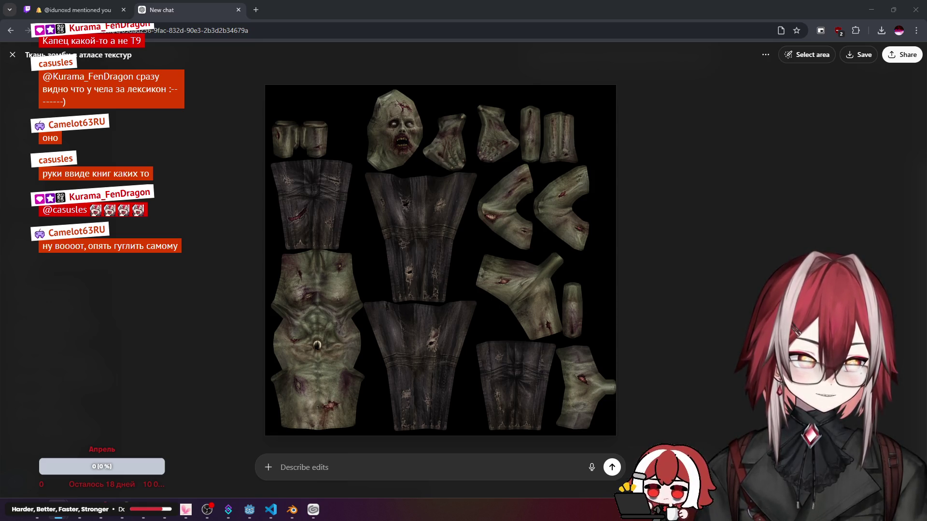
key("alt+Tab")
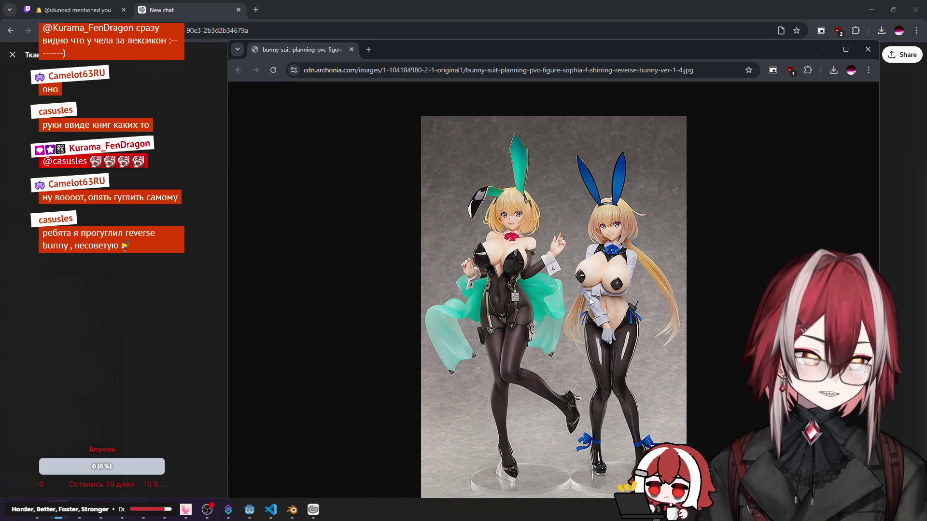
left_click(867, 50)
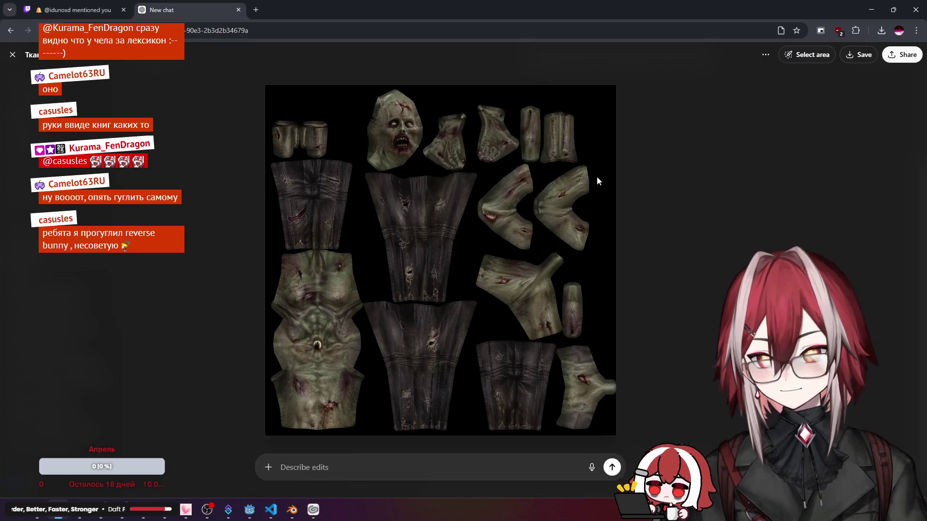
left_click(292, 509)
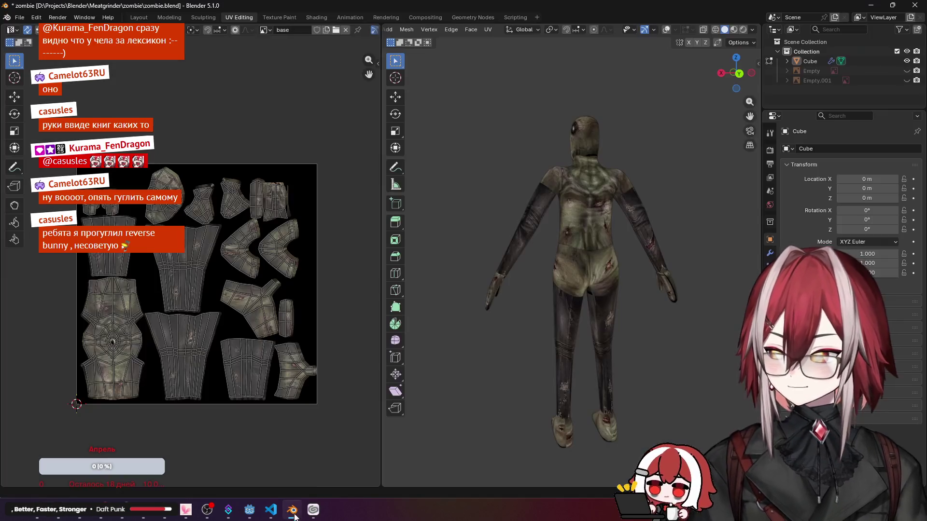
scroll(579, 253, "up", 3)
scroll(580, 254, "down", 3)
Step: Switch to the Texture Paint workspace and set viewport lighting to Flat
middle_click_drag(745, 249, 580, 230)
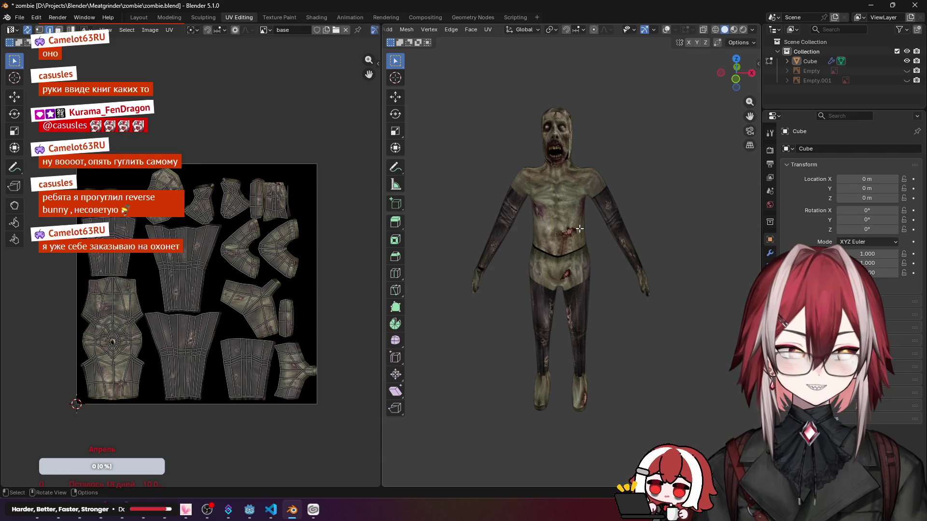
scroll(612, 196, "up", 3)
middle_click_drag(613, 197, 580, 145)
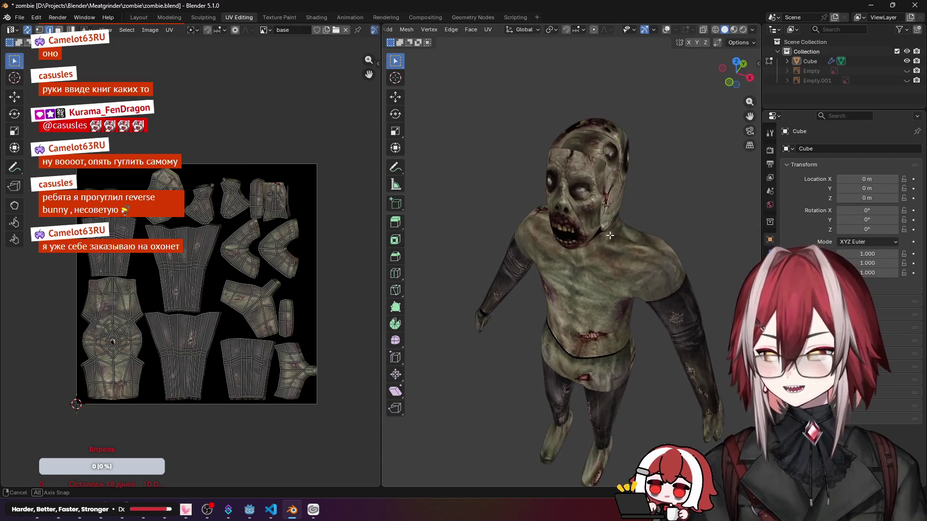
scroll(183, 191, "up", 4)
scroll(182, 189, "down", 4)
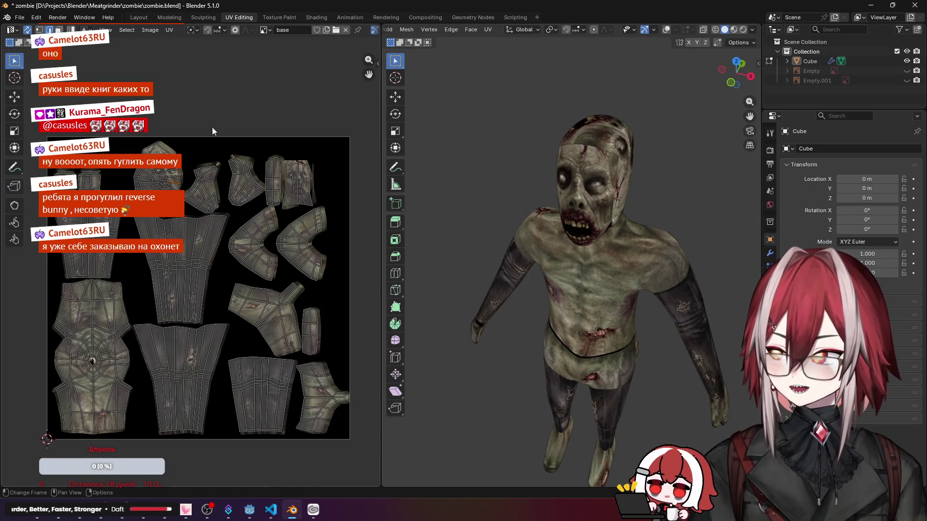
left_click(278, 19)
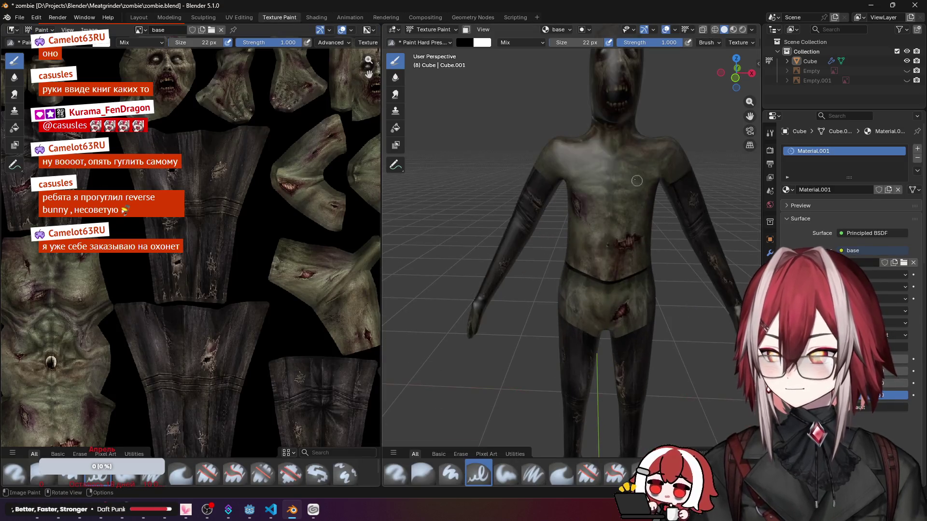
scroll(567, 189, "up", 4)
mouse_move(567, 189)
middle_mouse_down()
mouse_move(593, 181)
mouse_move(652, 218)
mouse_move(695, 145)
middle_mouse_up()
scroll(594, 181, "down", 4)
scroll(617, 178, "down", 2)
left_click(756, 30)
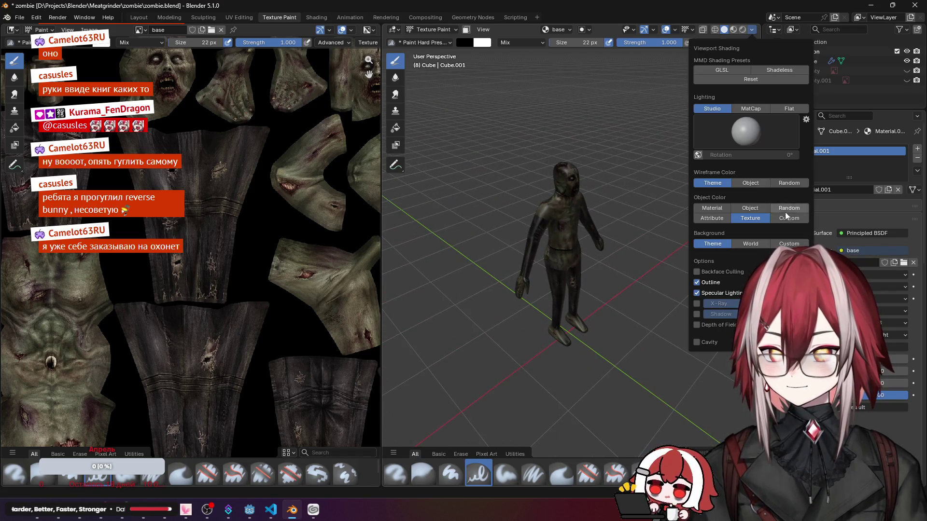
left_click(786, 110)
scroll(589, 123, "up", 4)
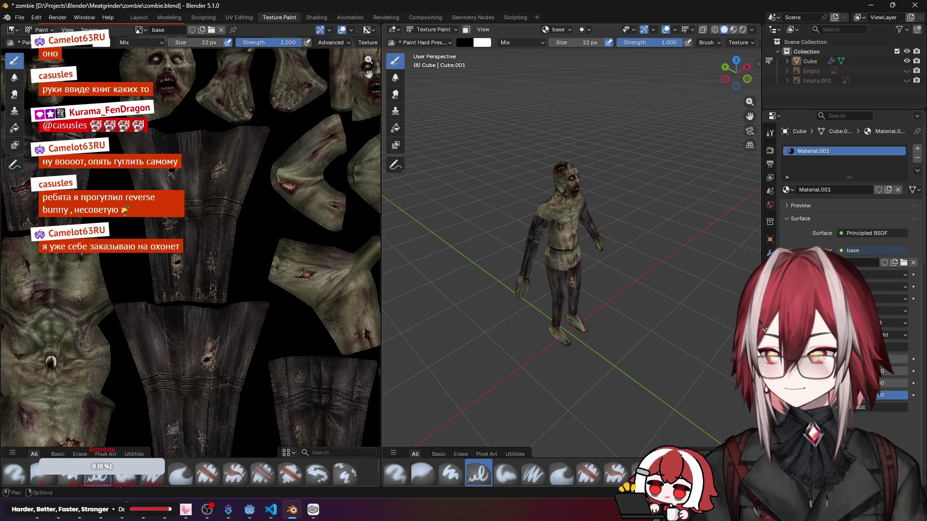
scroll(579, 146, "up", 4)
Step: Choose the Clone brush and go to front orthographic view
middle_click_drag(579, 160, 582, 179)
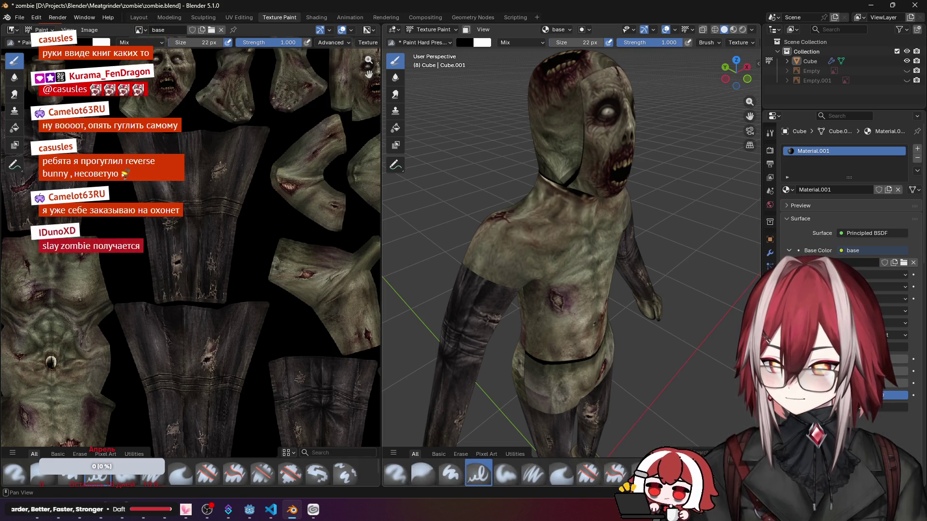
left_click(346, 474)
scroll(578, 197, "down", 2)
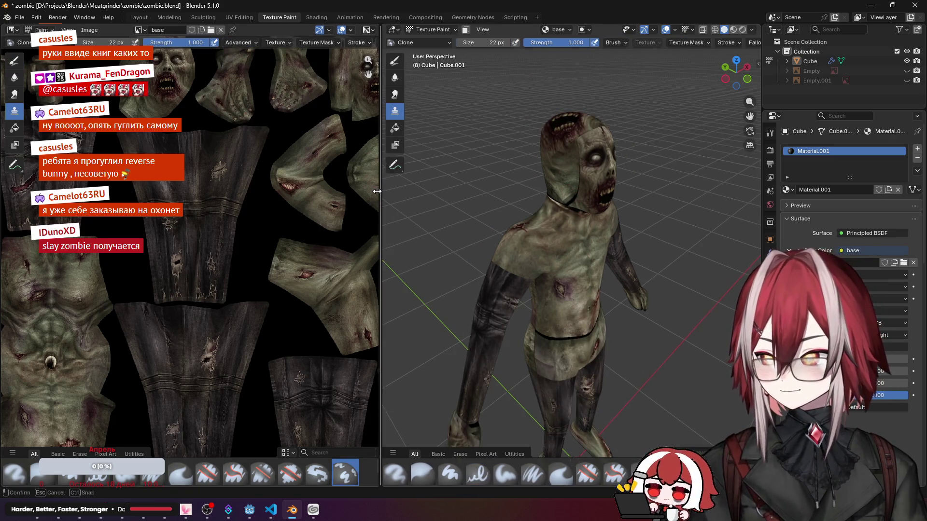
middle_click_drag(593, 189, 542, 181)
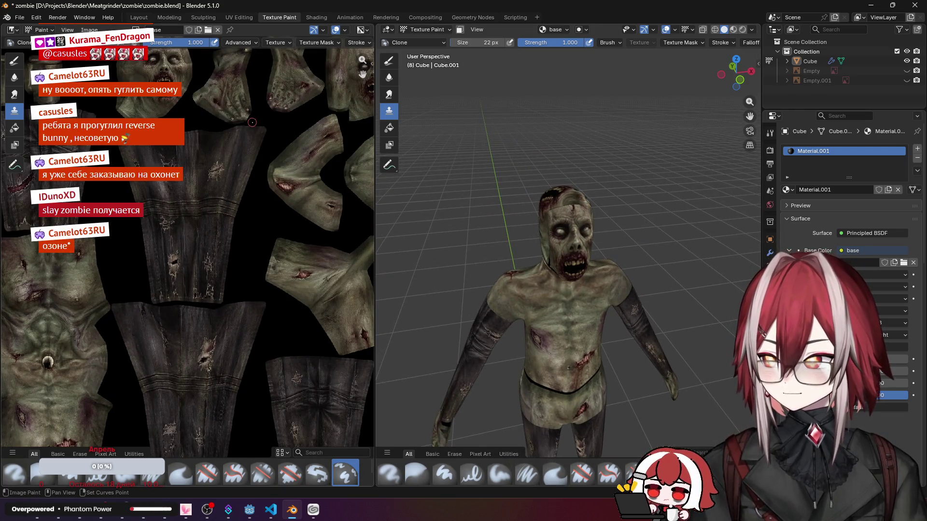
scroll(292, 115, "up", 2)
middle_click_drag(292, 115, 138, 101)
scroll(138, 101, "up", 2)
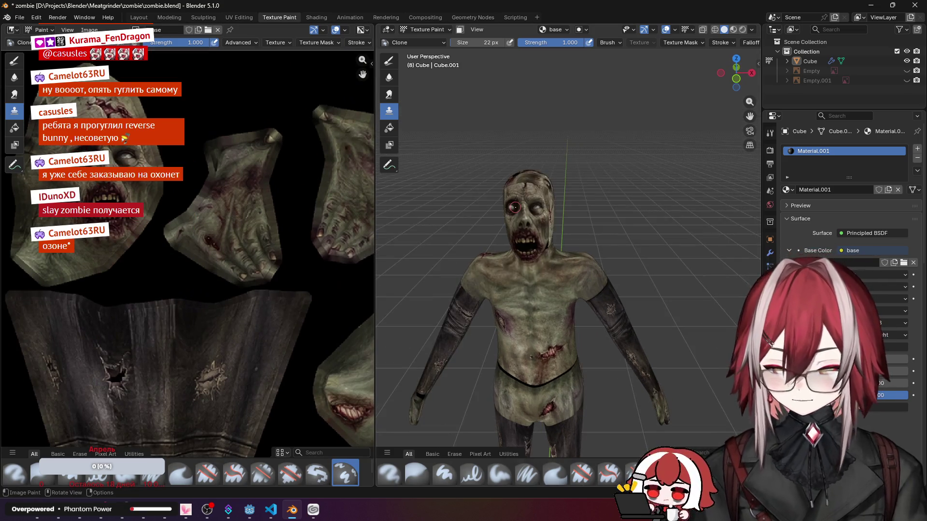
key("KP_1")
scroll(530, 206, "up", 4)
scroll(585, 268, "up", 3)
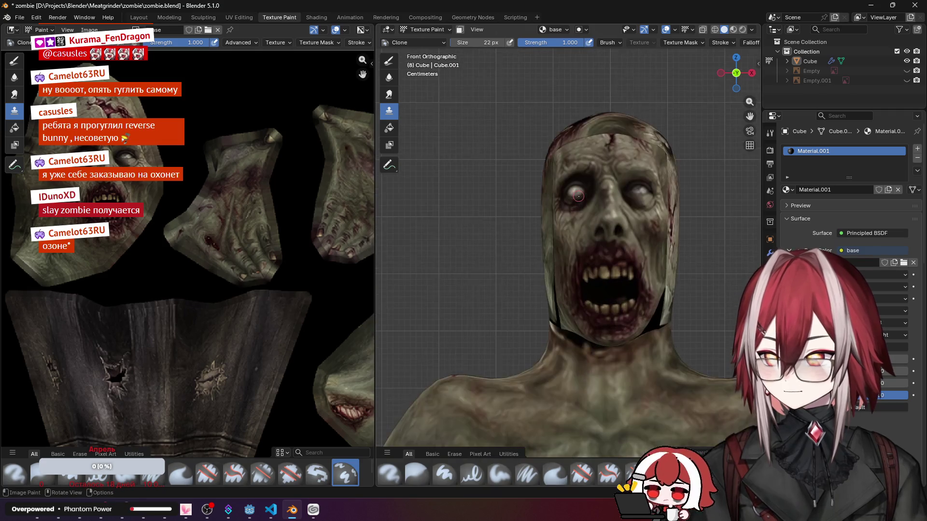
scroll(565, 232, "up", 2)
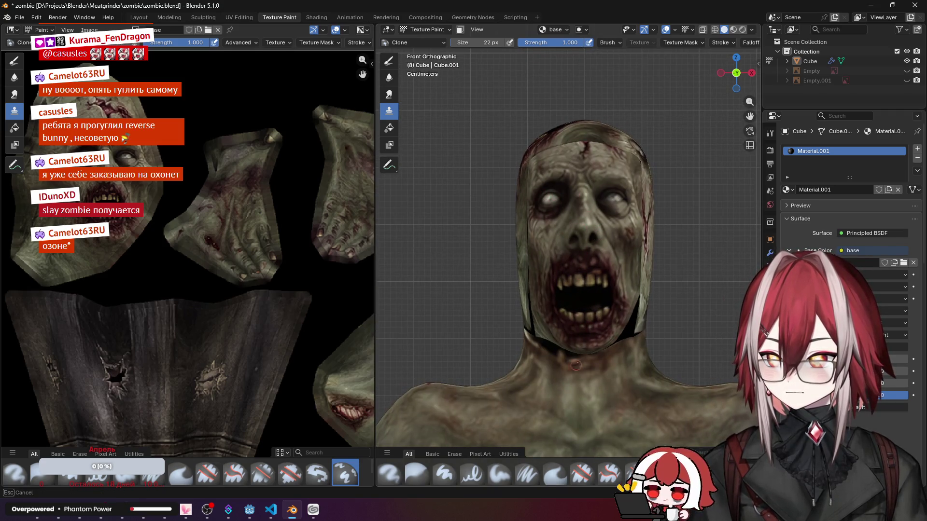
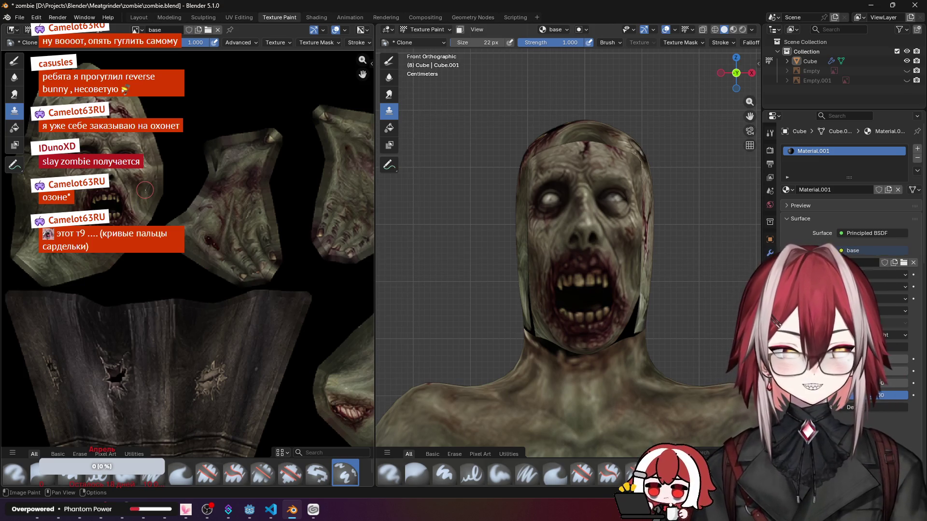
scroll(145, 189, "down", 1)
scroll(145, 189, "up", 1)
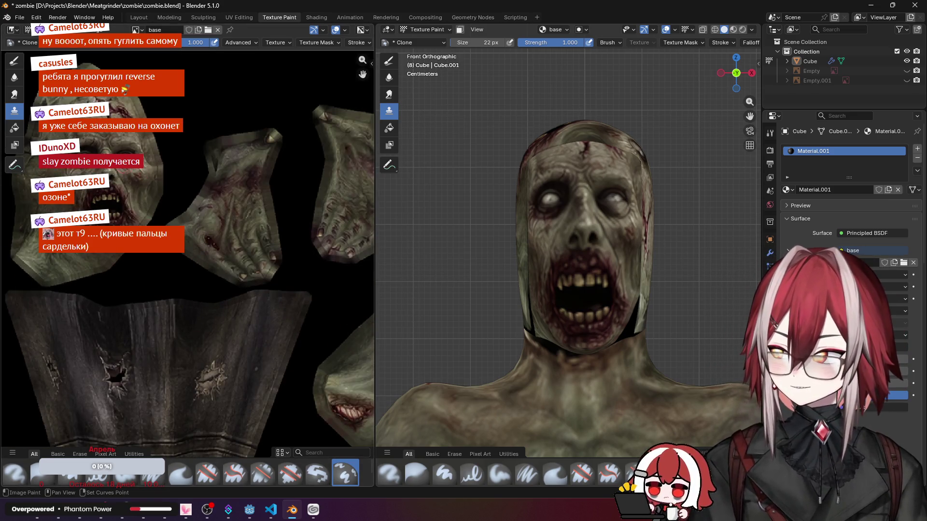
Step: Toggle the paint tool to Draw and back to Clone, then bring the browser with the texture atlas forward
middle_click_drag(145, 189, 190, 218)
left_click(14, 62)
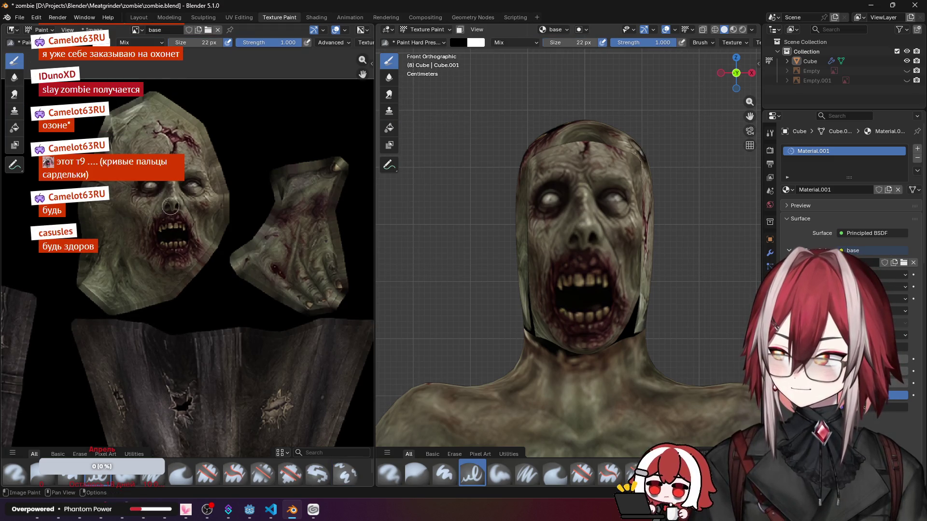
left_click(15, 110)
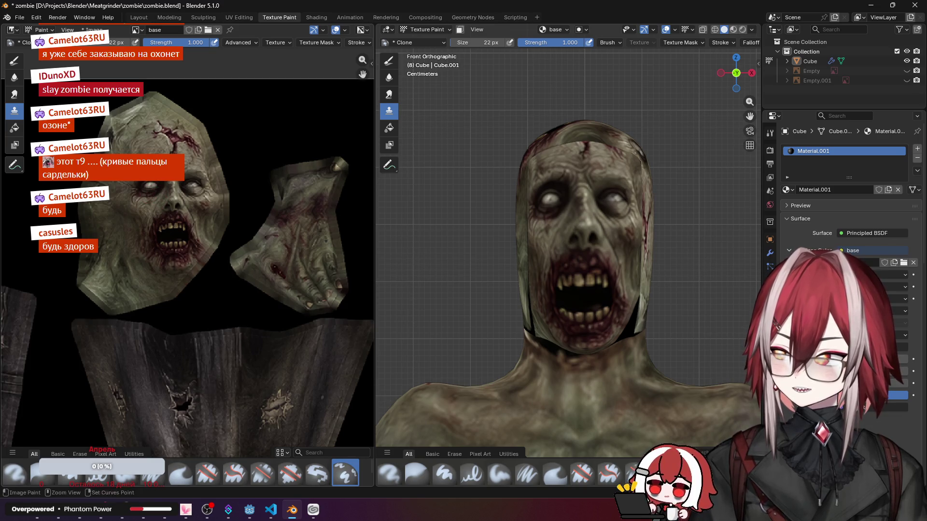
left_click(66, 517)
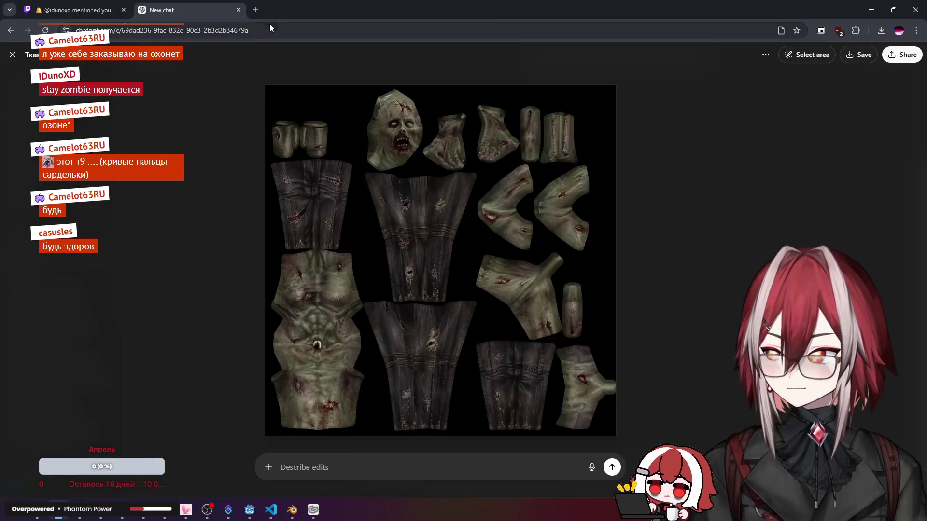
Step: Search Google for 'blender clone brush hotkeys' in a new tab, then return to Blender ready to set a clone source
left_click(256, 11)
type("ble")
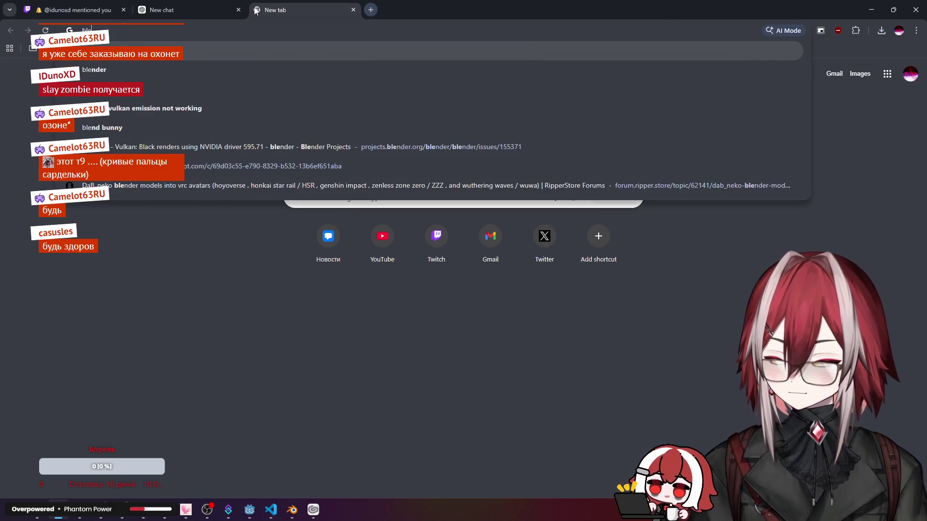
type("nder")
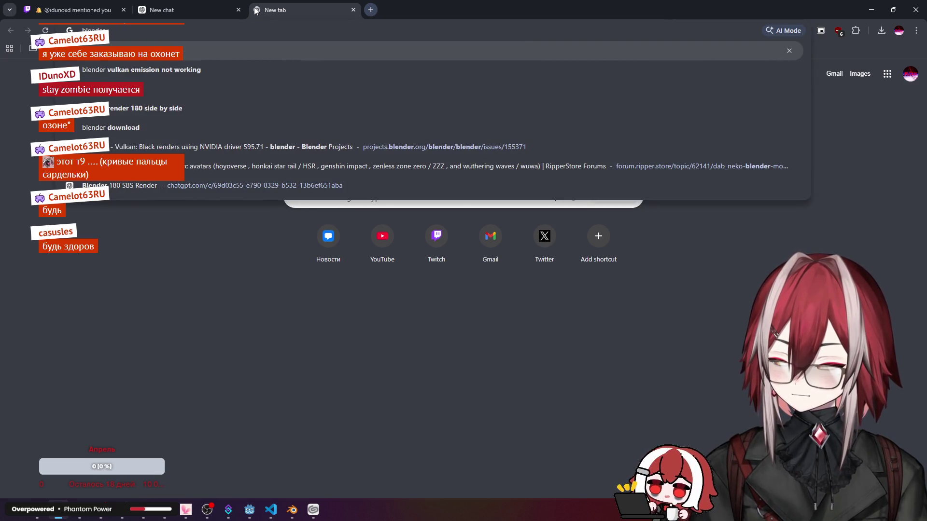
type(" clone b")
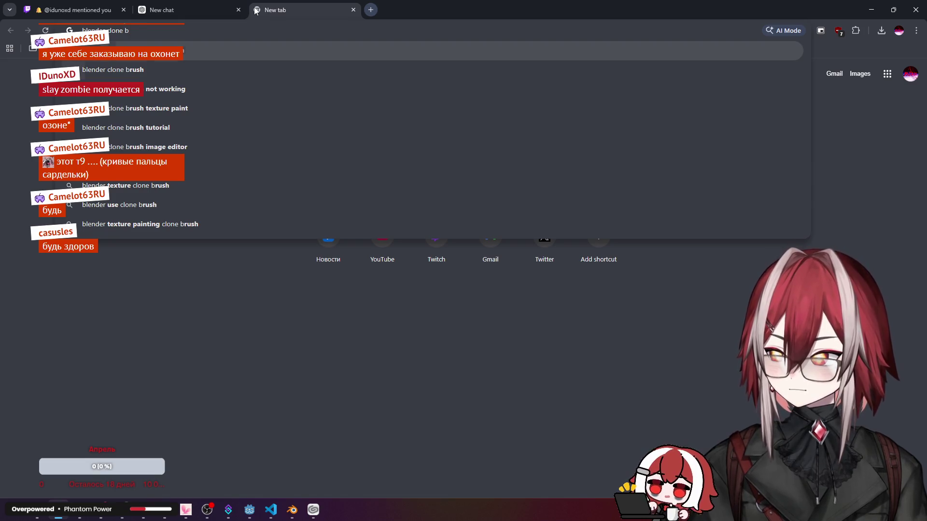
type("rush gotke")
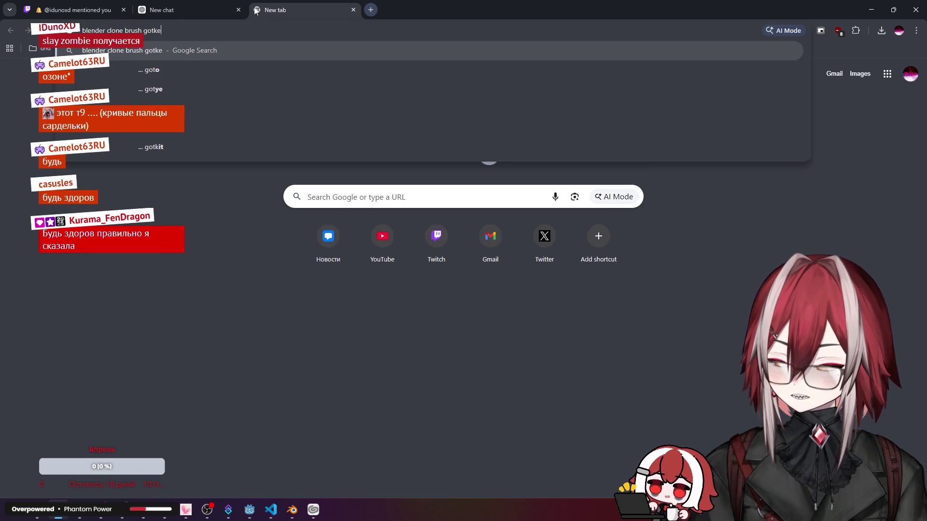
type("ys")
key("Return")
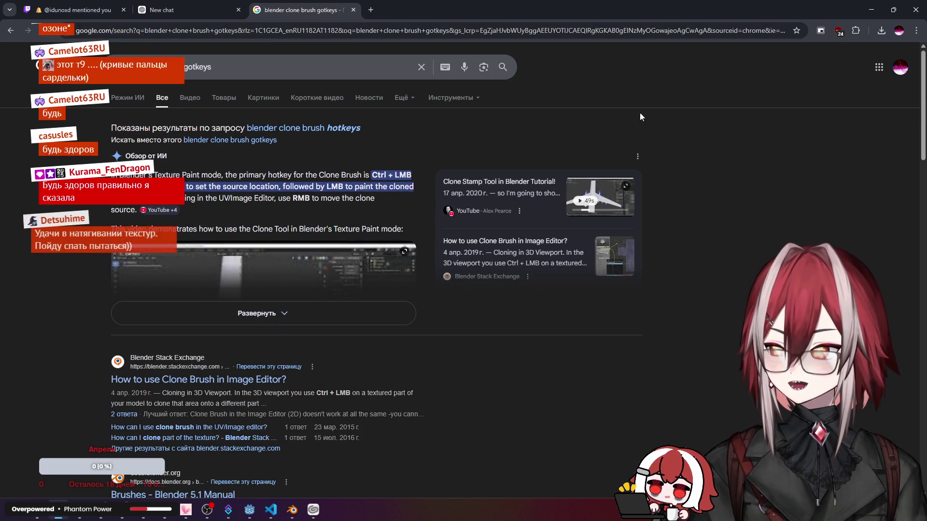
key("alt+Tab")
key("ctrl")
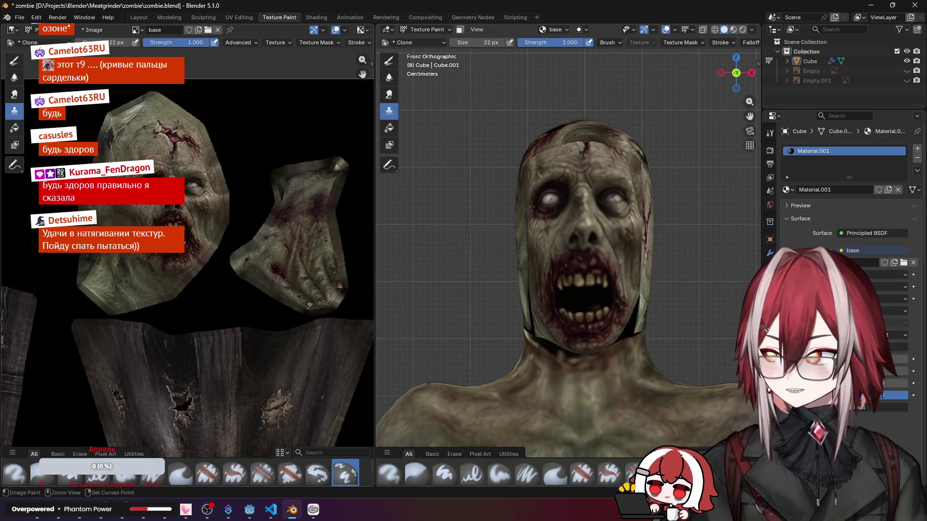
key("e")
key("Escape")
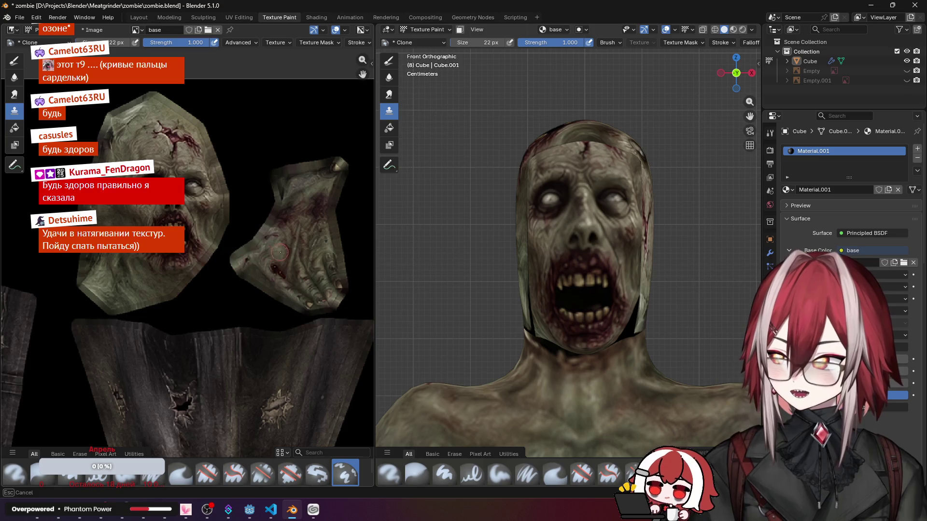
scroll(250, 250, "down", 1)
scroll(250, 247, "down", 1)
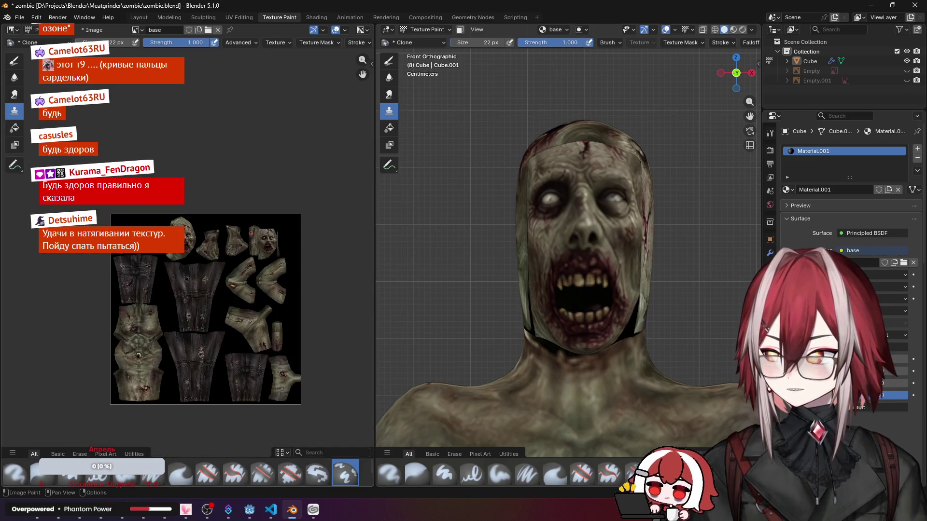
scroll(250, 240, "down", 1)
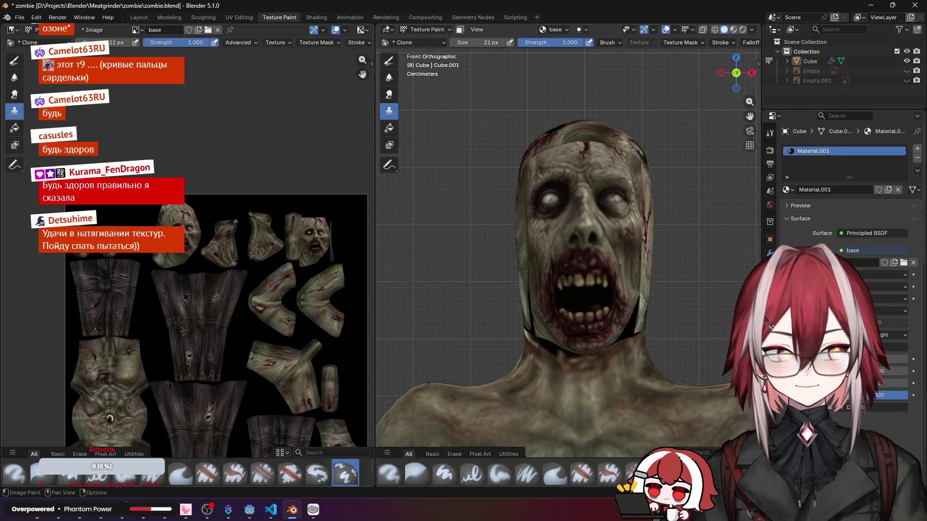
scroll(217, 311, "down", 2)
scroll(257, 306, "up", 2)
scroll(268, 297, "up", 2)
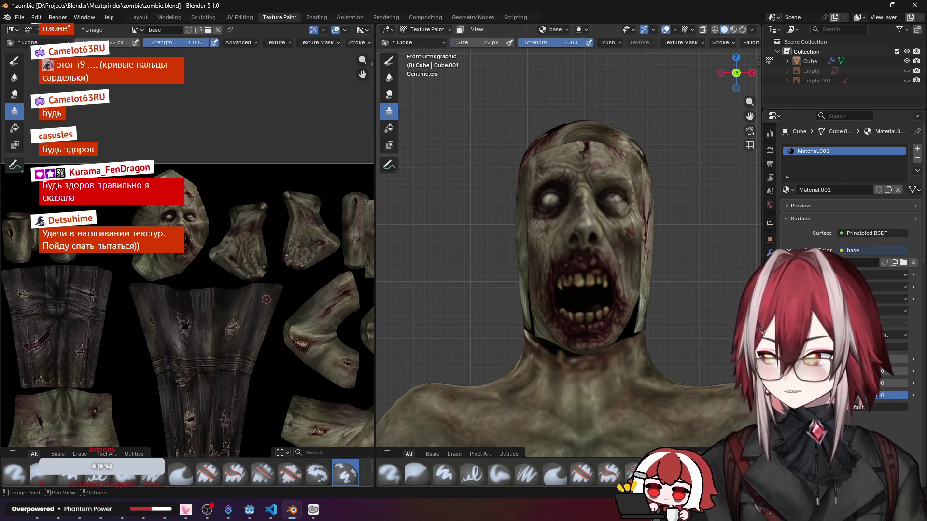
middle_click_drag(293, 285, 208, 255)
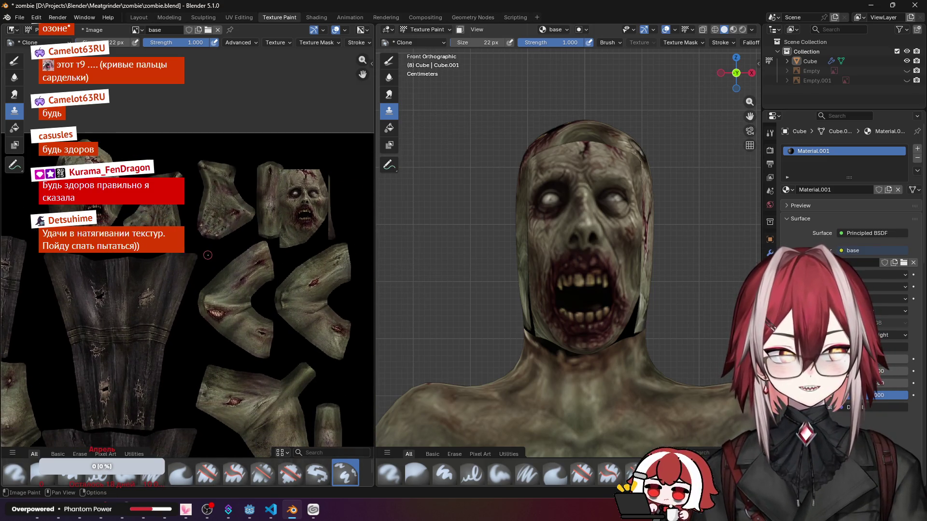
scroll(208, 255, "up", 2)
scroll(208, 255, "up", 1)
scroll(207, 255, "up", 1)
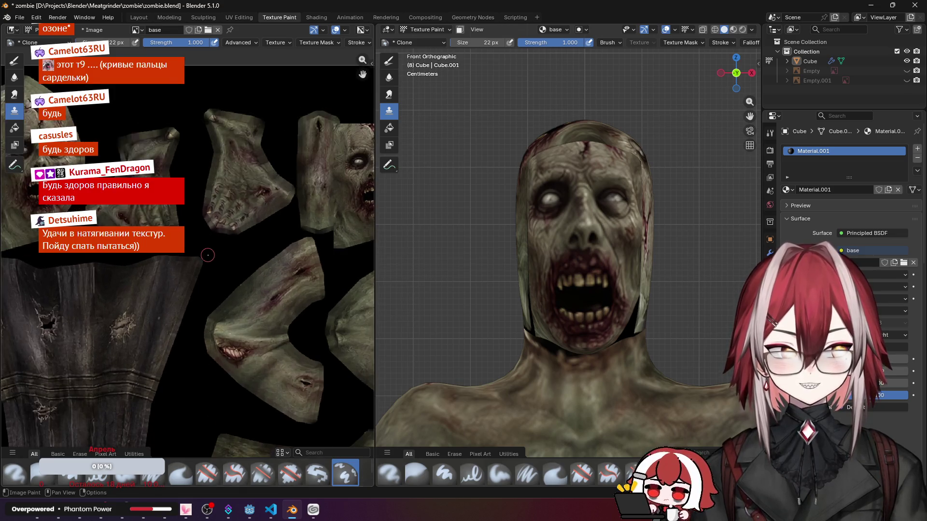
scroll(207, 255, "up", 1)
scroll(208, 254, "up", 2)
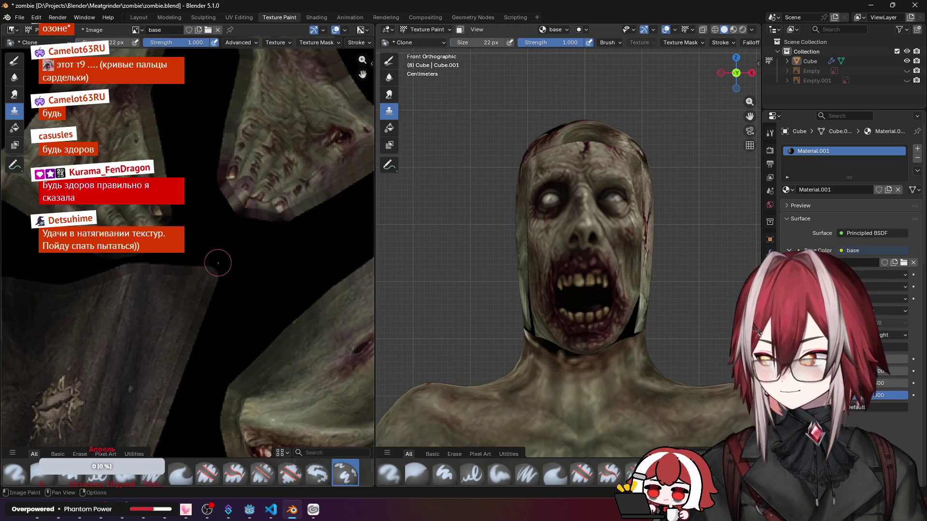
middle_click_drag(219, 255, 203, 278)
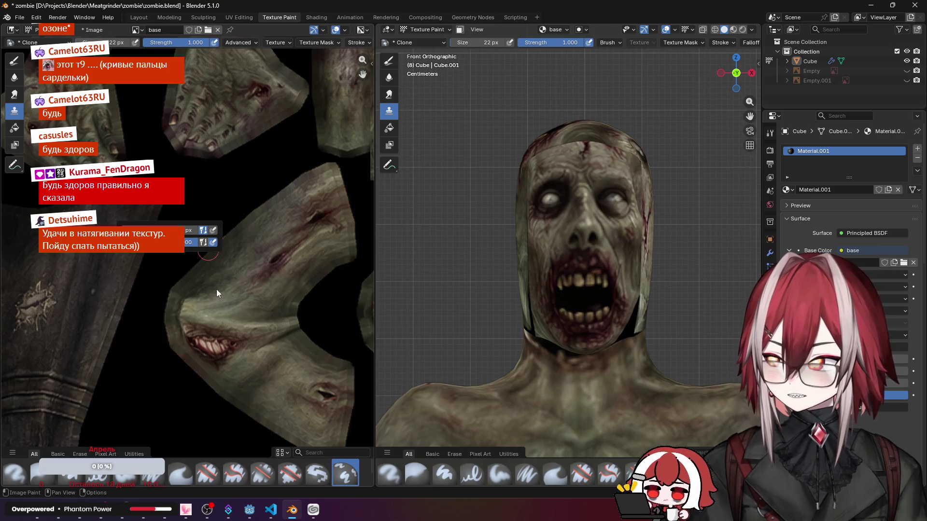
left_click_drag(223, 268, 223, 267)
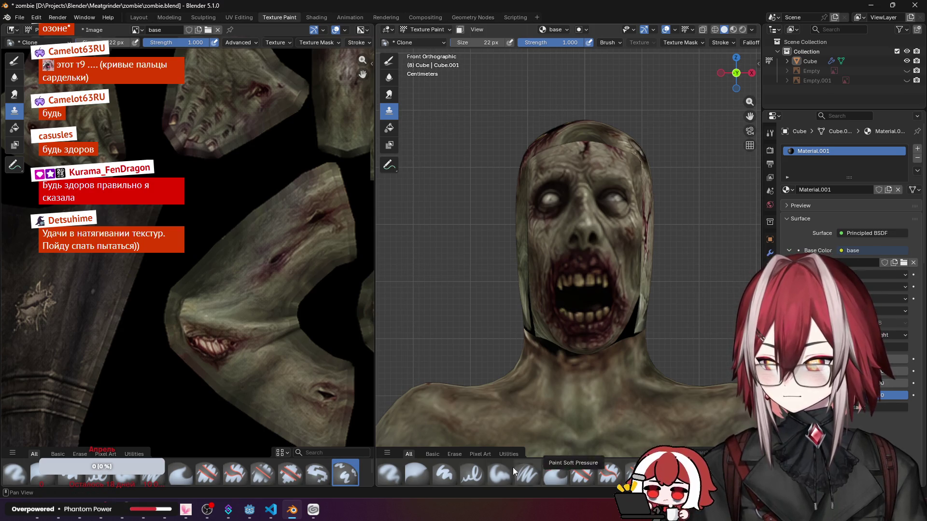
left_click(391, 477)
Step: Dab dark Airbrush paint on the arm texture, undo it, and resume cloning along the arm island
left_click_drag(261, 362, 217, 304)
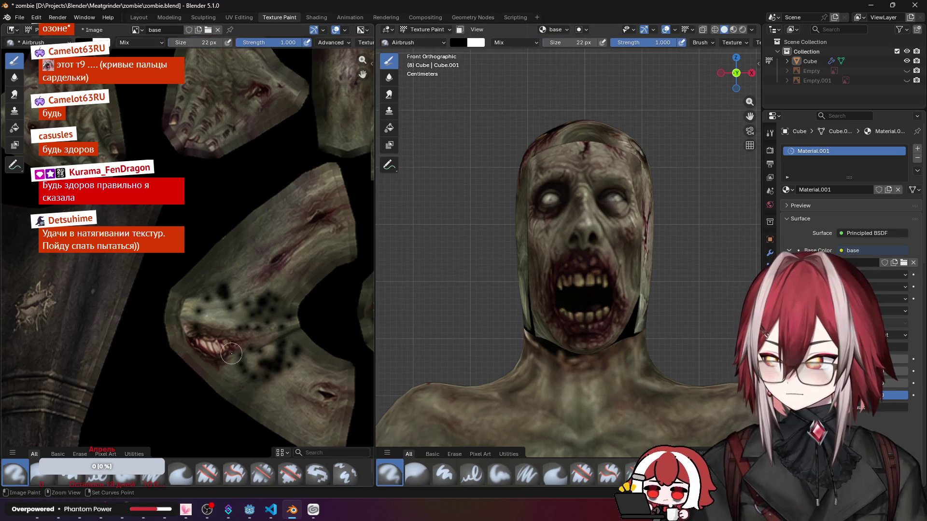
mouse_move(269, 376)
left_mouse_down()
mouse_move(232, 318)
mouse_move(252, 363)
left_mouse_up()
key("ctrl+z")
left_click(345, 474)
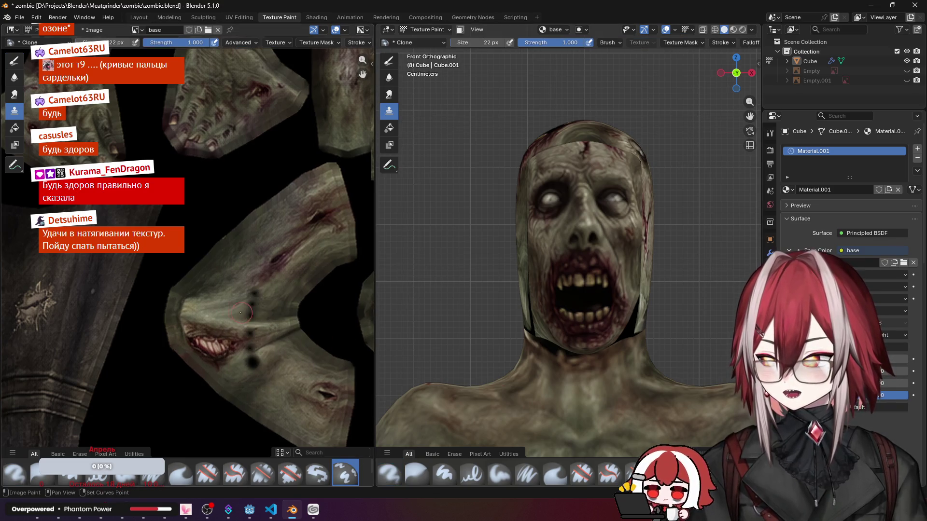
left_click_drag(205, 337, 272, 327)
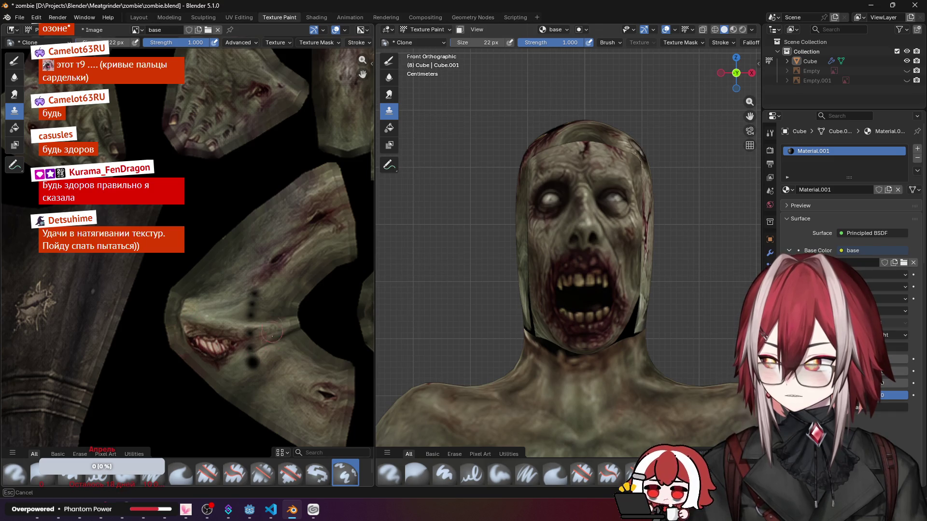
scroll(280, 307, "down", 3)
mouse_move(593, 303)
middle_mouse_down()
mouse_move(551, 218)
mouse_move(572, 275)
middle_mouse_up()
scroll(561, 252, "up", 4)
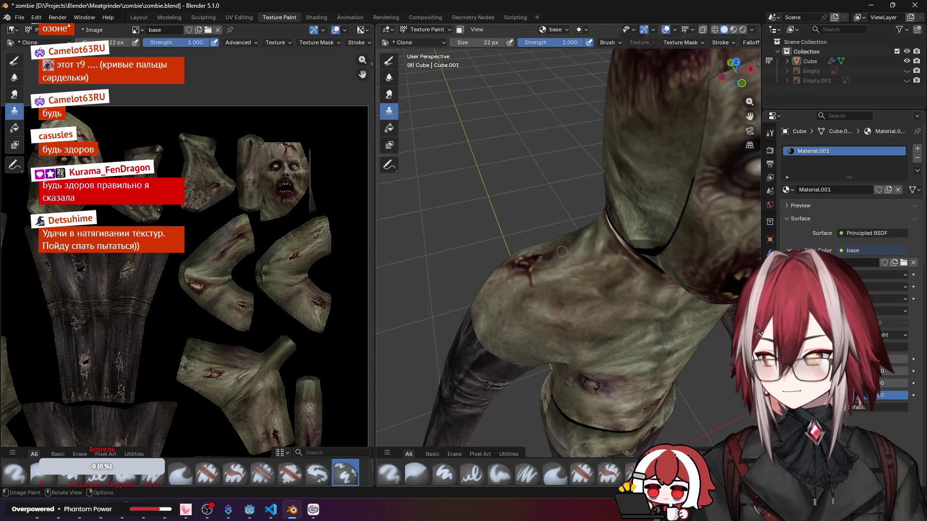
Step: Clone skin over the zombie's shoulder wound and check it from the front (numpad 1) and side
left_click_drag(527, 271, 579, 296)
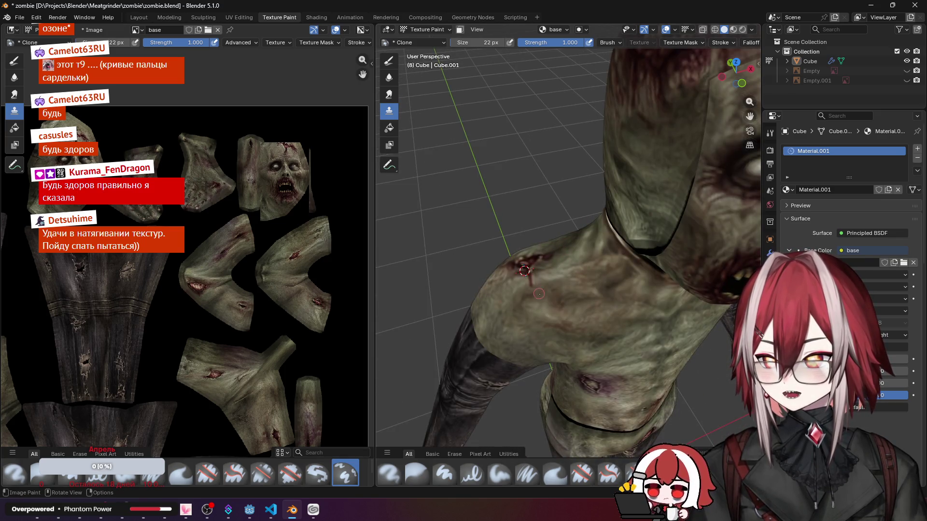
middle_click_drag(565, 282, 508, 218)
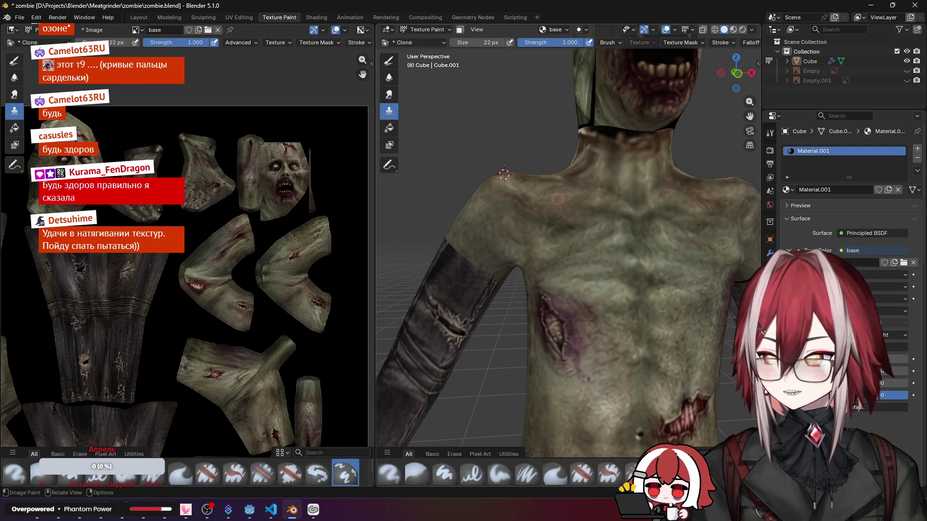
mouse_move(552, 198)
middle_mouse_down()
mouse_move(571, 245)
mouse_move(598, 265)
middle_mouse_up()
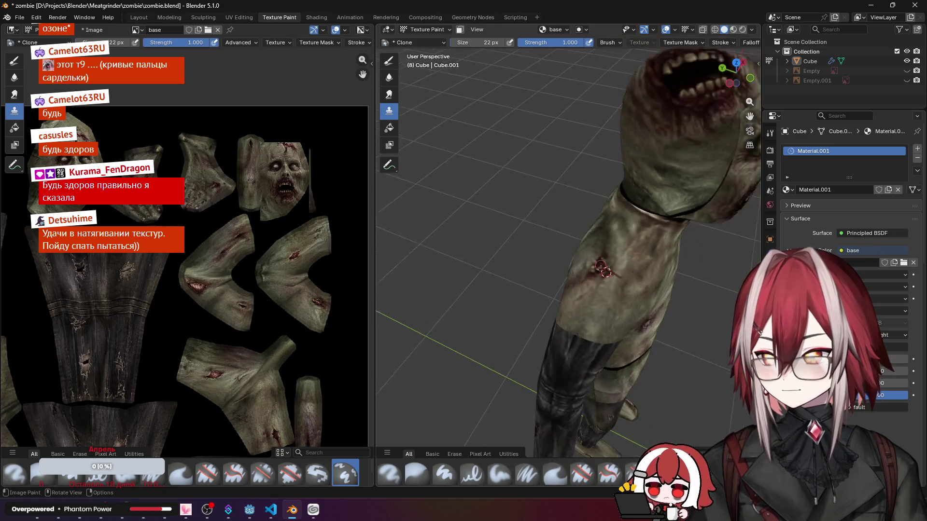
key("KP_1")
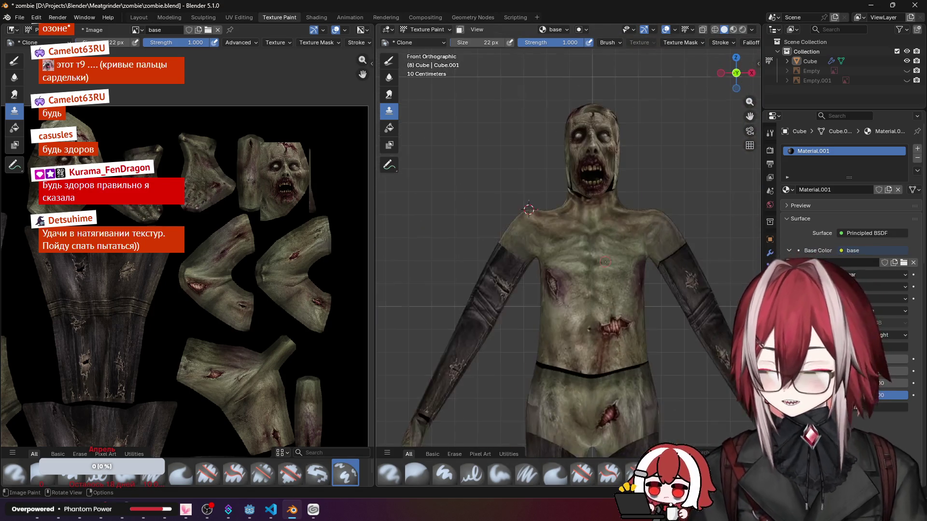
scroll(550, 238, "up", 2)
scroll(507, 275, "up", 2)
mouse_move(485, 283)
middle_mouse_down()
mouse_move(550, 261)
mouse_move(521, 268)
mouse_move(541, 275)
mouse_move(565, 232)
middle_mouse_up()
scroll(569, 214, "up", 2)
scroll(568, 215, "up", 2)
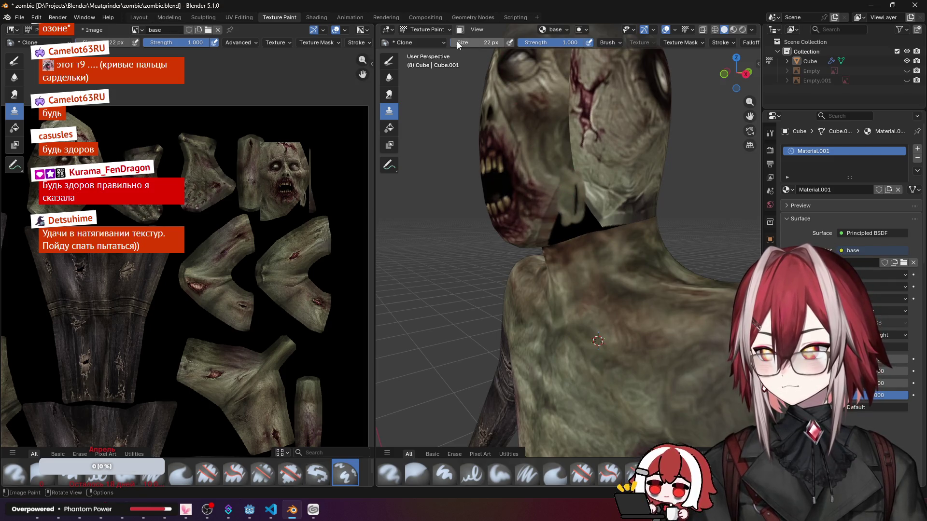
Step: Enlarge the clone brush to about 118 px and bring the side of the neck into close view
left_click_drag(457, 42, 507, 42)
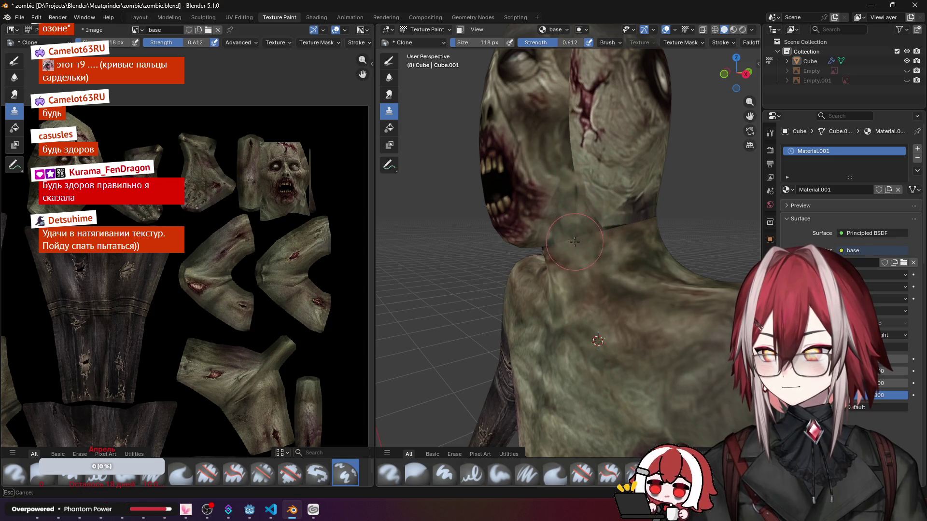
middle_click_drag(603, 237, 601, 228)
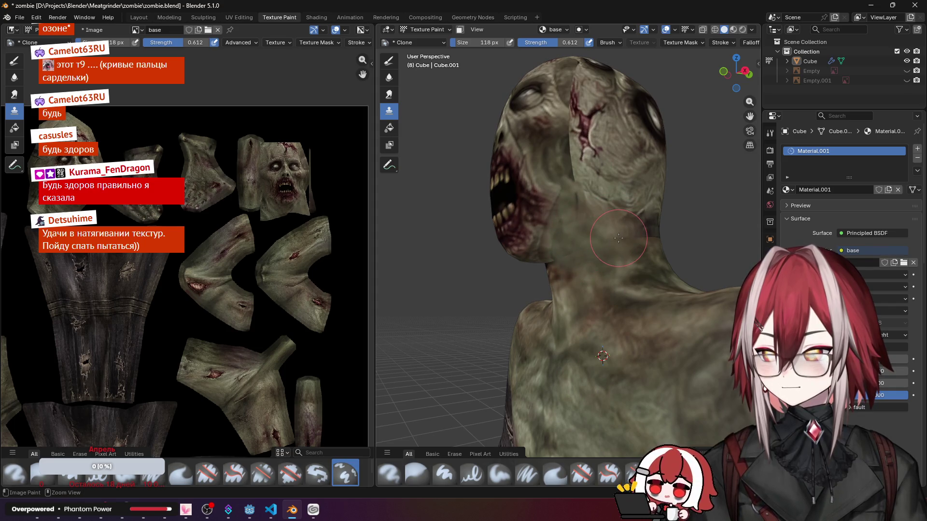
middle_click_drag(574, 247, 507, 253)
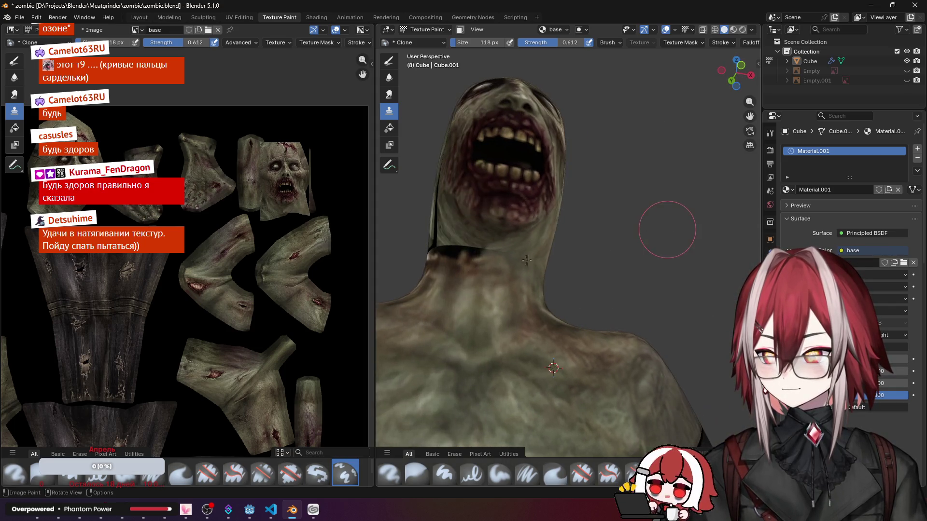
mouse_move(449, 253)
middle_mouse_down()
mouse_move(508, 277)
mouse_move(494, 240)
middle_mouse_up()
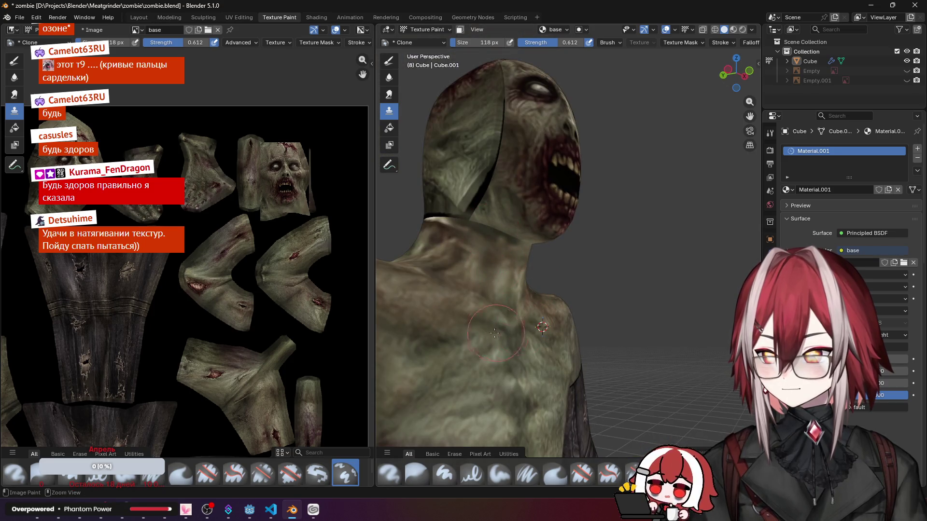
mouse_move(468, 301)
middle_mouse_down()
mouse_move(507, 282)
mouse_move(478, 253)
mouse_move(550, 252)
mouse_move(572, 202)
middle_mouse_up()
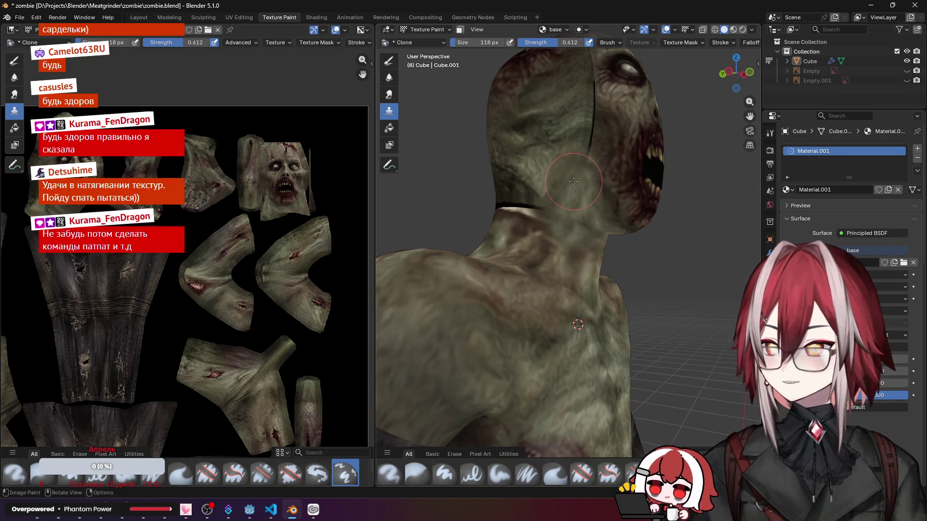
Step: Clone skin over the neck seam along the side and back of the neck
left_click_drag(554, 203, 526, 206)
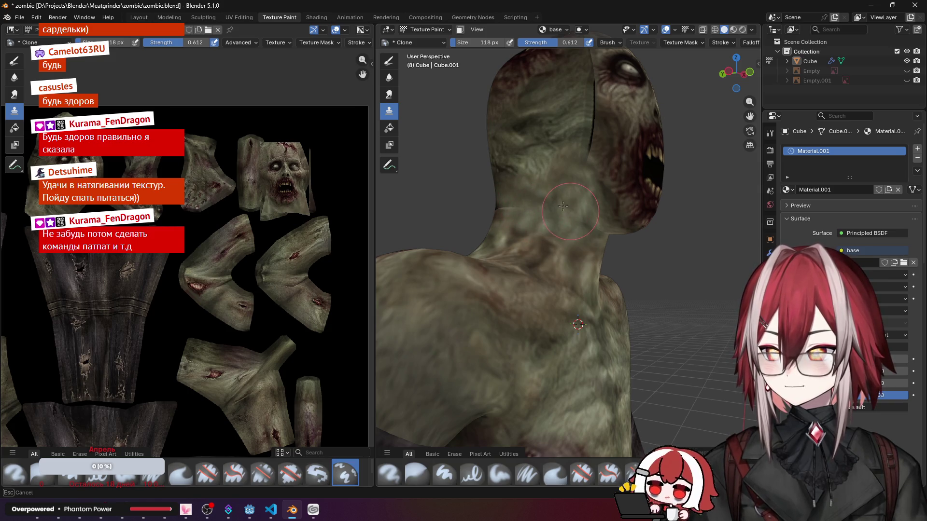
mouse_move(546, 205)
middle_mouse_down()
mouse_move(572, 290)
mouse_move(621, 295)
mouse_move(617, 342)
middle_mouse_up()
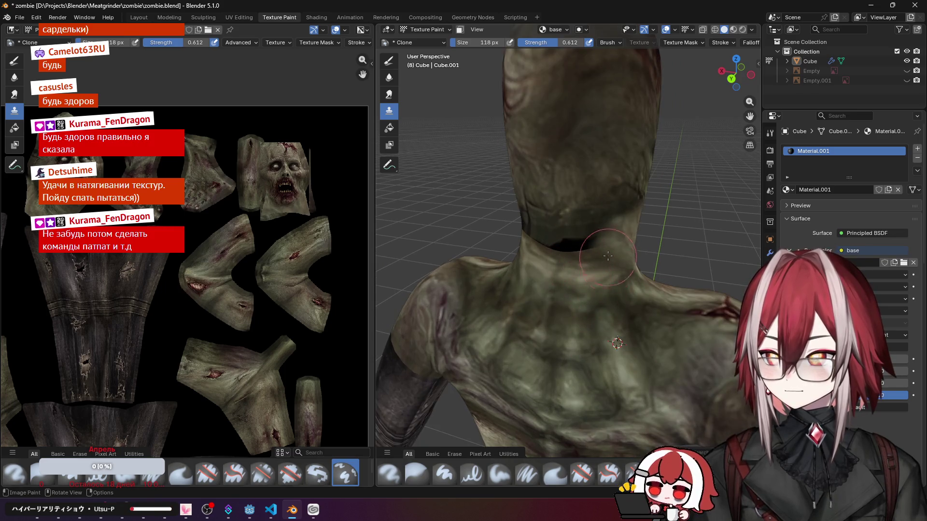
left_click_drag(610, 243, 552, 246)
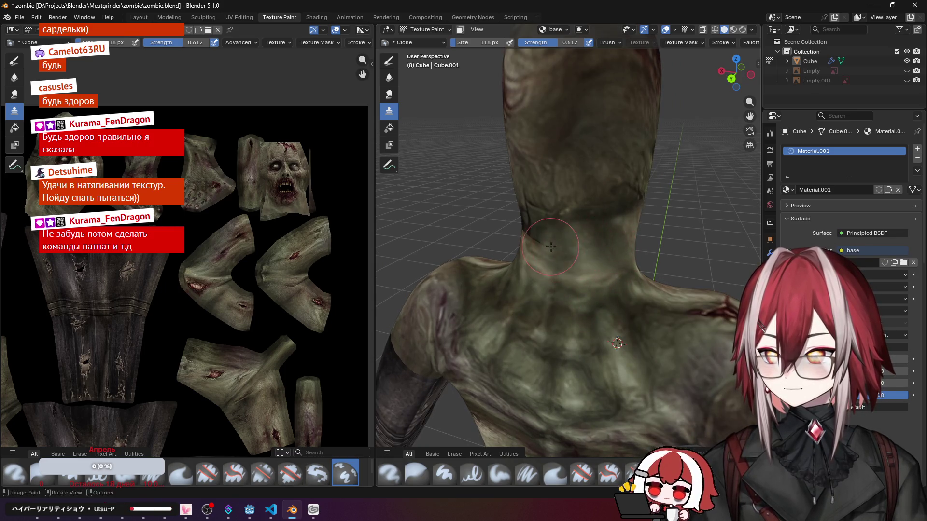
middle_click_drag(551, 247, 553, 233)
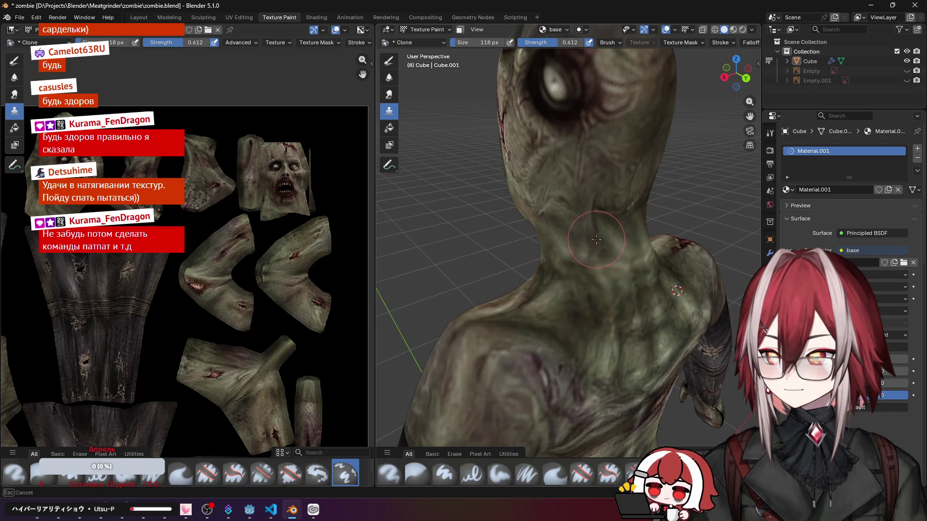
scroll(604, 238, "down", 4)
mouse_move(604, 239)
middle_mouse_down()
mouse_move(659, 160)
mouse_move(590, 240)
middle_mouse_up()
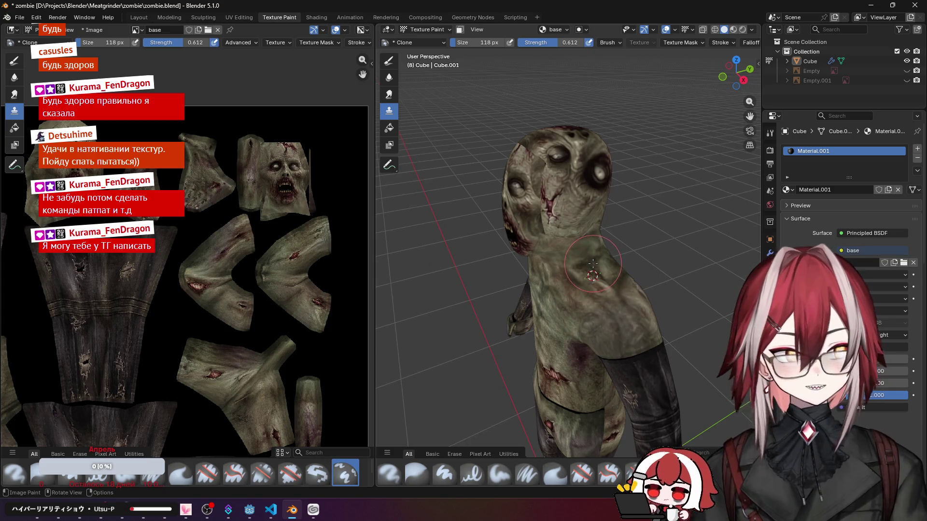
Step: Clone skin over the seams near the zombie's brow and on top of the head
middle_click_drag(590, 240, 603, 263)
scroll(603, 264, "up", 3)
mouse_move(579, 326)
middle_mouse_down()
mouse_move(537, 172)
mouse_move(563, 209)
middle_mouse_up()
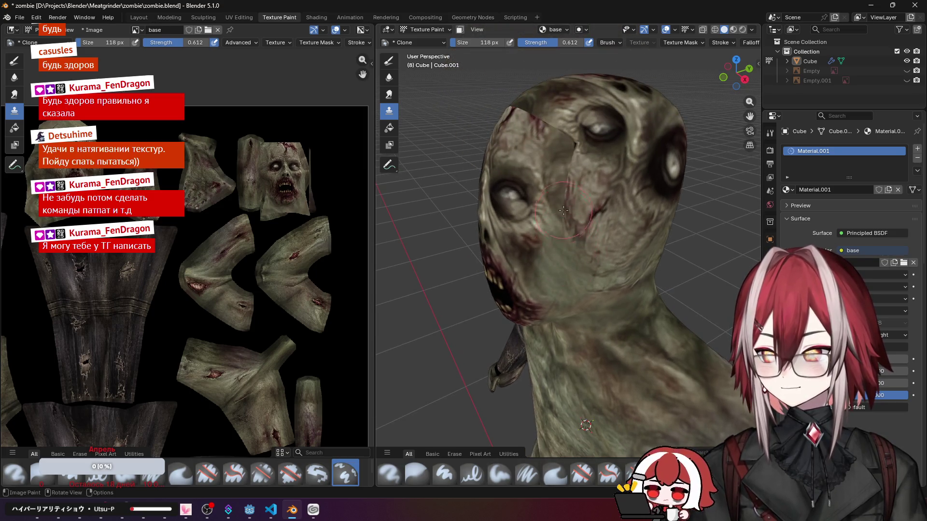
left_click_drag(572, 208, 579, 145)
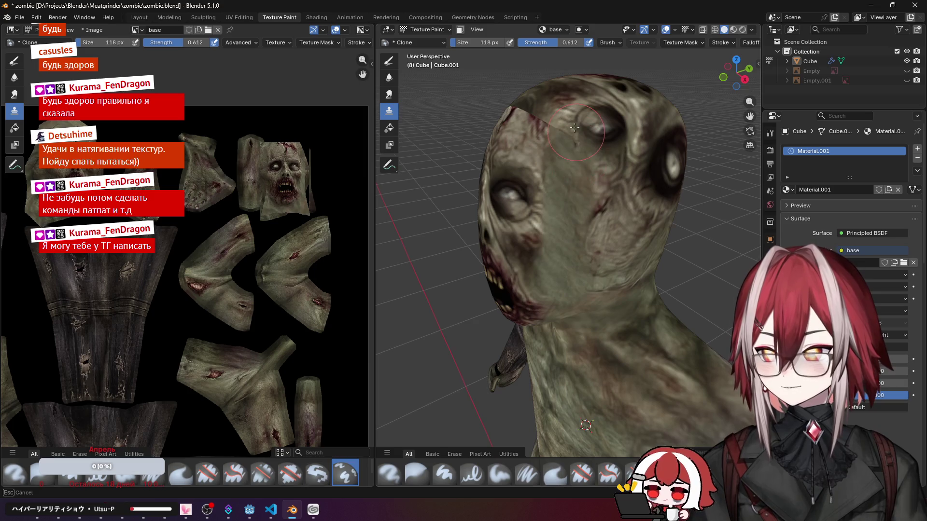
middle_click_drag(580, 160, 612, 190)
left_click_drag(595, 218, 602, 223)
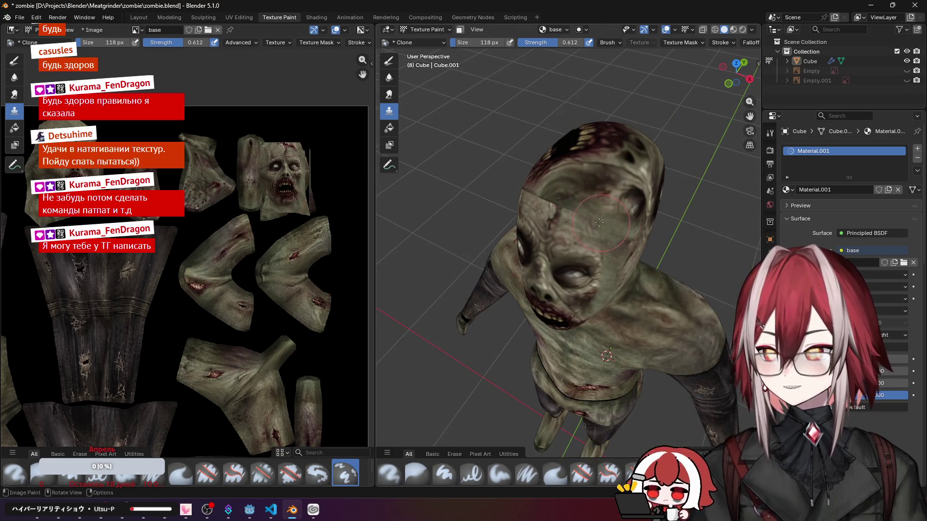
Step: Clone skin over the neck seam and further touch-ups across the top of the head from above
middle_click_drag(581, 214, 577, 345)
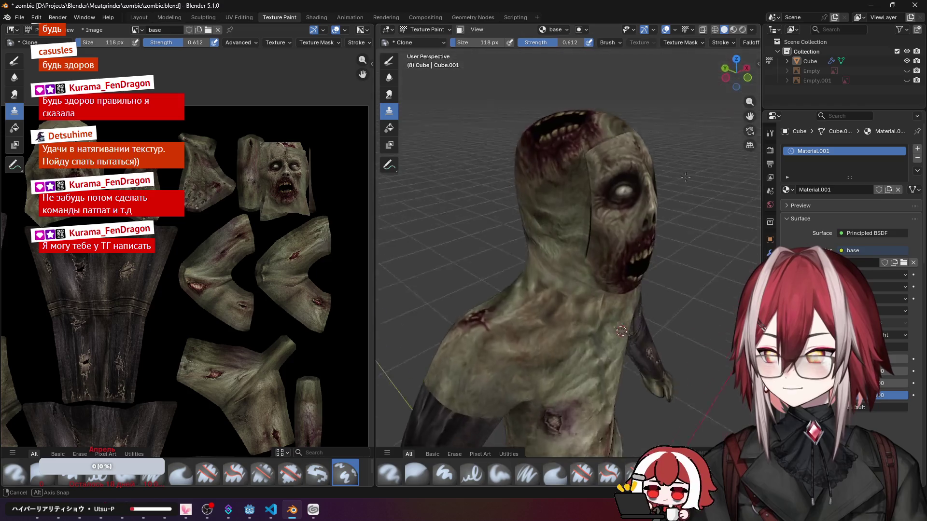
middle_click_drag(551, 394, 601, 275)
mouse_move(608, 265)
left_mouse_down()
mouse_move(600, 267)
mouse_move(615, 202)
left_mouse_up()
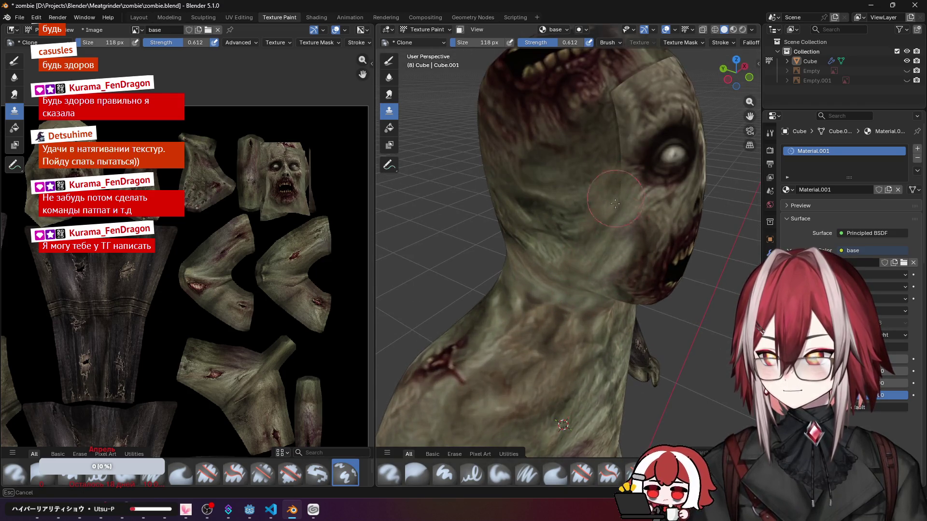
middle_click_drag(587, 276, 604, 173)
left_click_drag(604, 173, 594, 166)
middle_click_drag(600, 181, 638, 145)
left_click_drag(638, 167, 663, 179)
scroll(652, 182, "down", 3)
Step: Orbit around the head from the front, above and side to inspect the cloning, then zoom out to the whole body
mouse_move(637, 181)
middle_mouse_down()
mouse_move(508, 117)
mouse_move(463, 144)
mouse_move(559, 287)
mouse_move(567, 250)
mouse_move(546, 261)
middle_mouse_up()
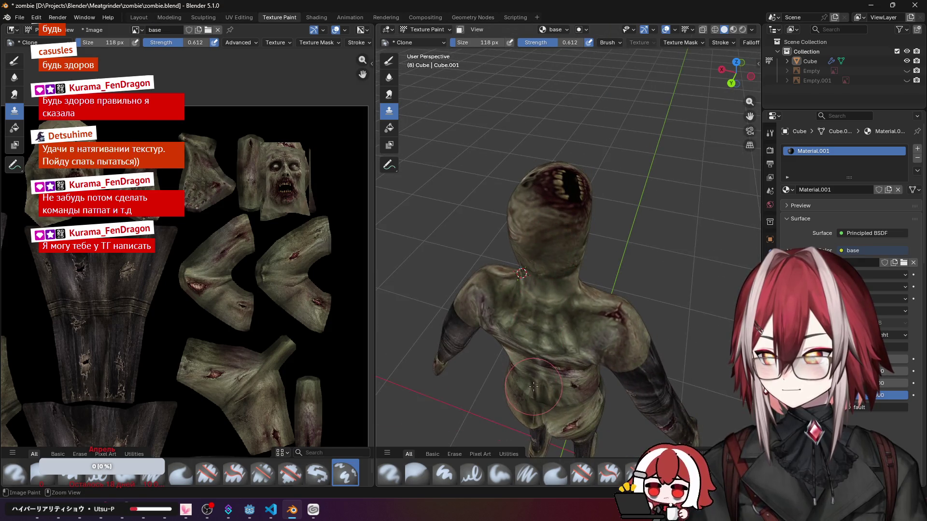
mouse_move(532, 388)
middle_mouse_down()
mouse_move(538, 227)
mouse_move(563, 221)
mouse_move(567, 203)
mouse_move(536, 197)
mouse_move(583, 194)
mouse_move(607, 152)
middle_mouse_up()
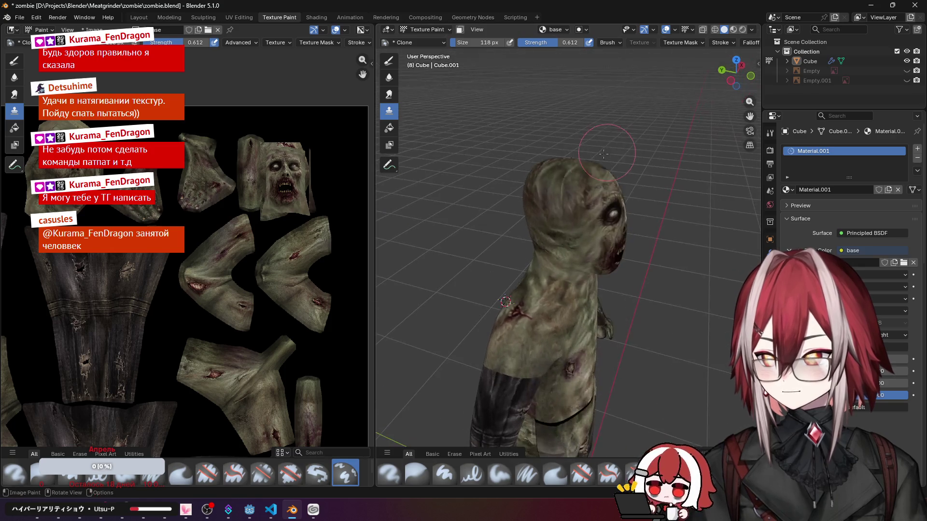
mouse_move(570, 196)
middle_mouse_down()
mouse_move(530, 217)
mouse_move(582, 313)
middle_mouse_up()
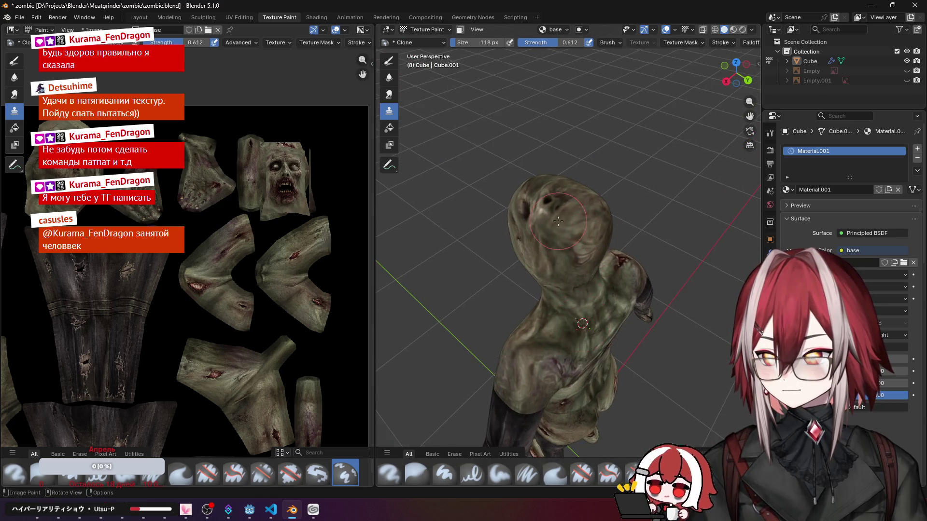
middle_click_drag(558, 221, 571, 240)
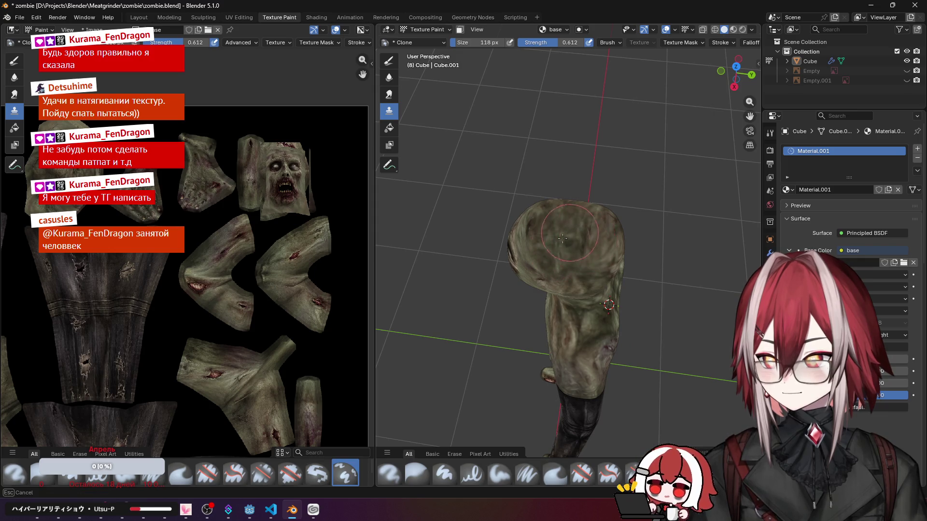
middle_click_drag(571, 256, 605, 180)
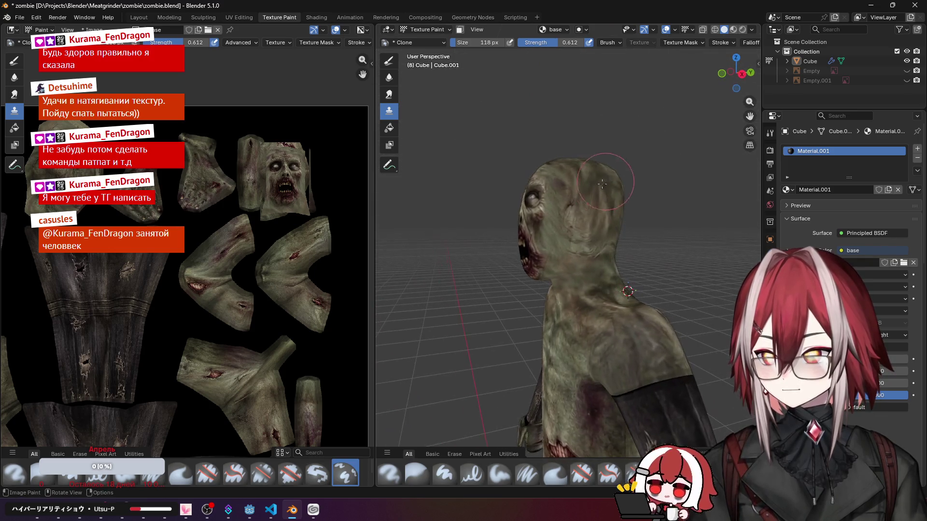
middle_click_drag(689, 225, 594, 247)
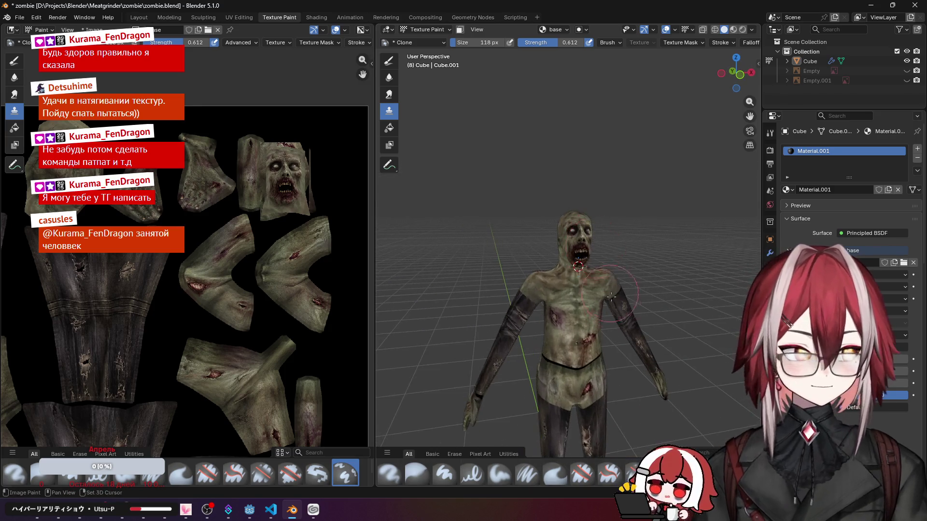
scroll(594, 246, "up", 3)
scroll(586, 218, "up", 3)
scroll(586, 215, "up", 2)
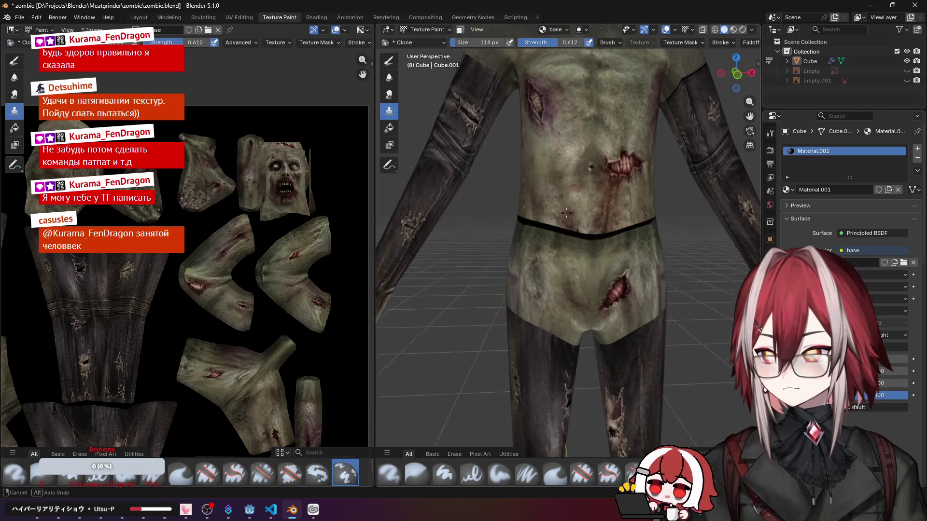
scroll(565, 216, "up", 2)
scroll(542, 205, "up", 2)
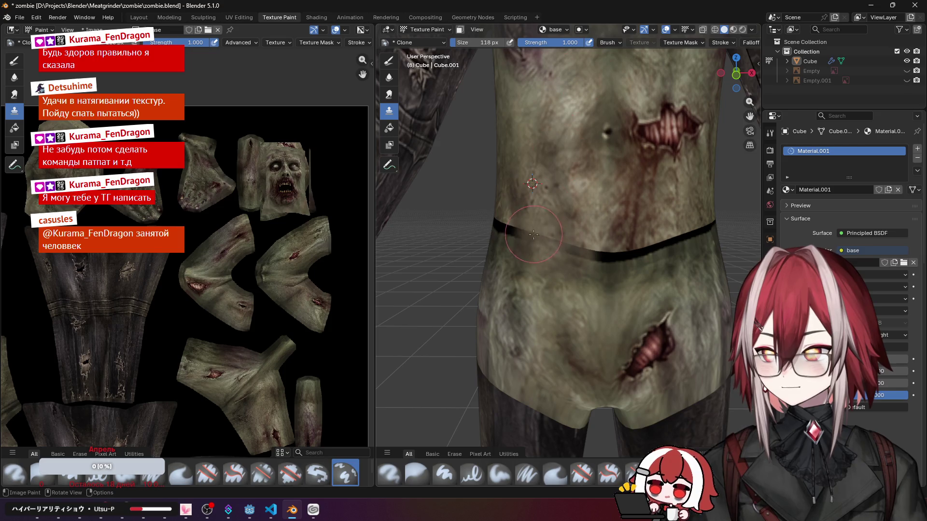
Step: Clone skin over the middle of the dark line across the abdomen and check the clone brush settings in the Tool panel
left_click_drag(507, 232, 609, 254)
left_click_drag(543, 246, 615, 261)
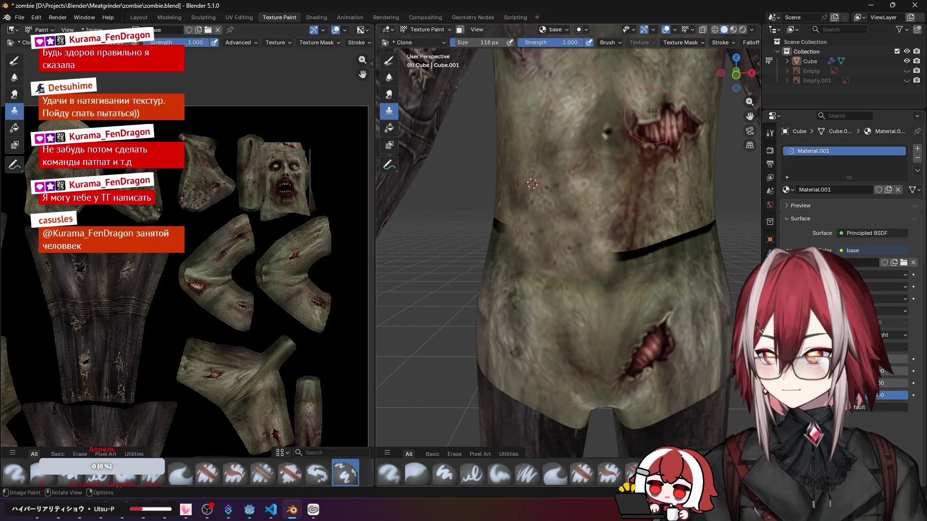
key("n")
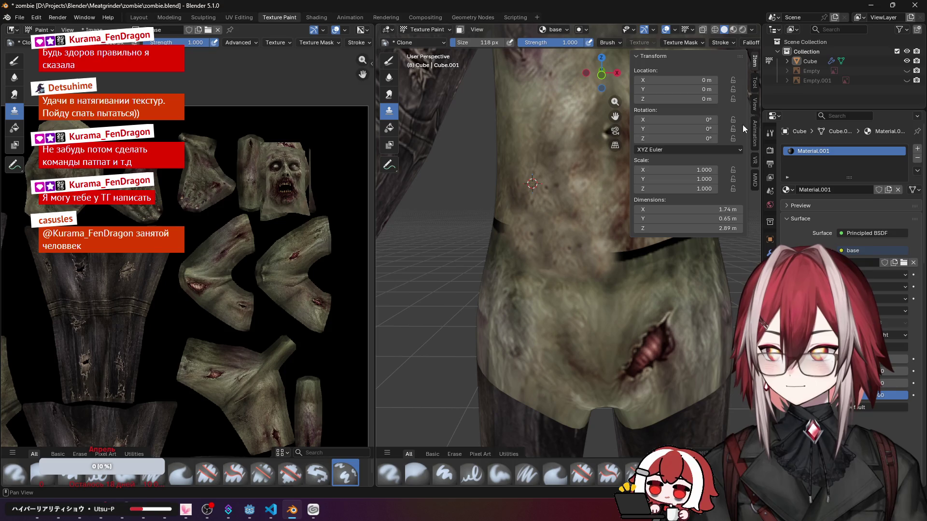
left_click(755, 88)
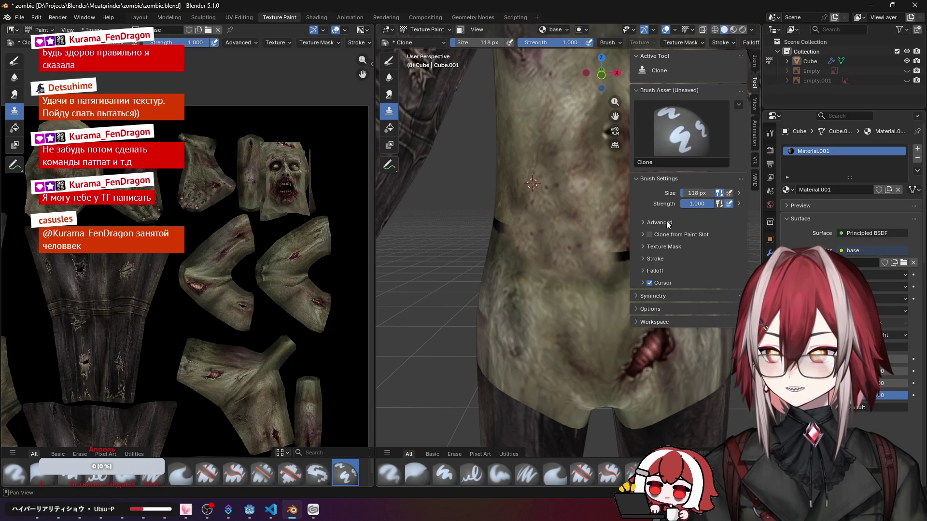
key("n")
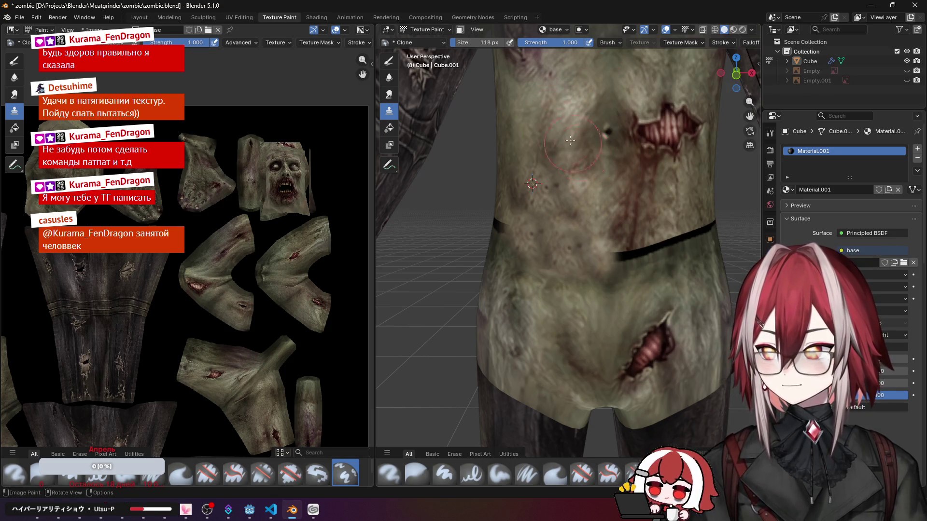
Step: Choose a different falloff curve preset for the clone brush
left_click(616, 46)
scroll(623, 42, "down", 3)
scroll(629, 42, "down", 3)
scroll(629, 42, "down", 2)
left_click(610, 44)
left_click(630, 42)
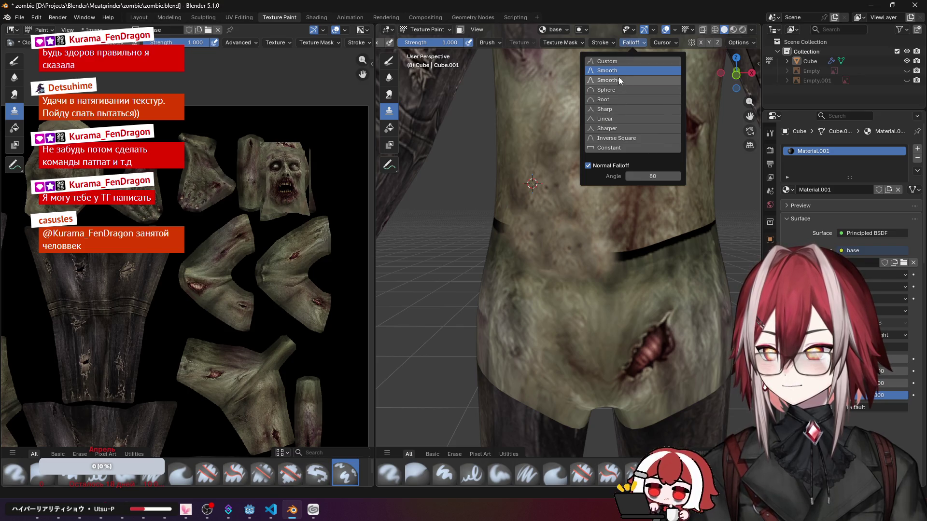
left_click(603, 140)
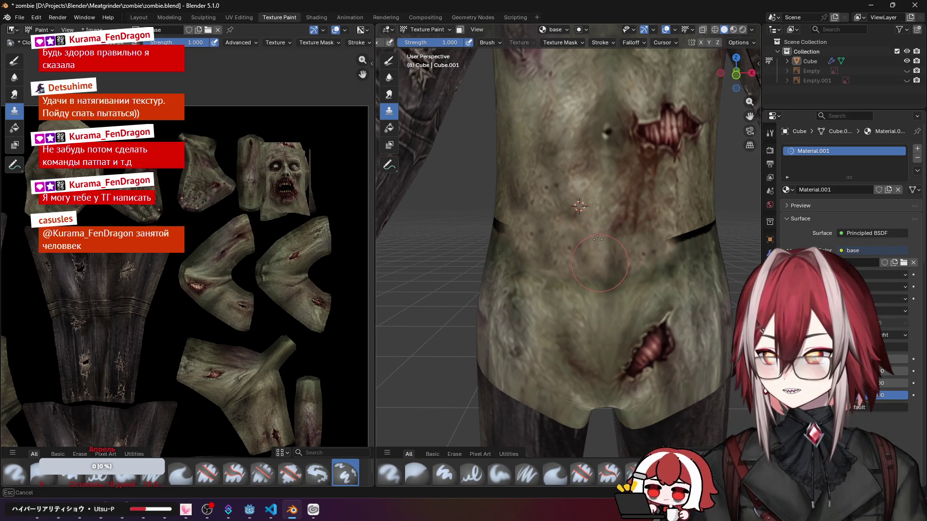
Step: Clone skin over the waist line and lower torso, viewing it from several angles
middle_click_drag(588, 250, 499, 247)
mouse_move(536, 274)
left_mouse_down()
mouse_move(500, 242)
mouse_move(568, 224)
mouse_move(558, 279)
left_mouse_up()
mouse_move(519, 311)
left_mouse_down()
mouse_move(537, 232)
mouse_move(585, 229)
left_mouse_up()
scroll(577, 226, "up", 1)
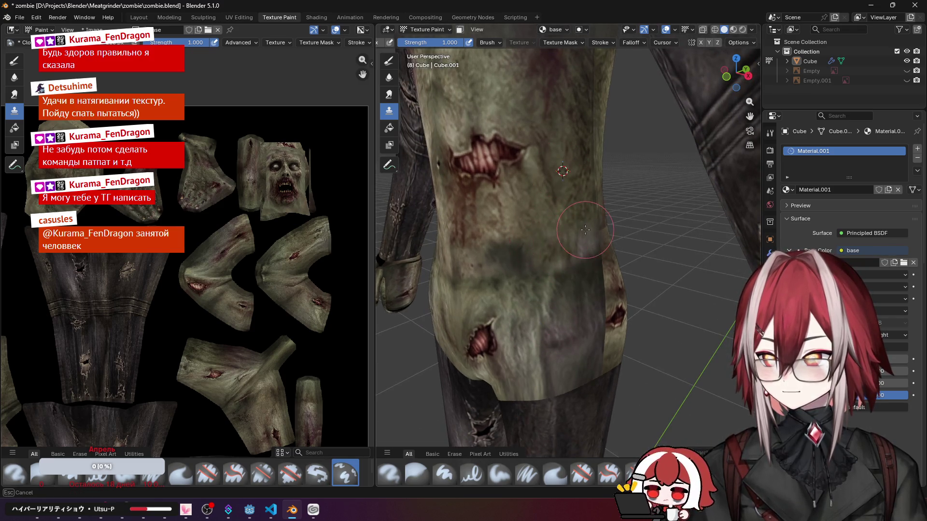
left_click_drag(554, 256, 507, 258)
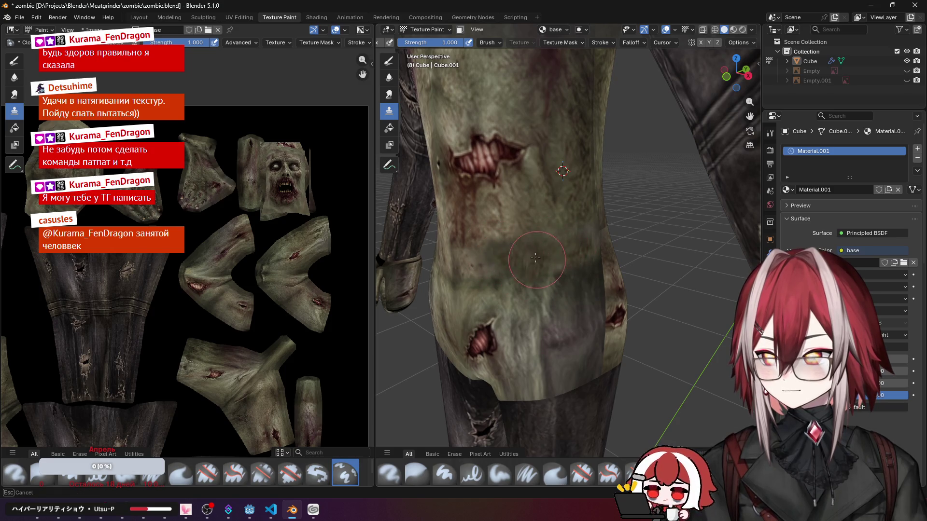
middle_click_drag(536, 258, 512, 241)
left_click_drag(535, 193, 546, 229)
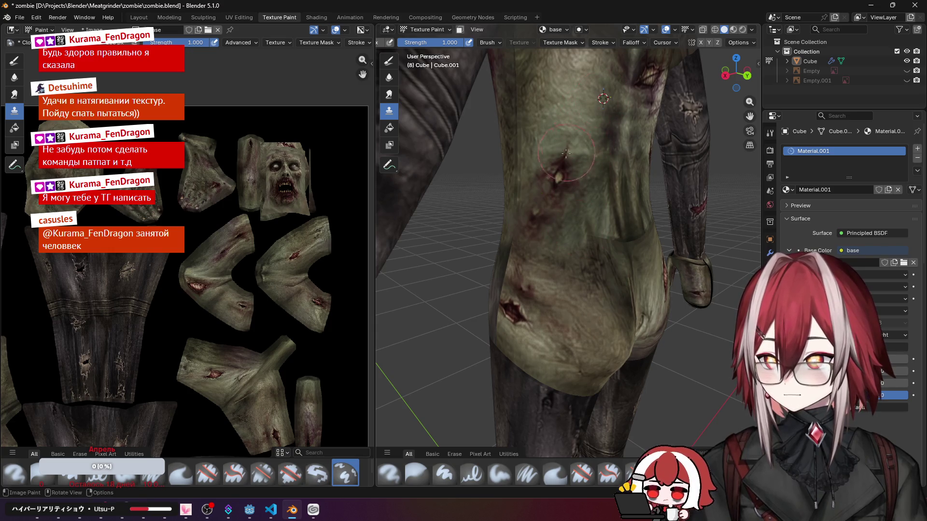
left_click_drag(570, 150, 553, 216)
Step: Frame the whole texture image in the Image Editor and orbit to a front view of head and torso
middle_click_drag(610, 235, 583, 231)
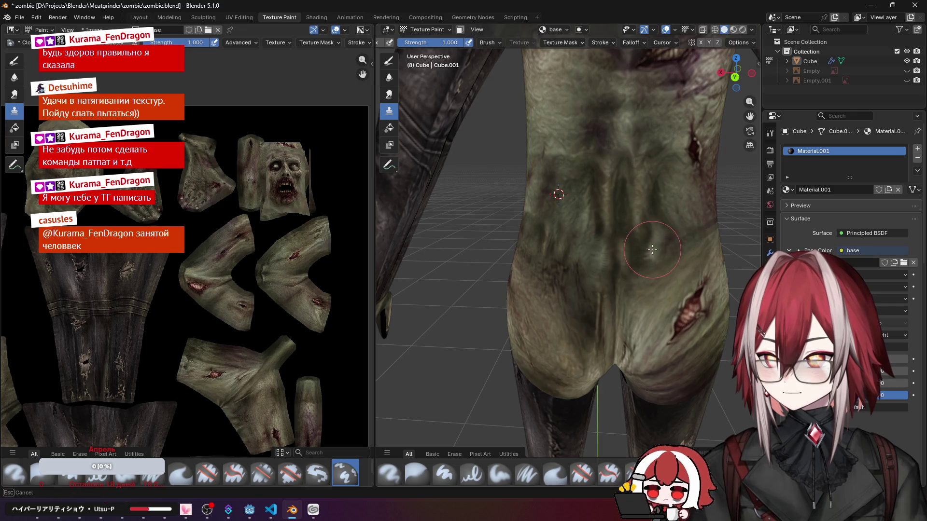
middle_click_drag(681, 246, 664, 239)
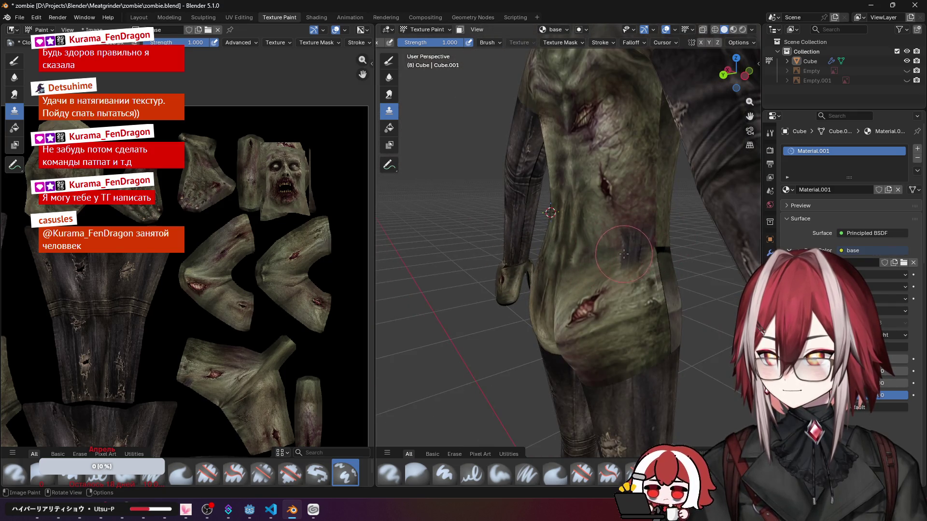
scroll(620, 252, "down", 4)
mouse_move(620, 252)
middle_mouse_down()
mouse_move(640, 249)
mouse_move(628, 230)
mouse_move(513, 233)
middle_mouse_up()
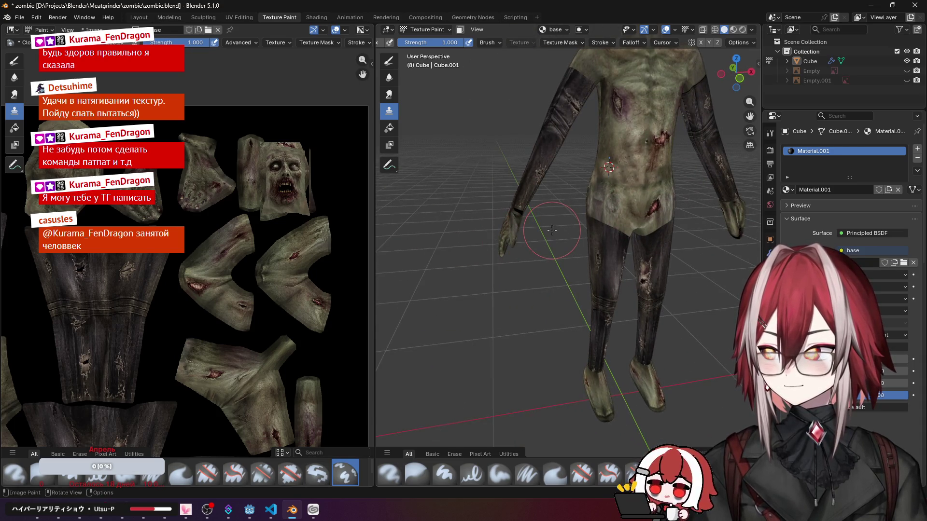
key("Home")
mouse_move(552, 230)
middle_mouse_down()
mouse_move(603, 203)
mouse_move(504, 183)
middle_mouse_up()
mouse_move(572, 181)
middle_mouse_down()
mouse_move(560, 274)
mouse_move(602, 218)
mouse_move(573, 227)
middle_mouse_up()
scroll(560, 274, "up", 2)
scroll(602, 219, "up", 2)
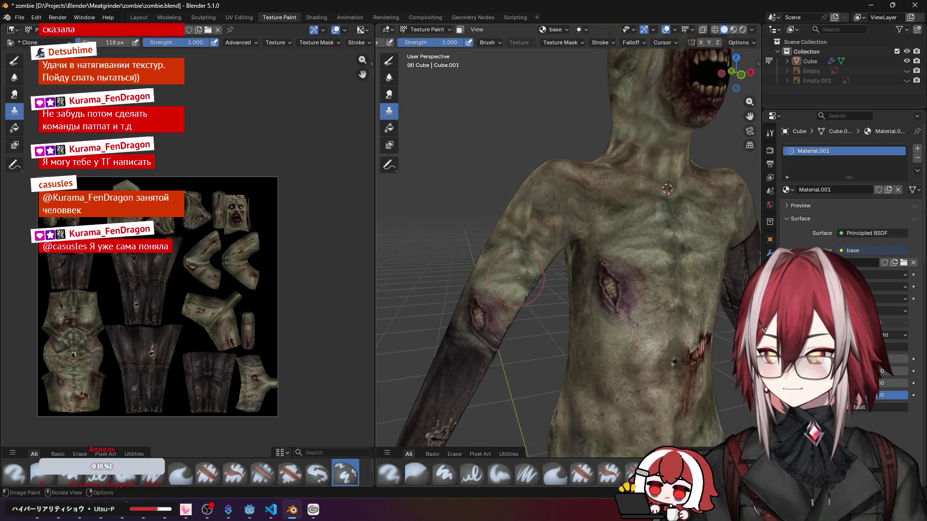
Step: Clone lighter skin along the forearm and a stroke up the zombie's back
middle_click_drag(491, 318, 562, 241)
scroll(646, 277, "down", 3)
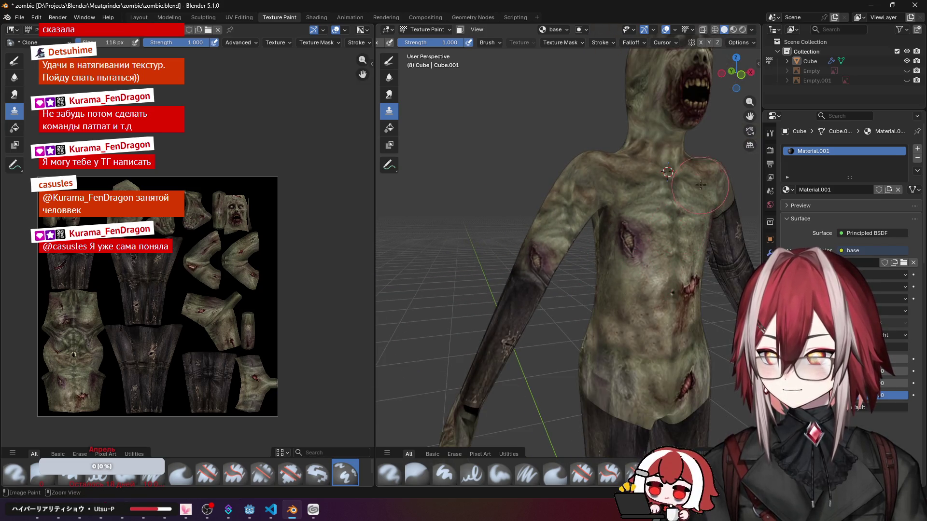
scroll(544, 242, "up", 4)
middle_click_drag(539, 248, 552, 214)
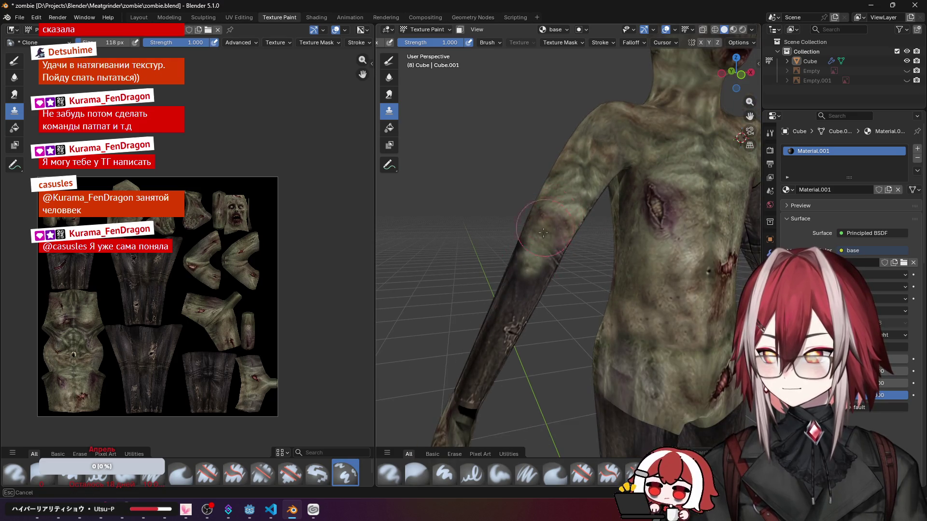
left_click_drag(557, 229, 483, 383)
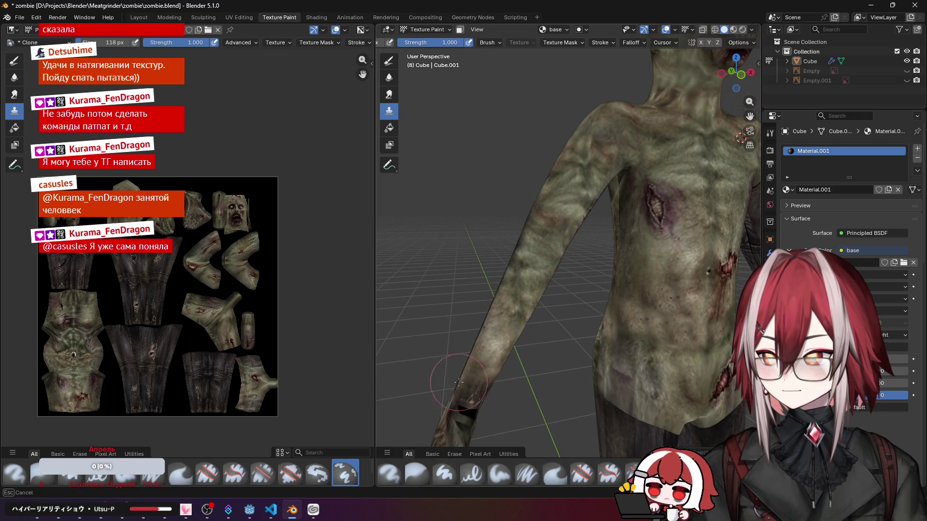
middle_click_drag(514, 324, 569, 169)
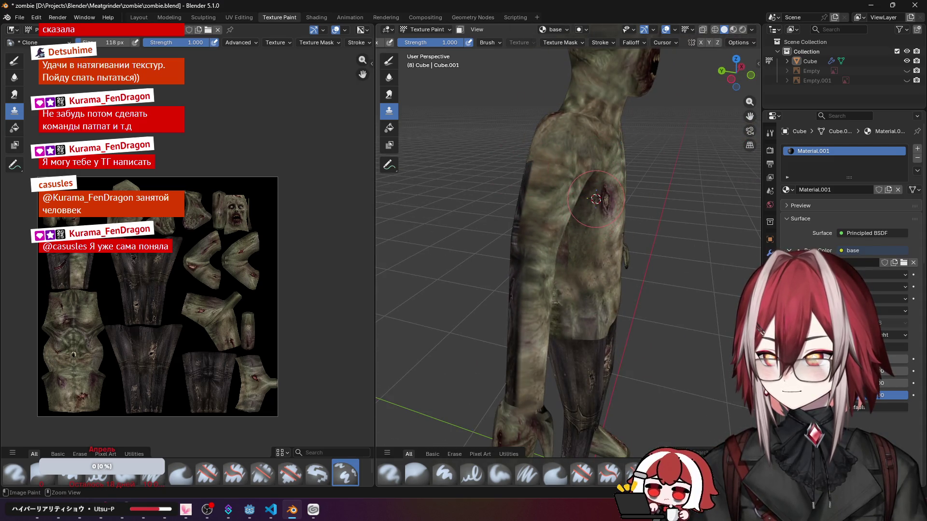
mouse_move(549, 199)
middle_mouse_down()
mouse_move(530, 235)
mouse_move(507, 210)
mouse_move(497, 278)
middle_mouse_up()
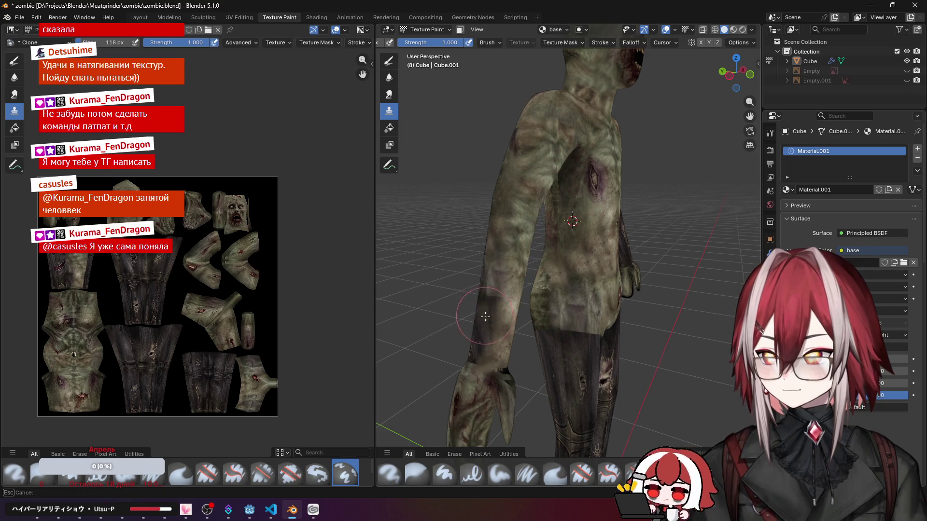
middle_click_drag(482, 321, 604, 259)
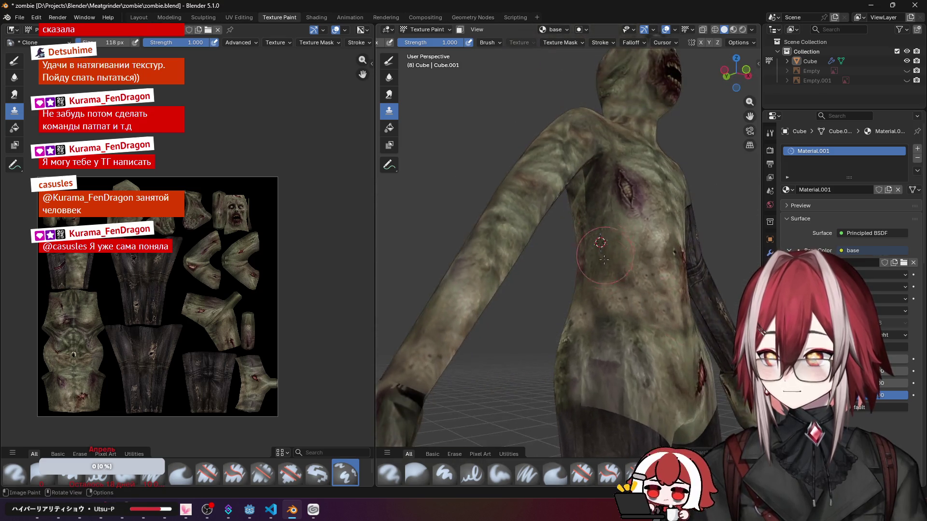
left_click_drag(587, 282, 592, 220)
scroll(592, 219, "up", 3)
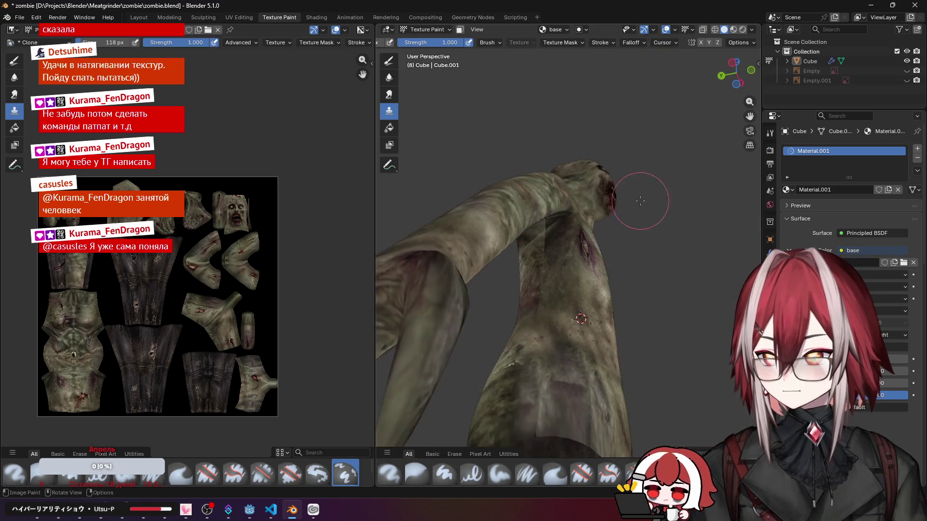
Step: Clone small touch-ups near the armpit, wound and shoulder, then pull out to the whole zombie
middle_click_drag(592, 239, 580, 309)
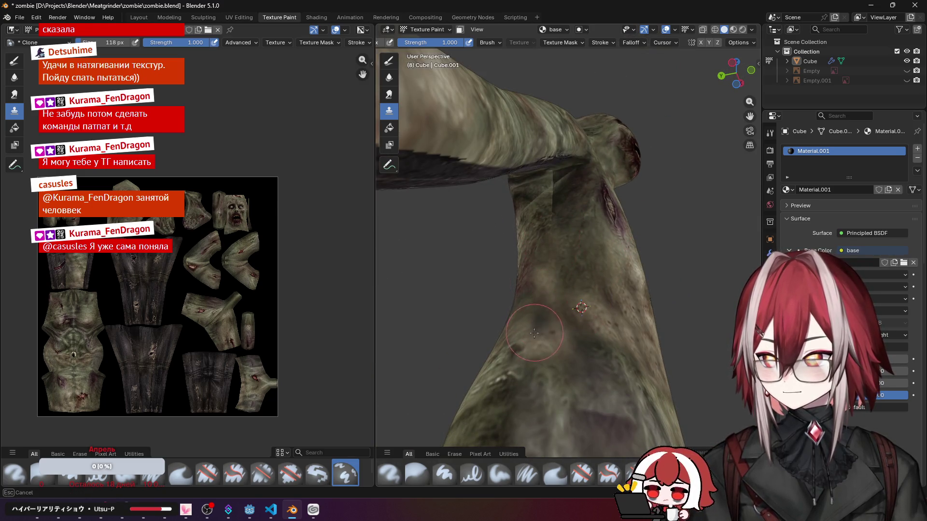
middle_click_drag(556, 184, 579, 218)
left_click_drag(598, 160, 616, 145)
mouse_move(608, 145)
middle_mouse_down()
mouse_move(603, 171)
mouse_move(507, 218)
mouse_move(471, 218)
mouse_move(559, 222)
middle_mouse_up()
scroll(560, 222, "up", 2)
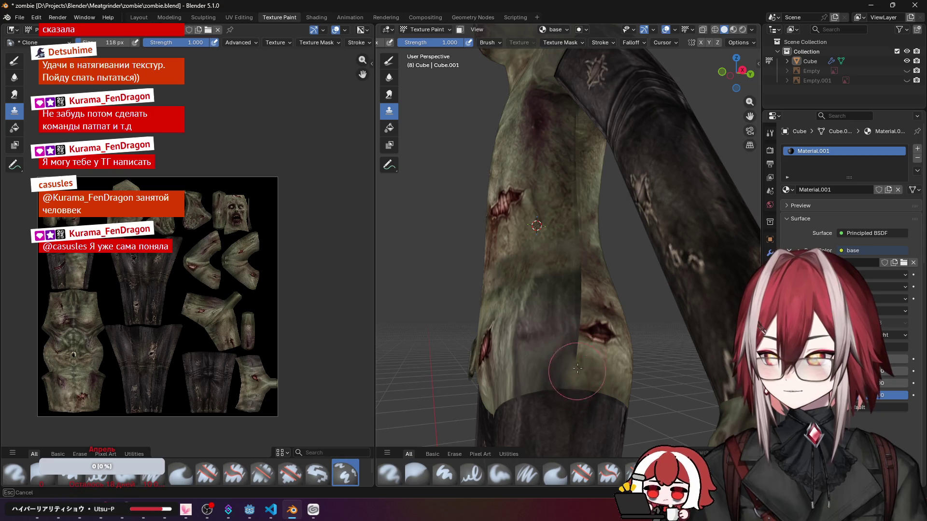
left_click_drag(565, 330, 580, 329)
left_click_drag(580, 154, 575, 115)
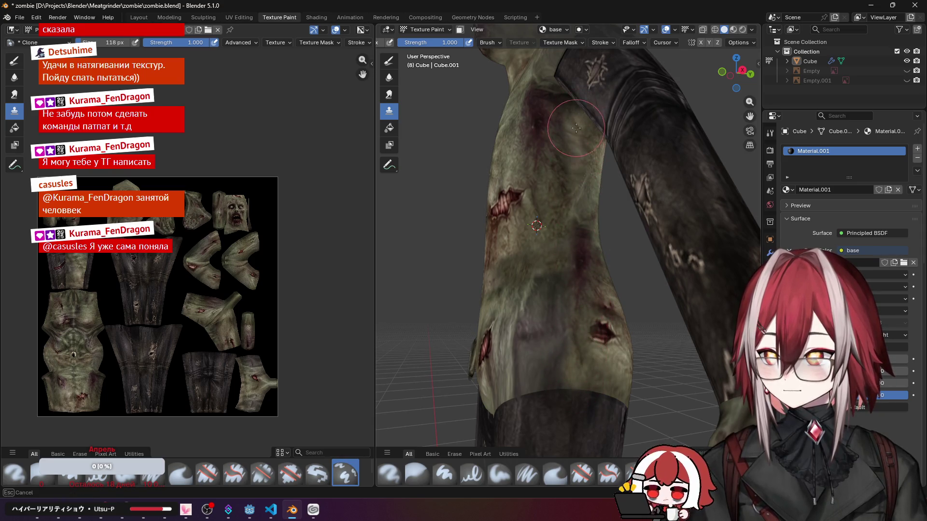
scroll(576, 116, "down", 3)
mouse_move(576, 116)
middle_mouse_down()
mouse_move(610, 183)
mouse_move(671, 236)
mouse_move(616, 217)
middle_mouse_up()
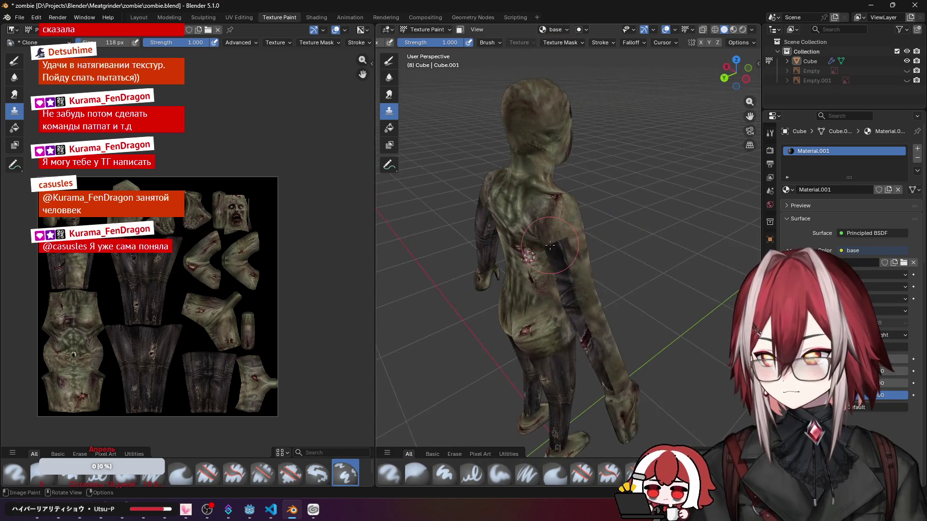
scroll(559, 200, "up", 2)
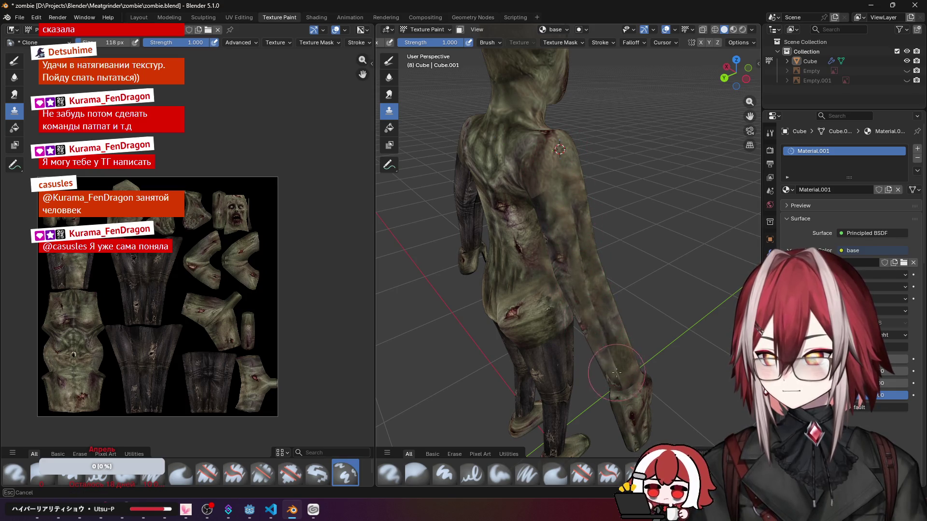
Step: Inspect the torso from all sides and clone a touch-up near the hip
middle_click_drag(596, 287, 581, 308)
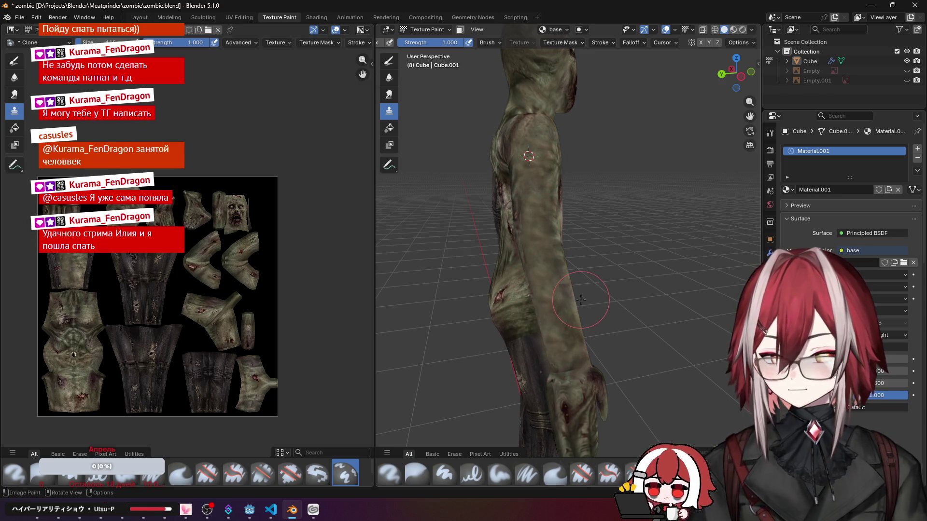
mouse_move(563, 354)
middle_mouse_down()
mouse_move(576, 246)
mouse_move(550, 239)
middle_mouse_up()
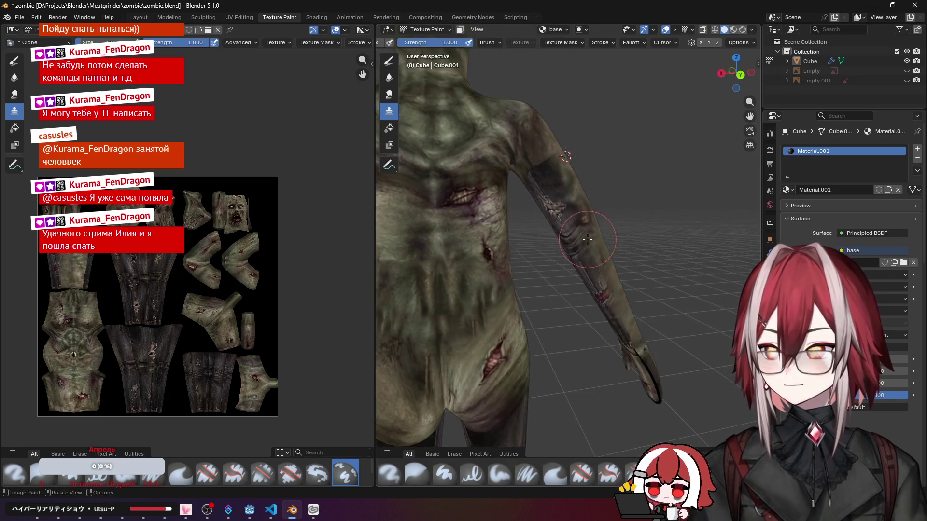
scroll(578, 184, "up", 3)
middle_click_drag(579, 183, 561, 187)
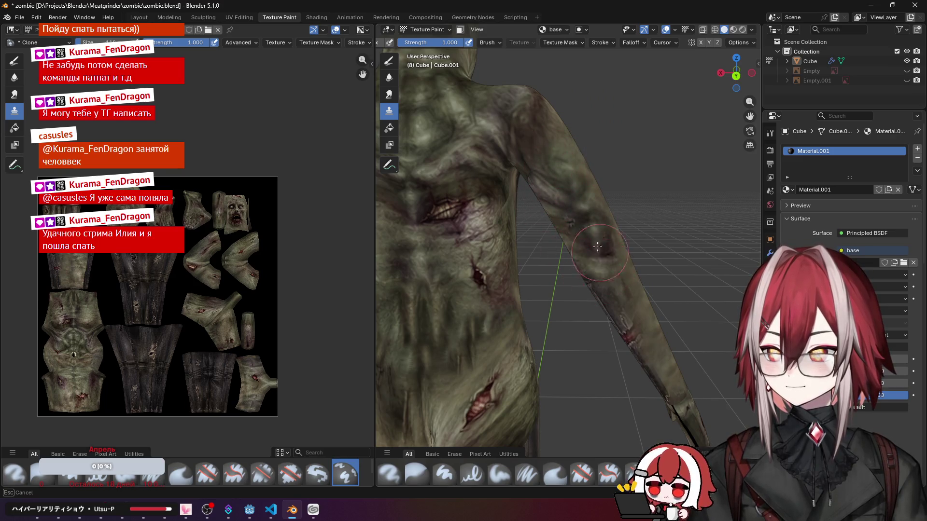
mouse_move(598, 247)
middle_mouse_down()
mouse_move(612, 252)
mouse_move(638, 239)
mouse_move(565, 238)
middle_mouse_up()
middle_click_drag(540, 184, 558, 181)
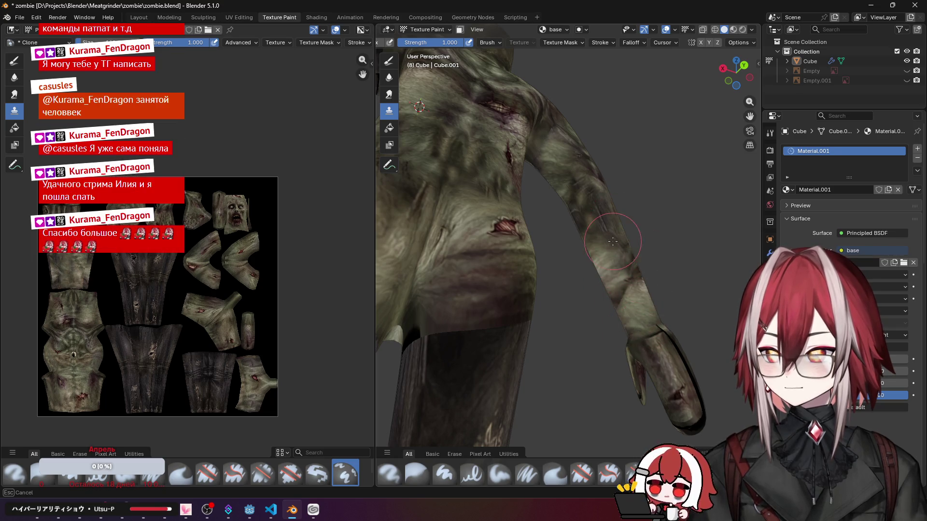
middle_click_drag(619, 217, 532, 265)
middle_click_drag(455, 206, 592, 263)
mouse_move(566, 220)
middle_mouse_down()
mouse_move(517, 214)
mouse_move(588, 209)
middle_mouse_up()
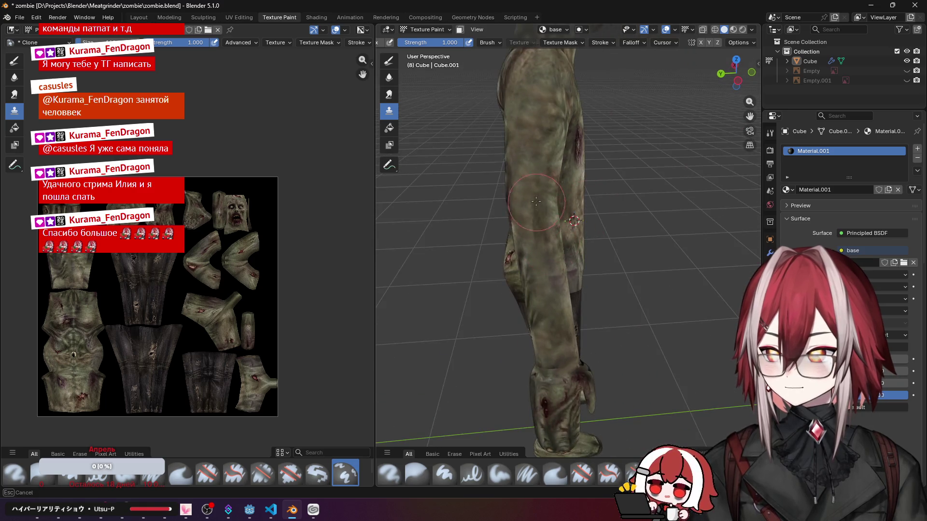
left_click_drag(522, 276, 539, 312)
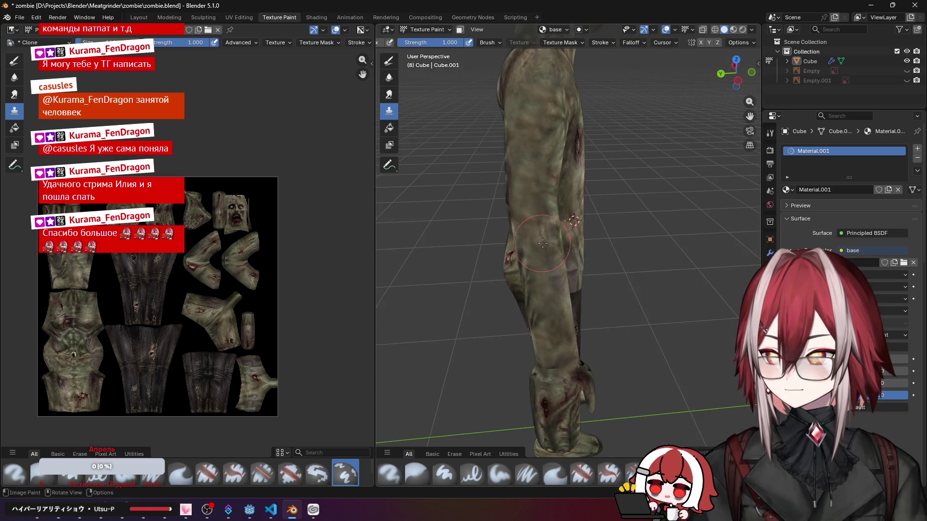
middle_click_drag(542, 243, 505, 231)
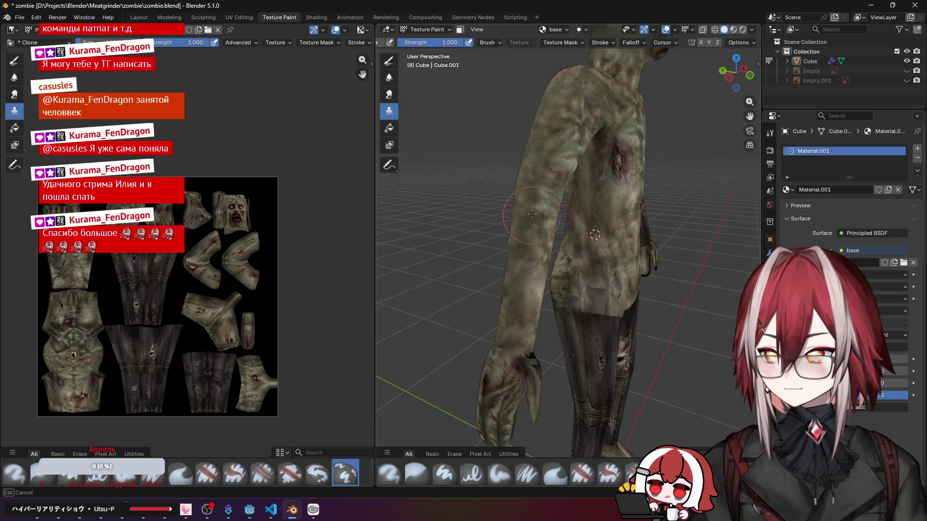
mouse_move(542, 166)
middle_mouse_down()
mouse_move(550, 144)
mouse_move(516, 178)
middle_mouse_up()
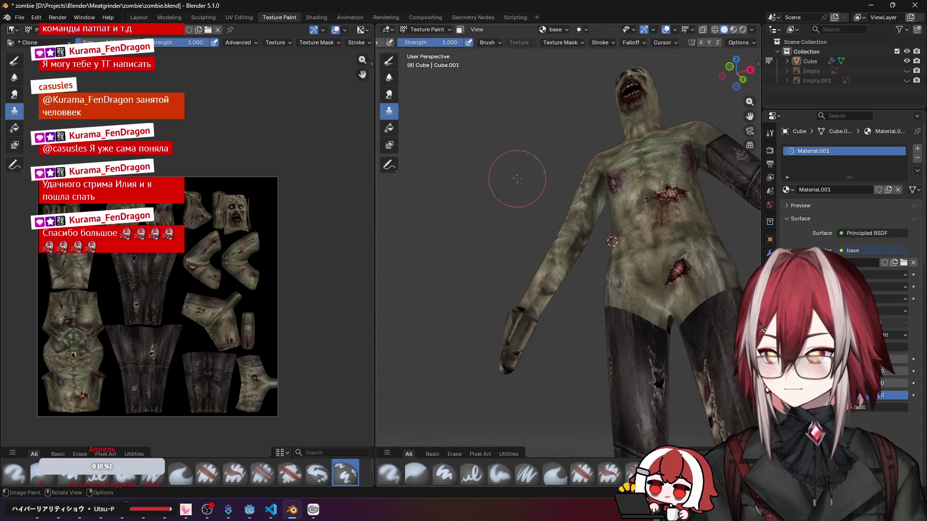
scroll(517, 179, "up", 2)
scroll(536, 217, "up", 3)
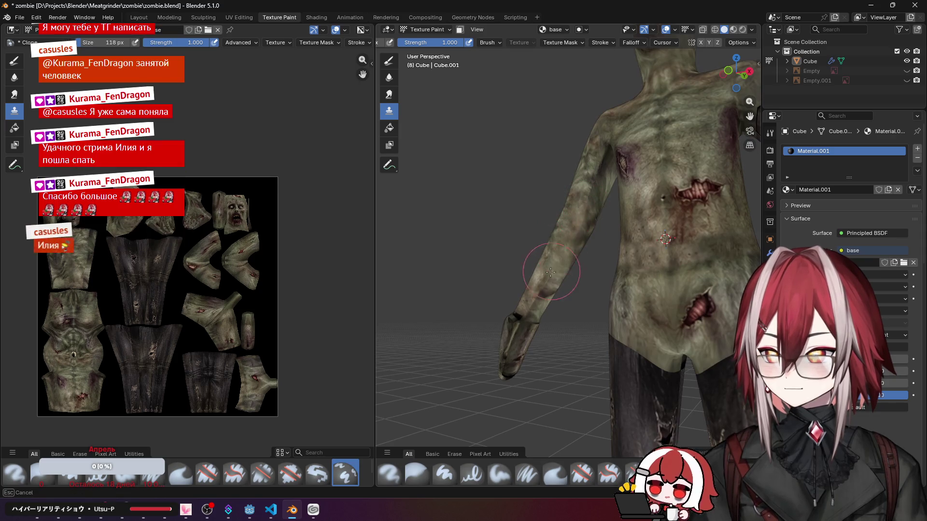
Step: Clone a stroke on the arm and inspect the arm closely from several angles
left_click_drag(551, 272, 556, 266)
mouse_move(591, 153)
middle_mouse_down()
mouse_move(622, 188)
mouse_move(588, 287)
mouse_move(624, 272)
mouse_move(551, 212)
middle_mouse_up()
mouse_move(645, 269)
middle_mouse_down()
mouse_move(594, 260)
mouse_move(550, 239)
middle_mouse_up()
scroll(550, 240, "up", 3)
mouse_move(507, 218)
middle_mouse_down()
mouse_move(433, 168)
mouse_move(559, 93)
middle_mouse_up()
middle_click_drag(544, 140, 532, 242)
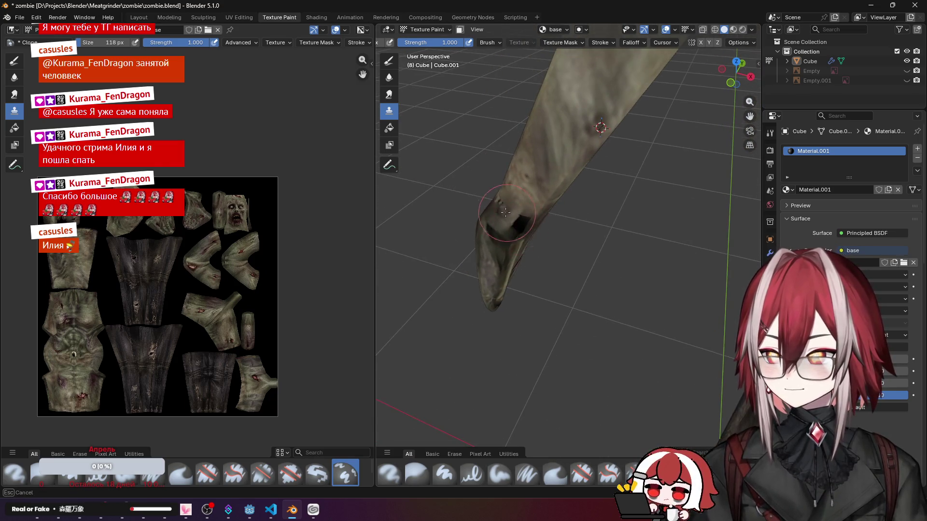
middle_click_drag(589, 232, 577, 201)
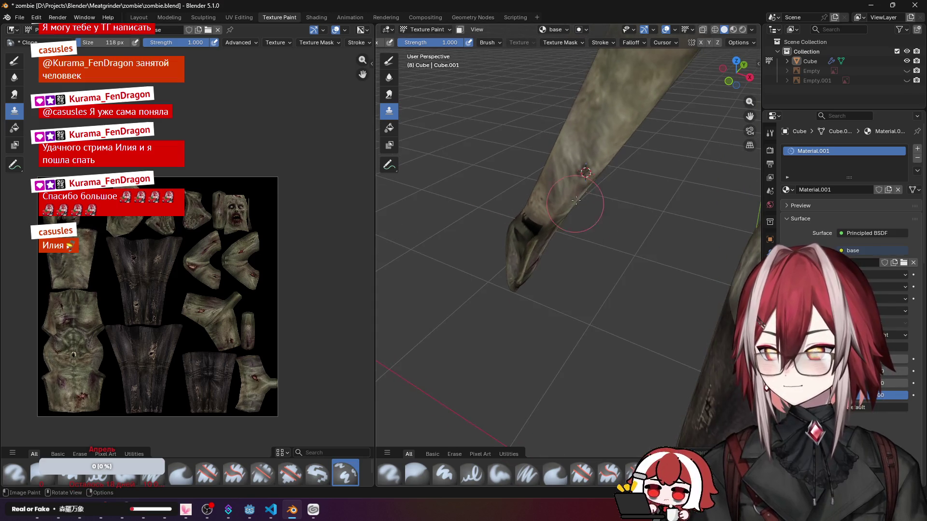
mouse_move(556, 162)
middle_mouse_down()
mouse_move(504, 217)
mouse_move(505, 238)
mouse_move(615, 208)
mouse_move(558, 229)
middle_mouse_up()
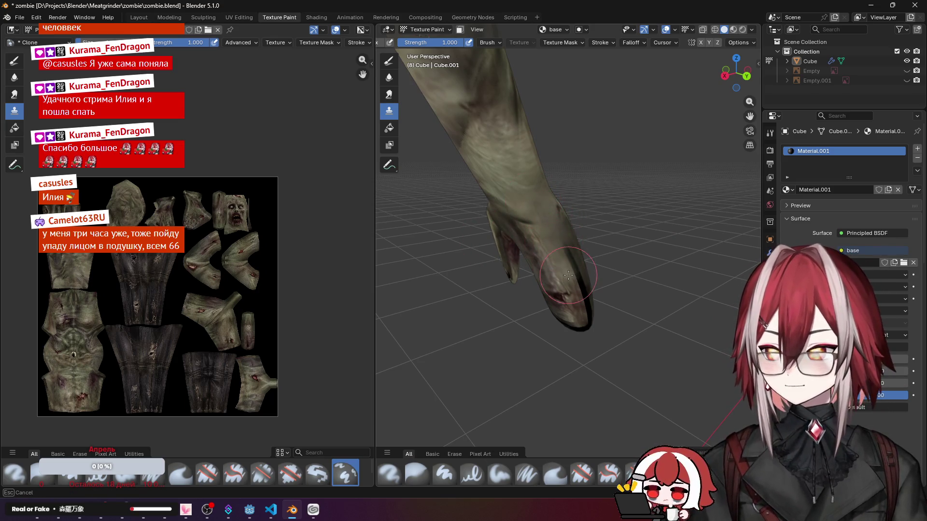
Step: Clone a touch-up on the fingertip, inspect the hand all around, then return to a front view of the zombie
left_click_drag(586, 312, 588, 304)
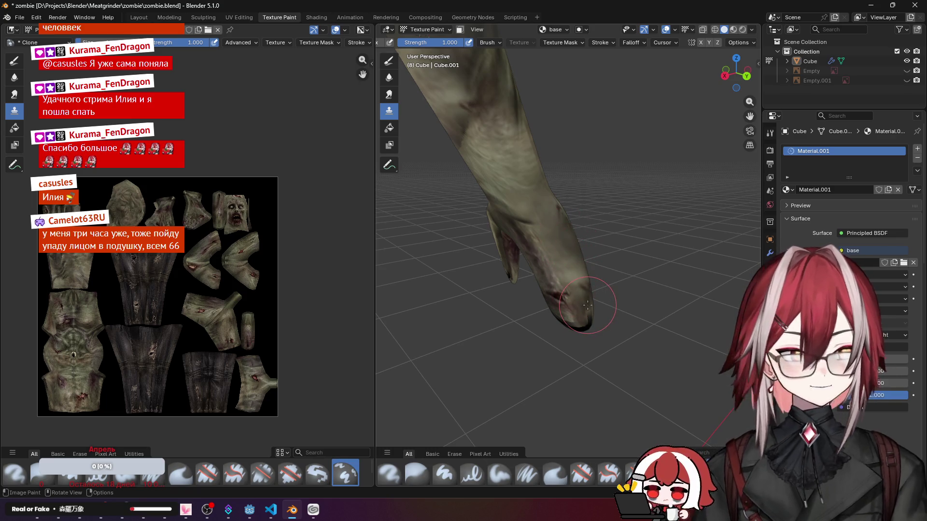
mouse_move(588, 305)
middle_mouse_down()
mouse_move(550, 275)
mouse_move(560, 258)
mouse_move(579, 265)
middle_mouse_up()
left_click_drag(582, 267, 585, 268)
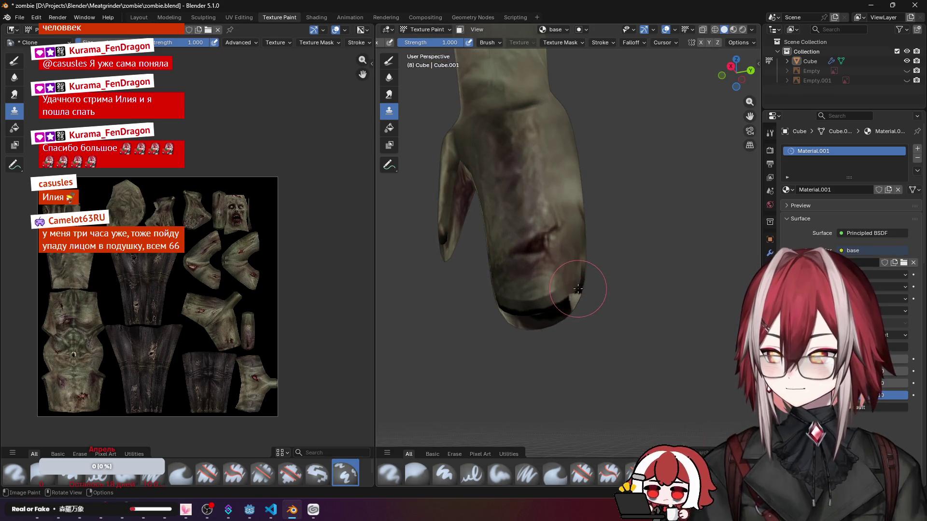
middle_click_drag(578, 289, 561, 258)
scroll(544, 199, "up", 2)
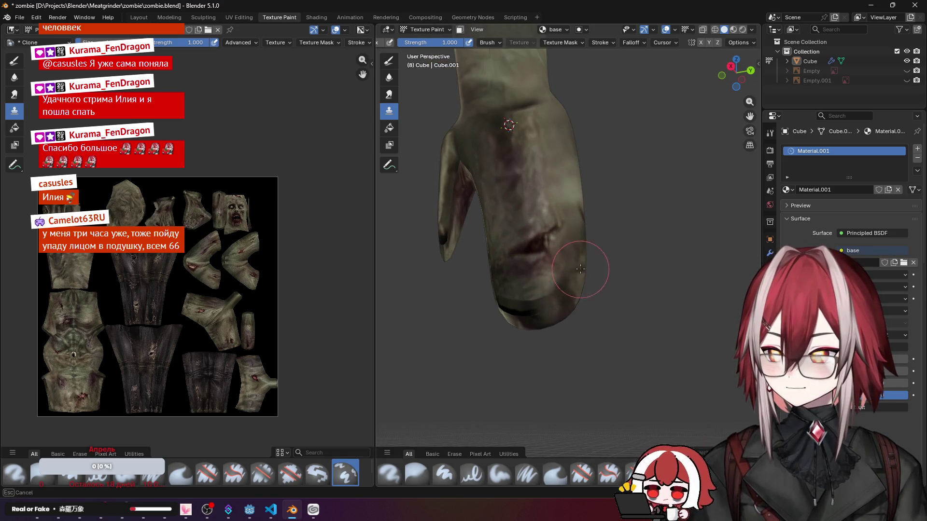
middle_click_drag(508, 305, 607, 154)
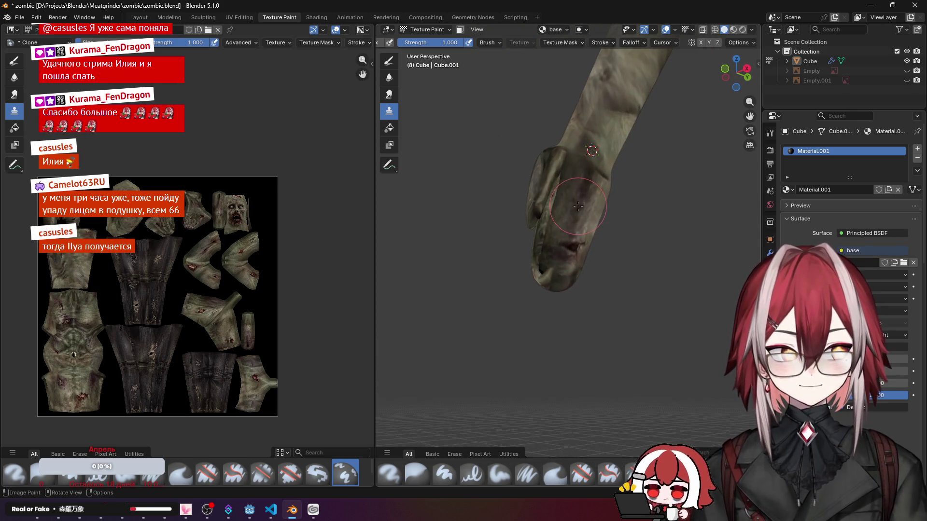
middle_click_drag(601, 179, 568, 214)
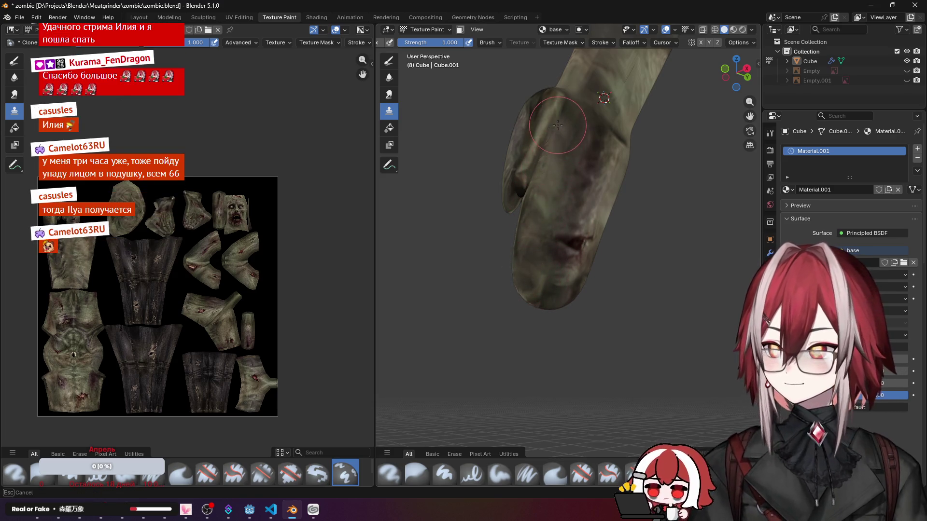
middle_click_drag(550, 167, 507, 217)
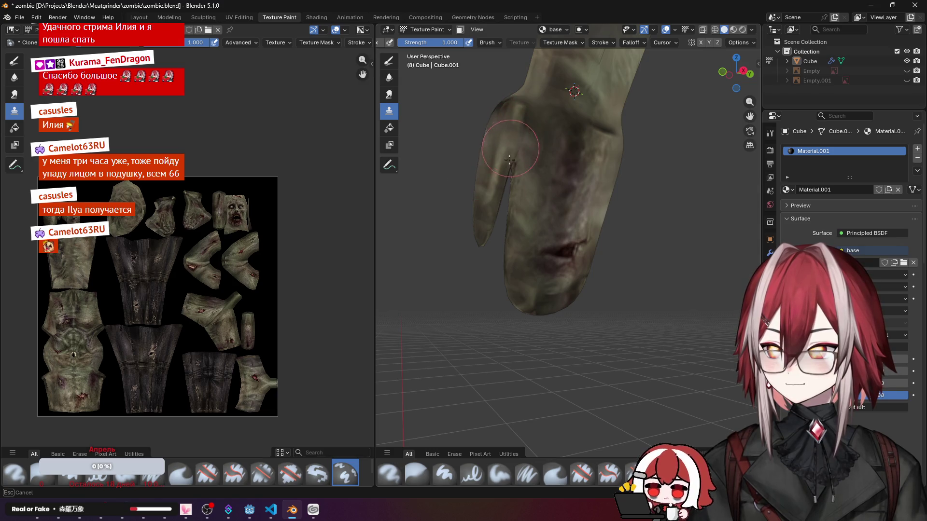
scroll(510, 158, "down", 3)
mouse_move(510, 158)
middle_mouse_down()
mouse_move(601, 235)
mouse_move(580, 225)
middle_mouse_up()
scroll(572, 215, "up", 2)
middle_click_drag(593, 286, 613, 205)
scroll(613, 205, "down", 2)
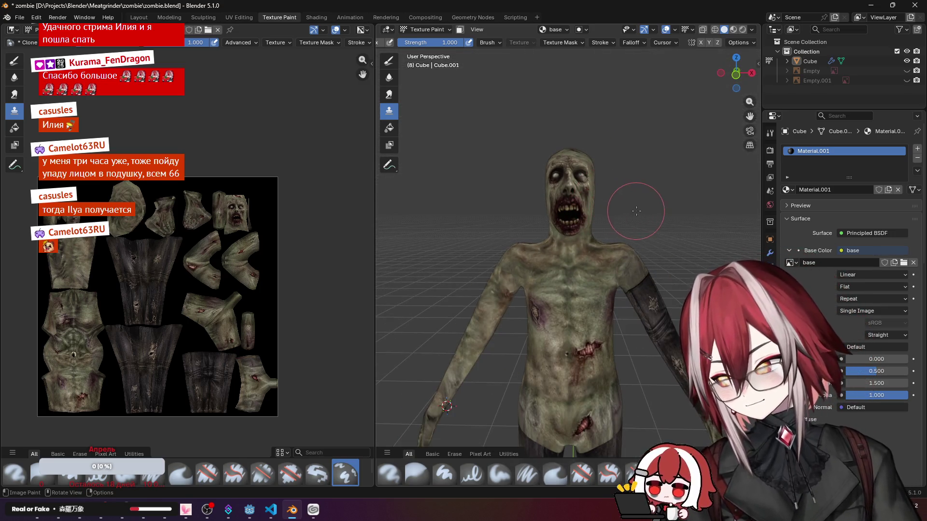
scroll(613, 206, "up", 3)
mouse_move(579, 188)
middle_mouse_down()
mouse_move(599, 176)
mouse_move(537, 247)
middle_mouse_up()
scroll(598, 176, "down", 3)
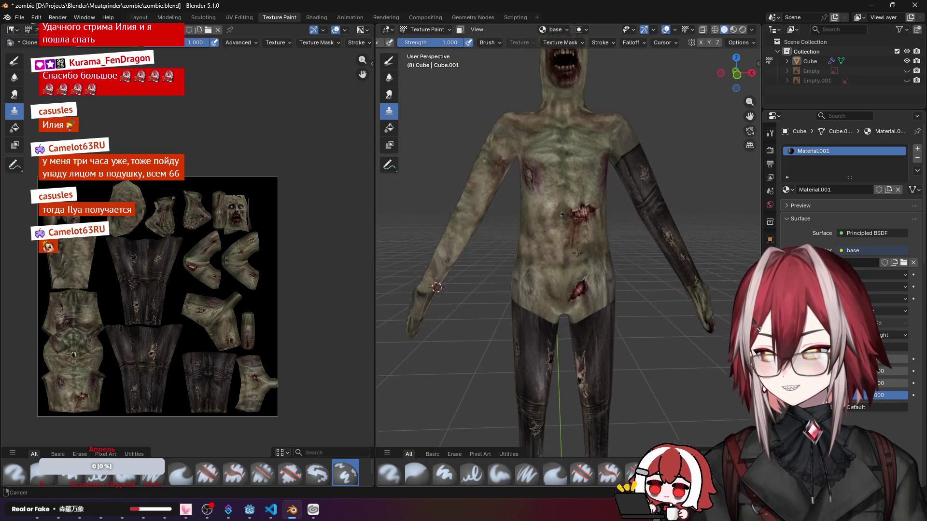
scroll(547, 248, "up", 3)
scroll(563, 233, "up", 2)
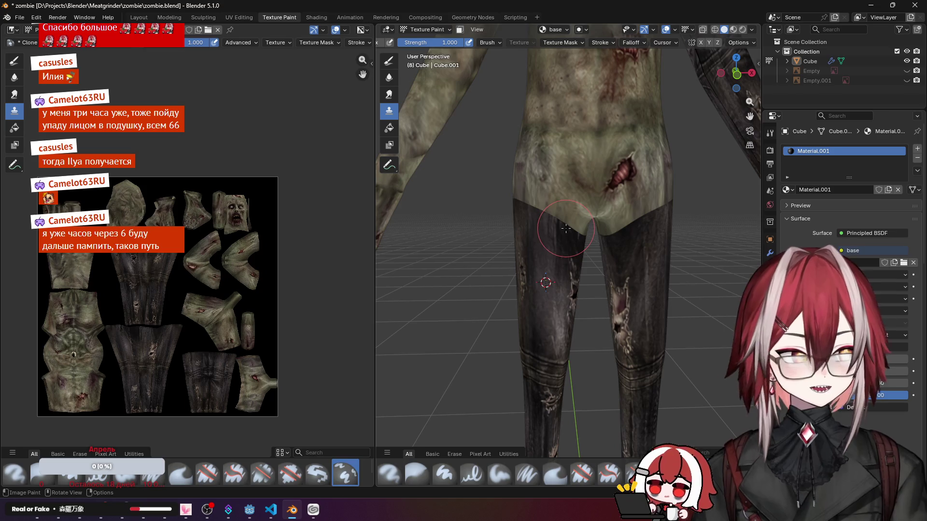
scroll(558, 306, "down", 2)
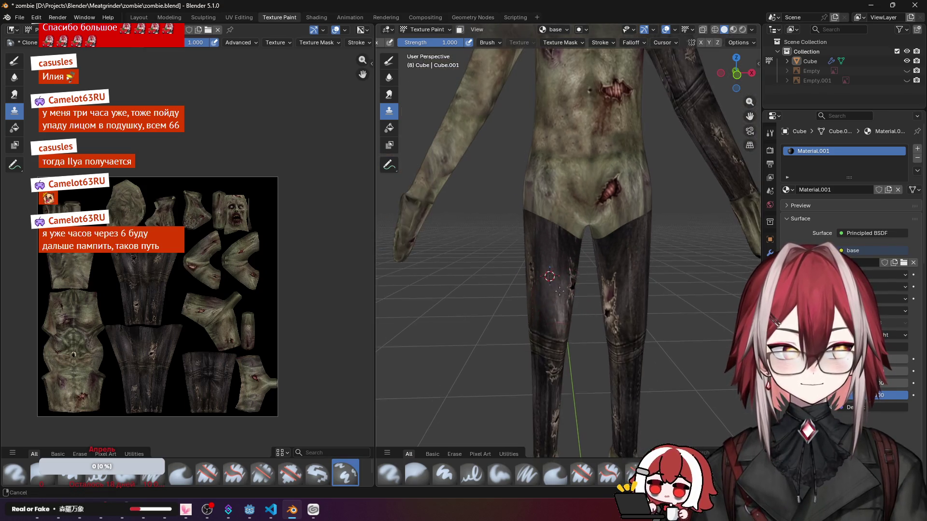
scroll(552, 275, "down", 2)
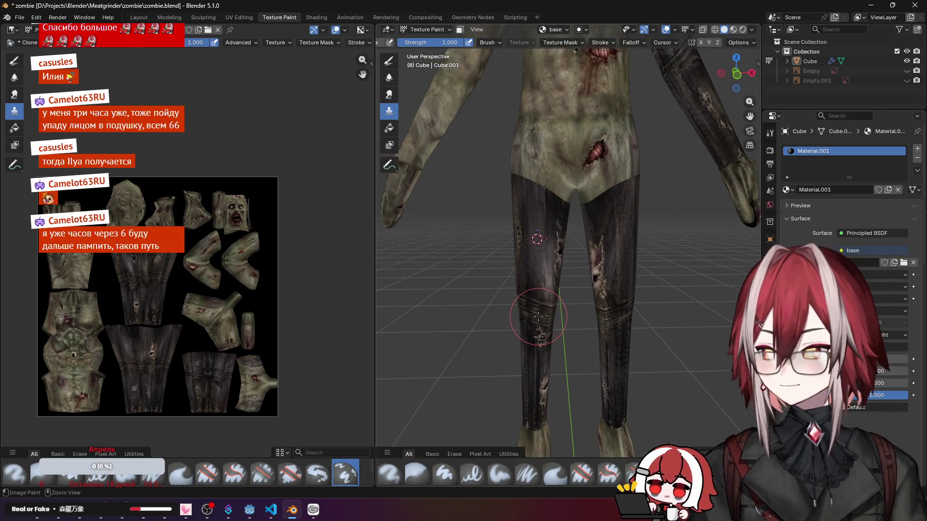
scroll(557, 236, "up", 2)
scroll(559, 240, "up", 2)
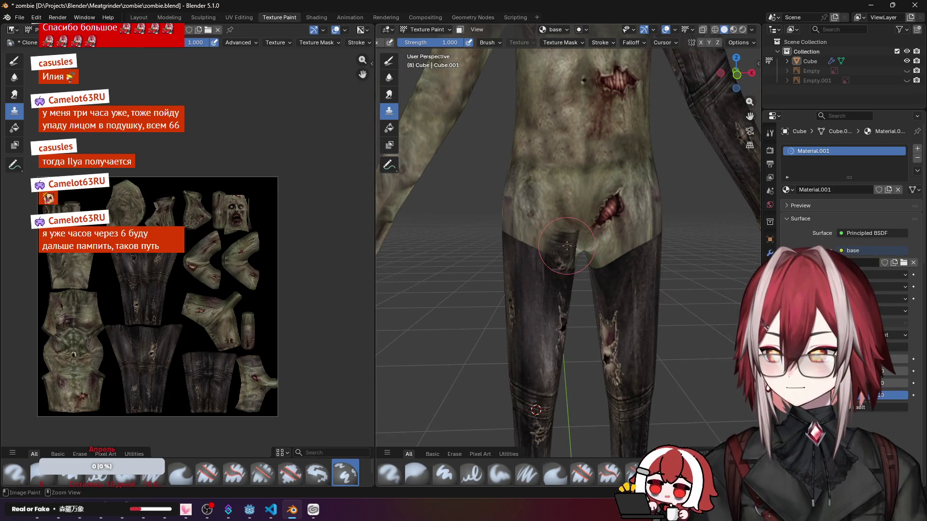
scroll(566, 247, "down", 3)
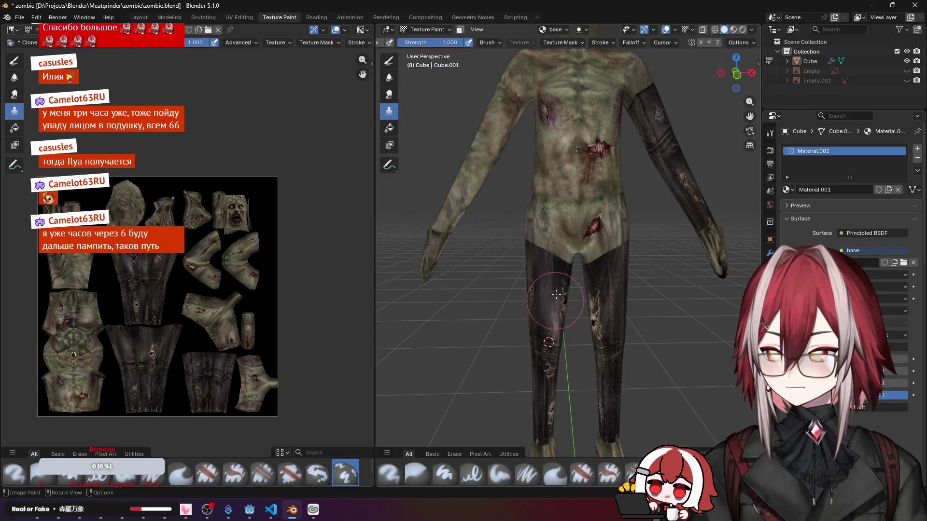
scroll(557, 295, "up", 2)
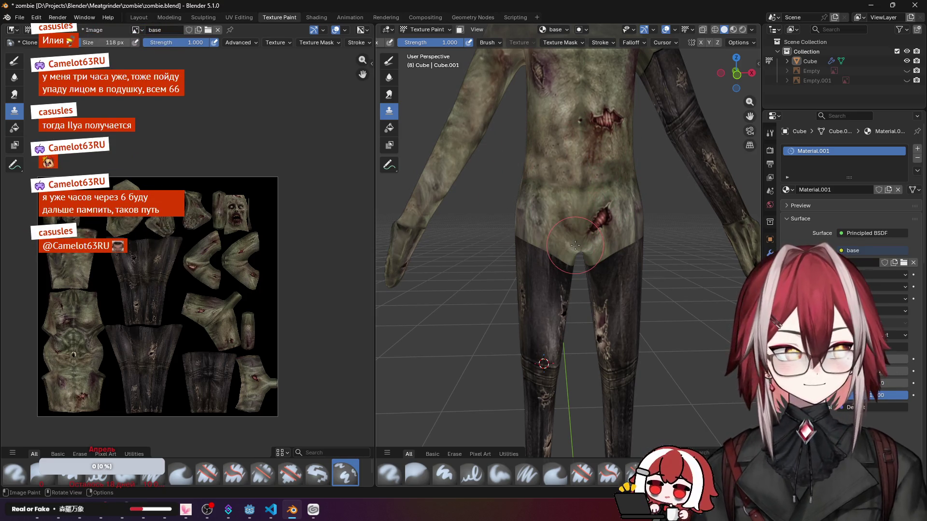
scroll(574, 245, "up", 2)
scroll(565, 261, "up", 2)
scroll(550, 290, "up", 3)
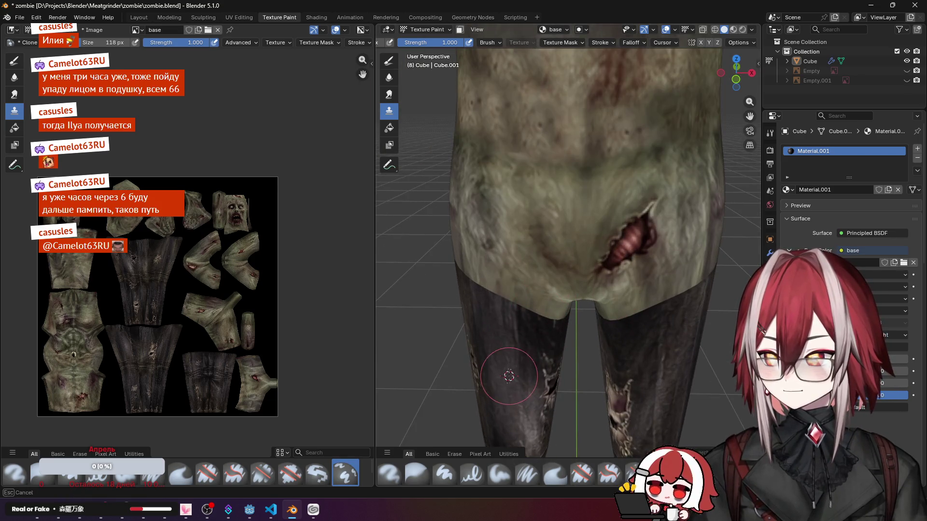
scroll(550, 304, "down", 6)
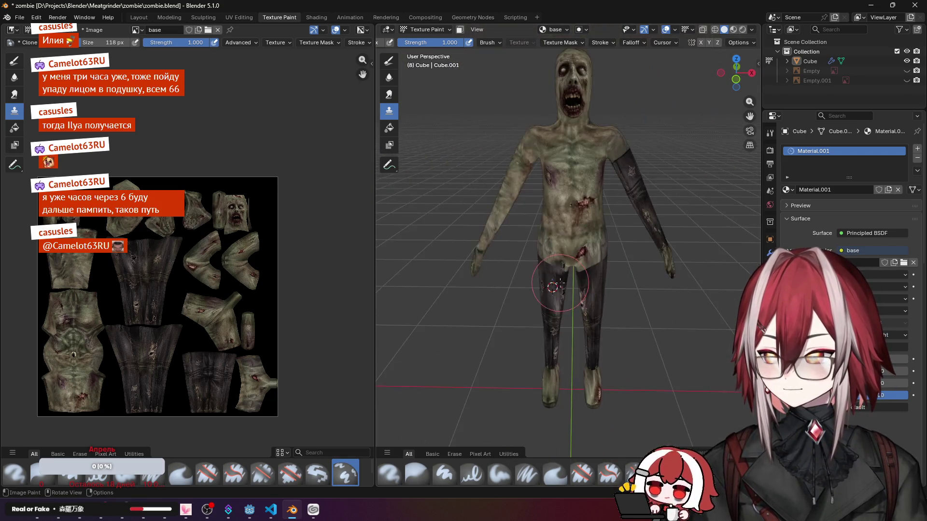
mouse_move(554, 286)
middle_mouse_down()
mouse_move(521, 275)
mouse_move(532, 239)
middle_mouse_up()
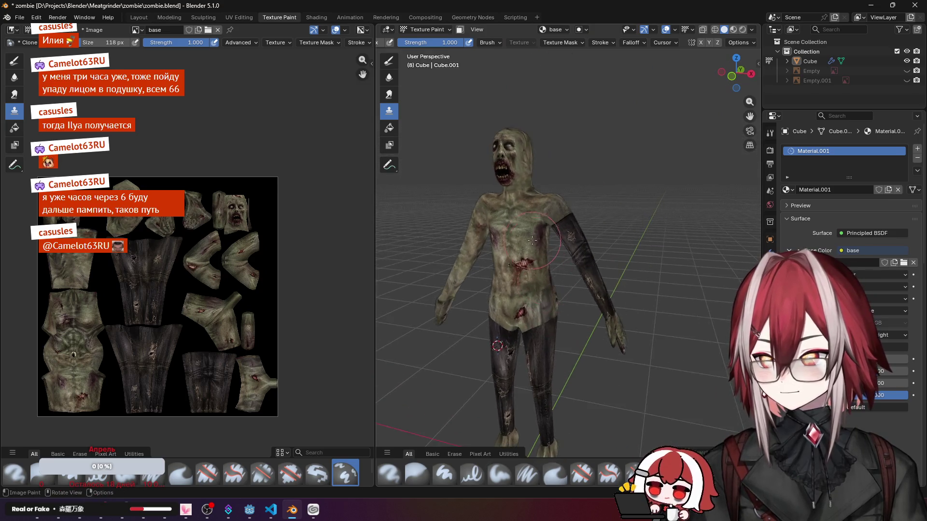
scroll(532, 241, "up", 2)
scroll(544, 218, "up", 3)
scroll(563, 197, "down", 2)
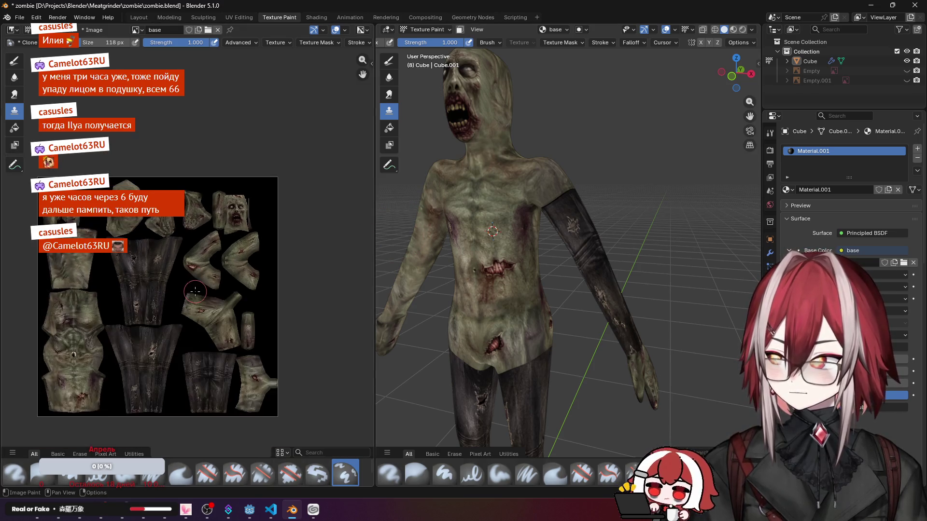
scroll(243, 219, "up", 4)
scroll(242, 220, "up", 3)
scroll(250, 232, "up", 3)
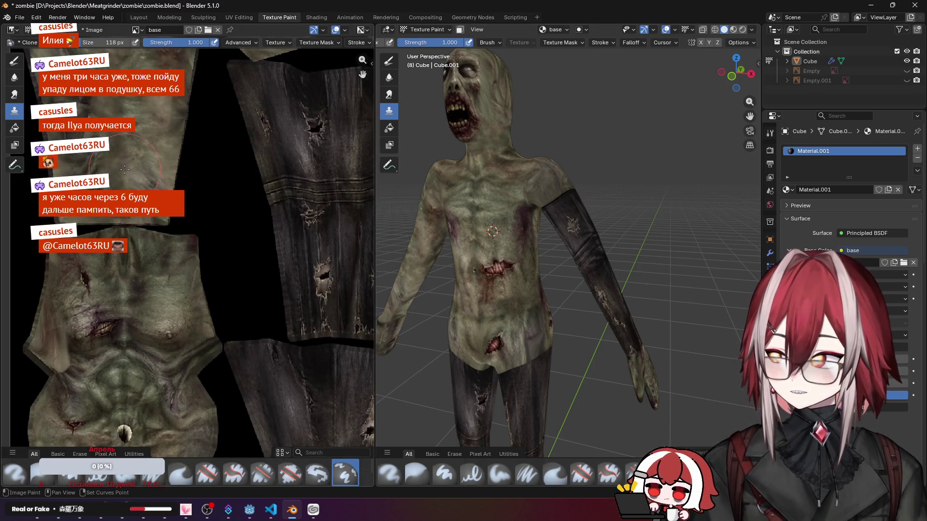
scroll(261, 269, "up", 4)
scroll(272, 293, "up", 2)
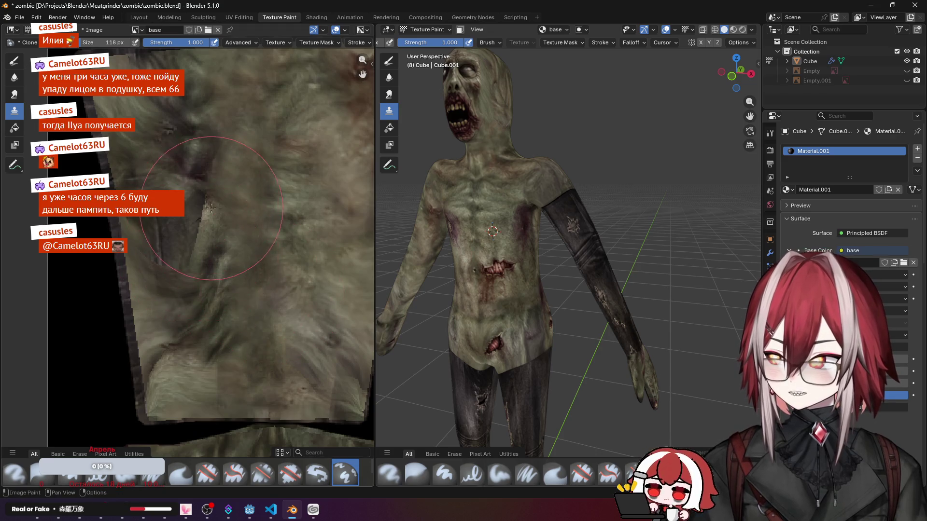
scroll(245, 229, "down", 6)
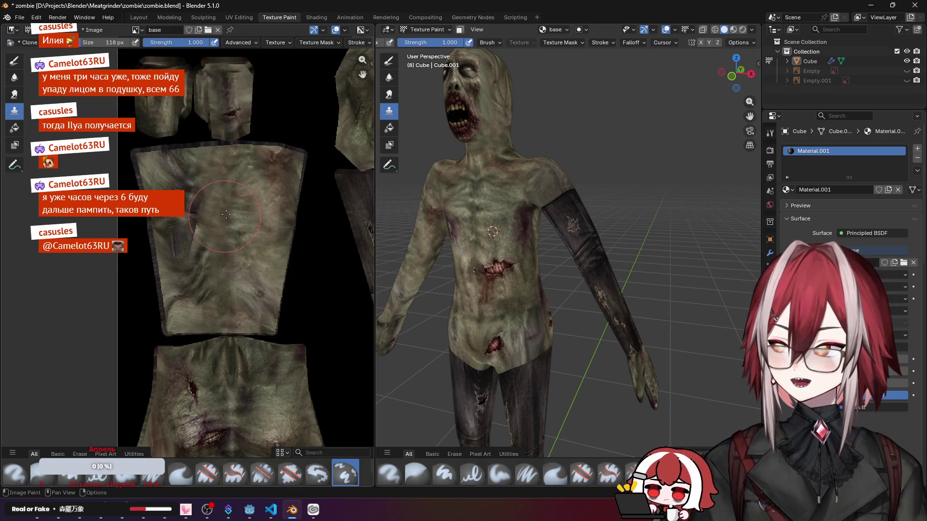
scroll(227, 215, "down", 2)
scroll(200, 177, "up", 3)
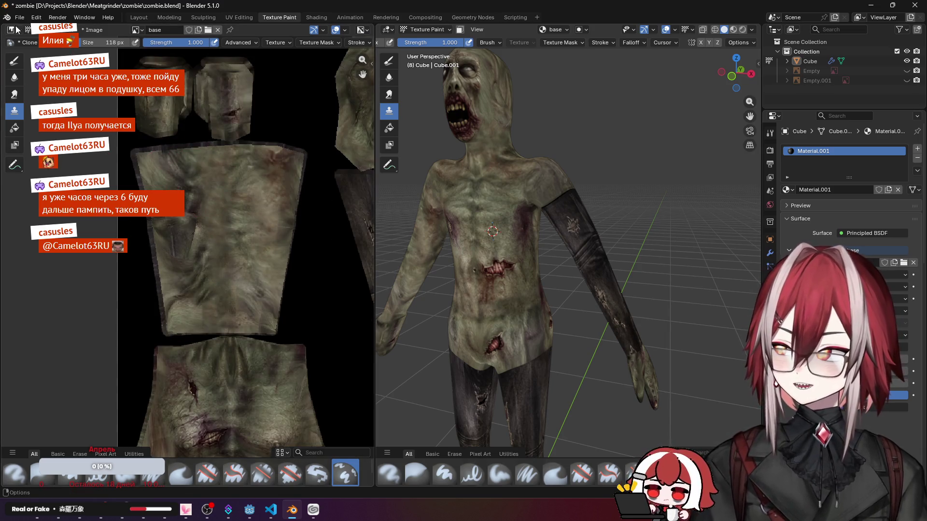
left_click(29, 42)
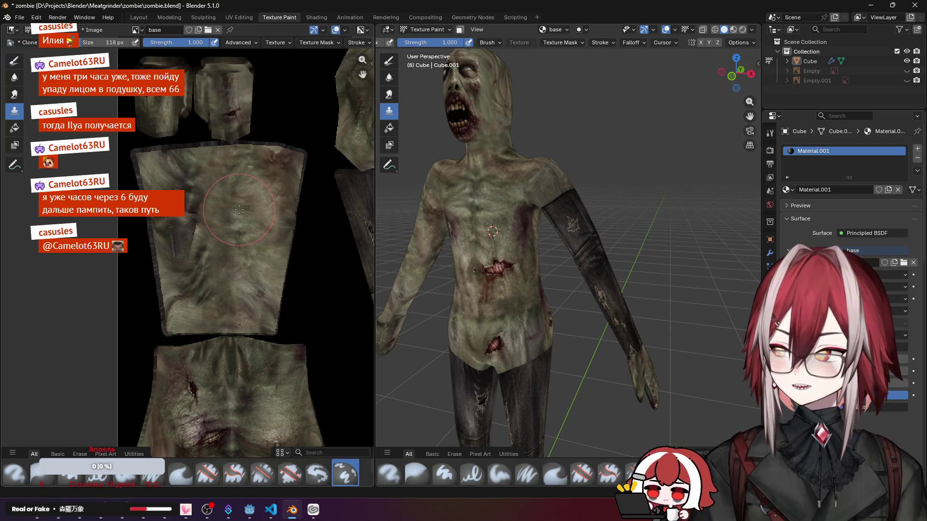
scroll(236, 209, "down", 4)
scroll(236, 208, "up", 2)
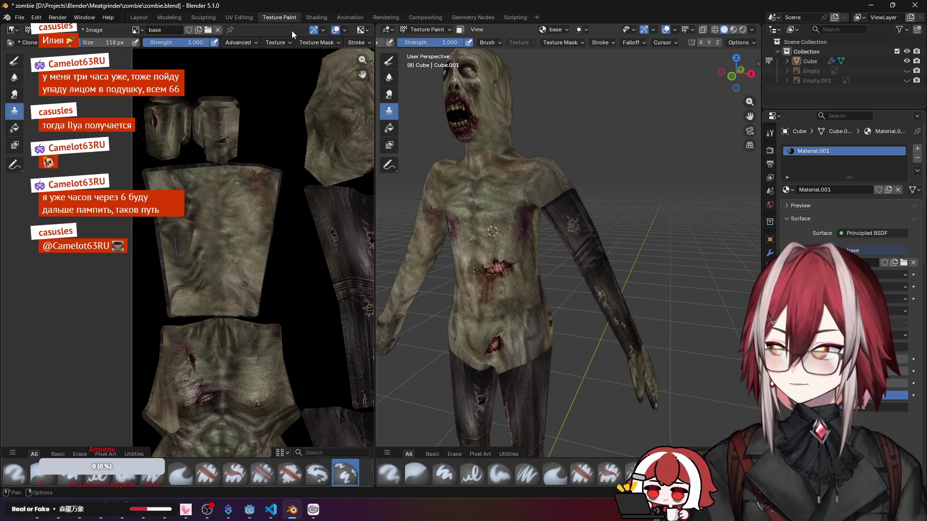
right_click(216, 208)
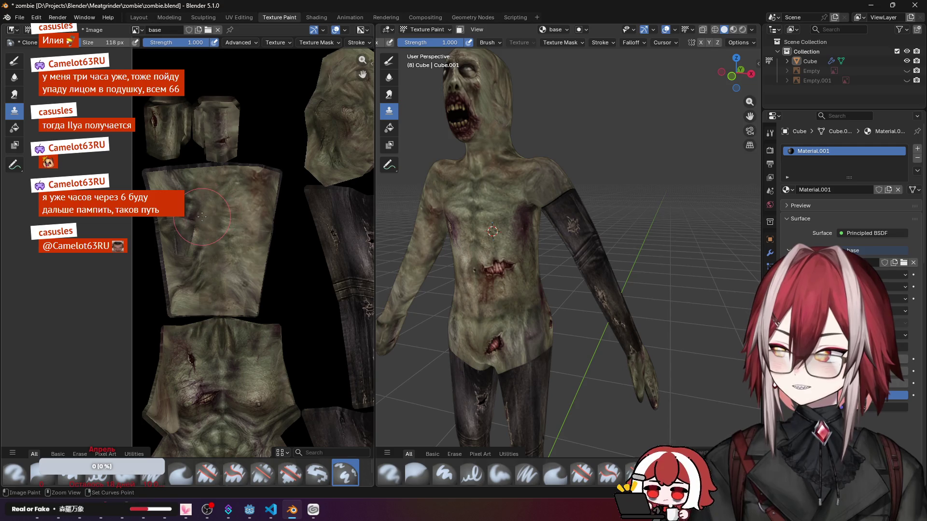
scroll(218, 177, "down", 3)
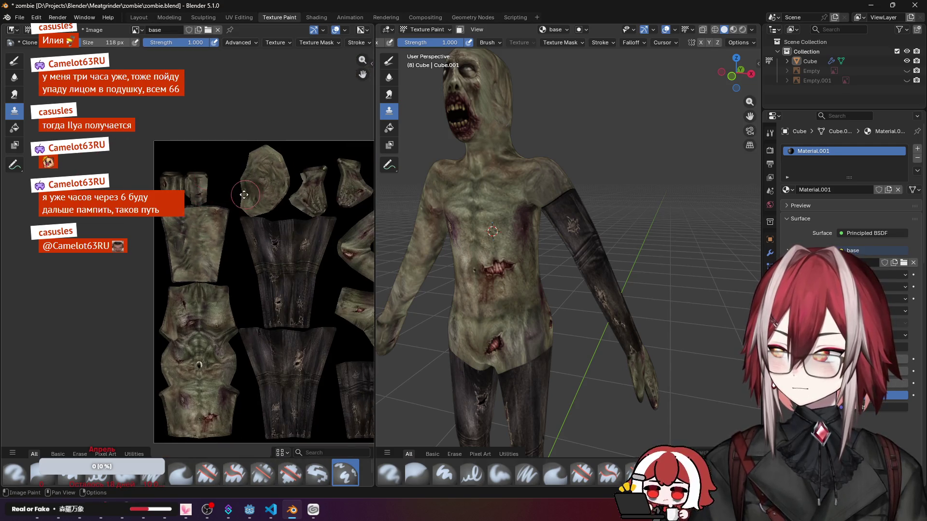
scroll(188, 210, "up", 4)
scroll(176, 209, "up", 4)
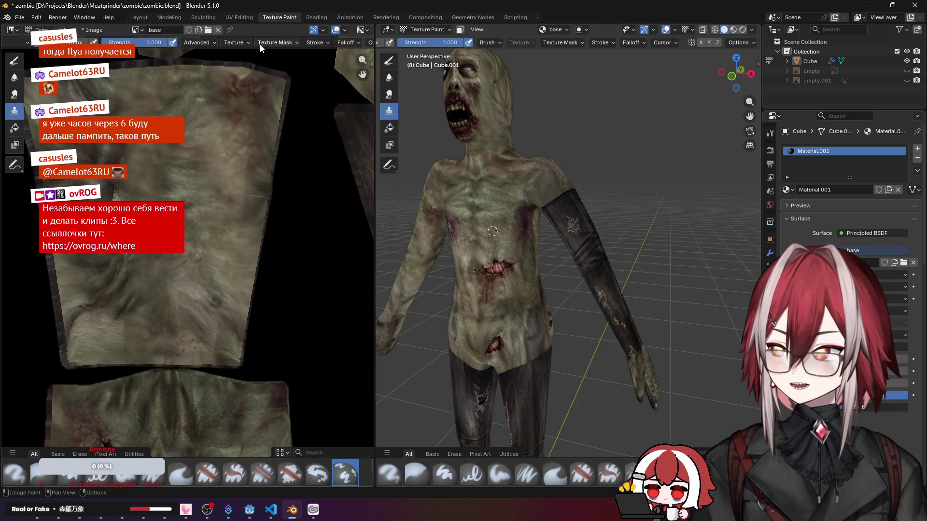
Step: Clone skin texture along the arm, covering the dark forearm sleeve and upper arm
mouse_move(493, 233)
middle_mouse_down()
mouse_move(528, 224)
mouse_move(460, 213)
middle_mouse_up()
scroll(529, 224, "up", 2)
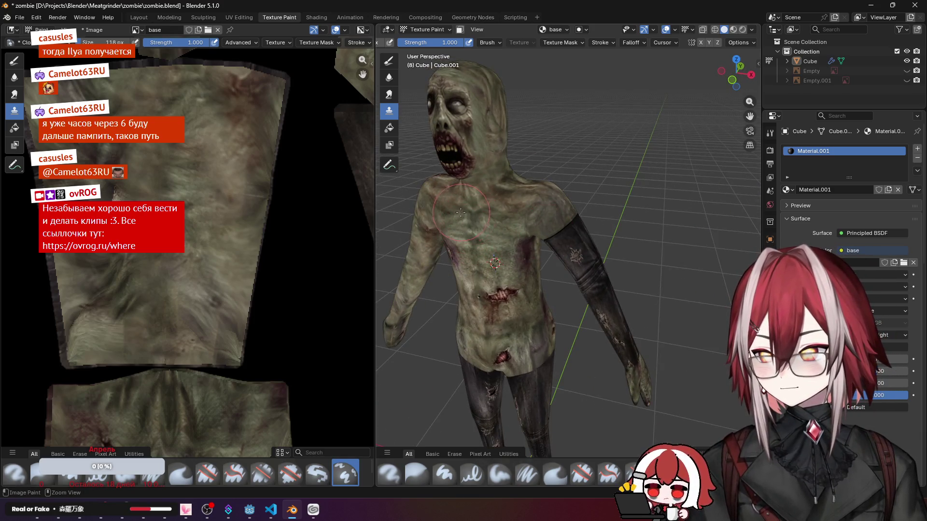
scroll(594, 235, "up", 4)
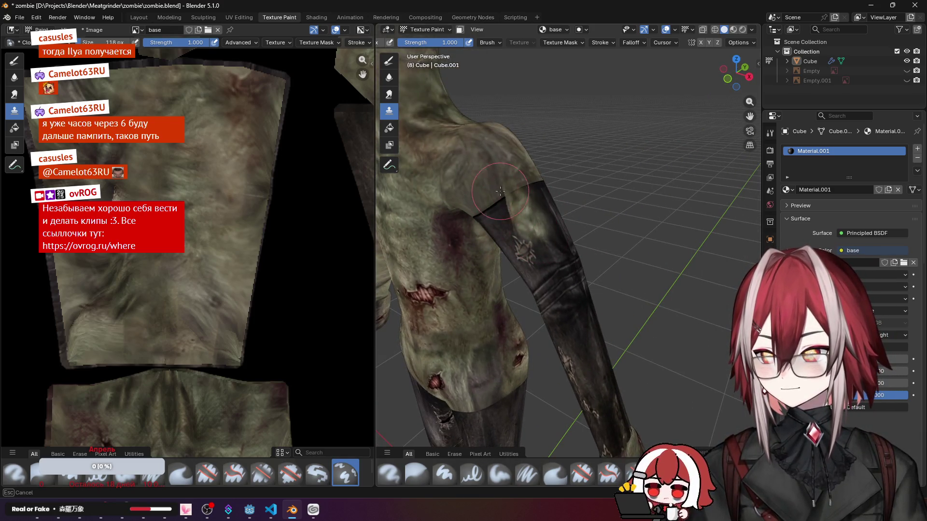
scroll(556, 210, "down", 4)
middle_click_drag(556, 210, 644, 217)
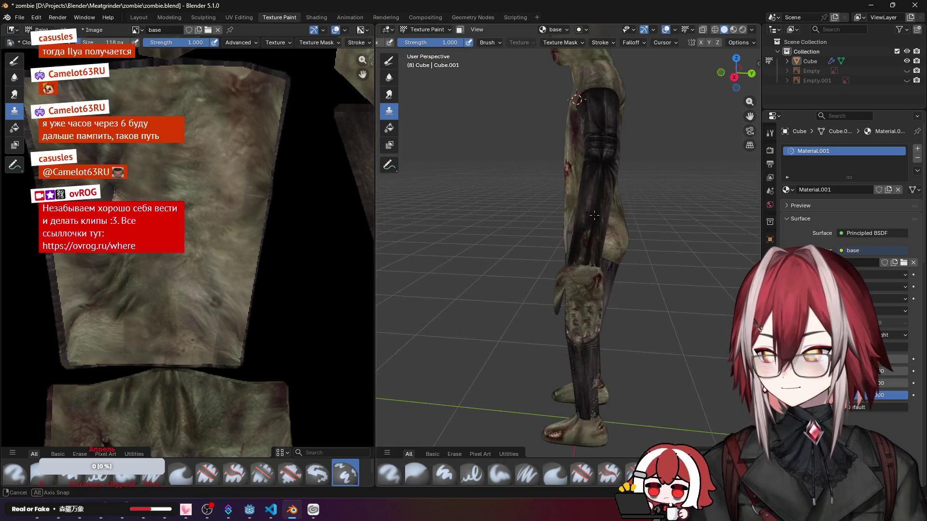
left_click_drag(532, 259, 552, 214)
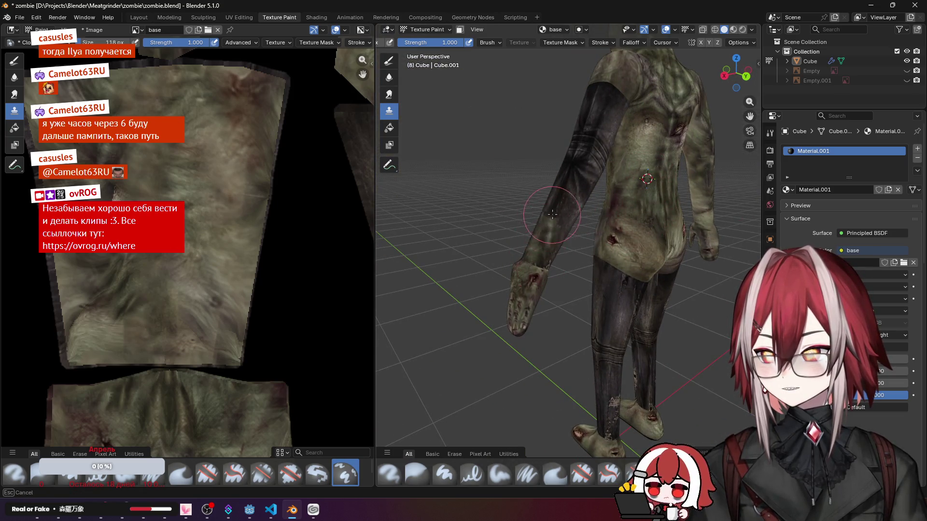
left_click_drag(543, 246, 562, 188)
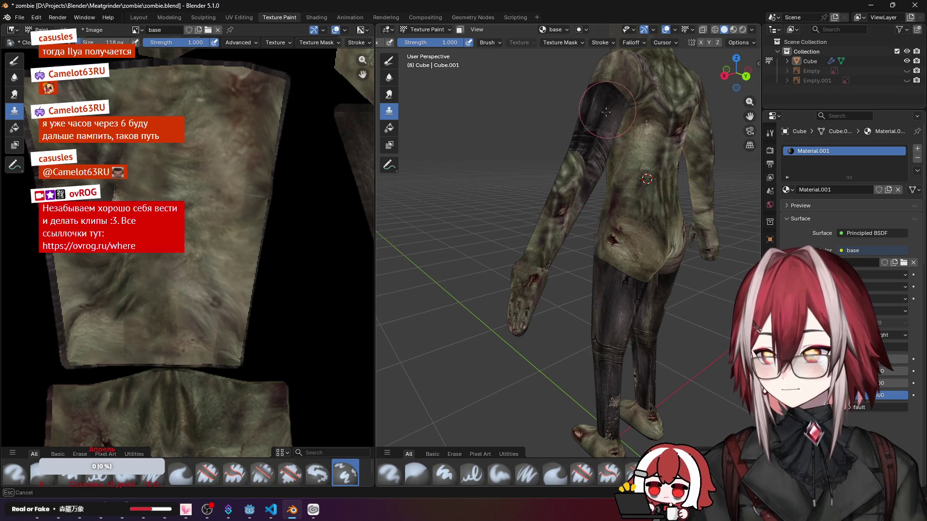
middle_click_drag(570, 215, 651, 224)
middle_click_drag(673, 182, 630, 185)
left_click_drag(522, 262, 540, 240)
left_click_drag(569, 180, 590, 131)
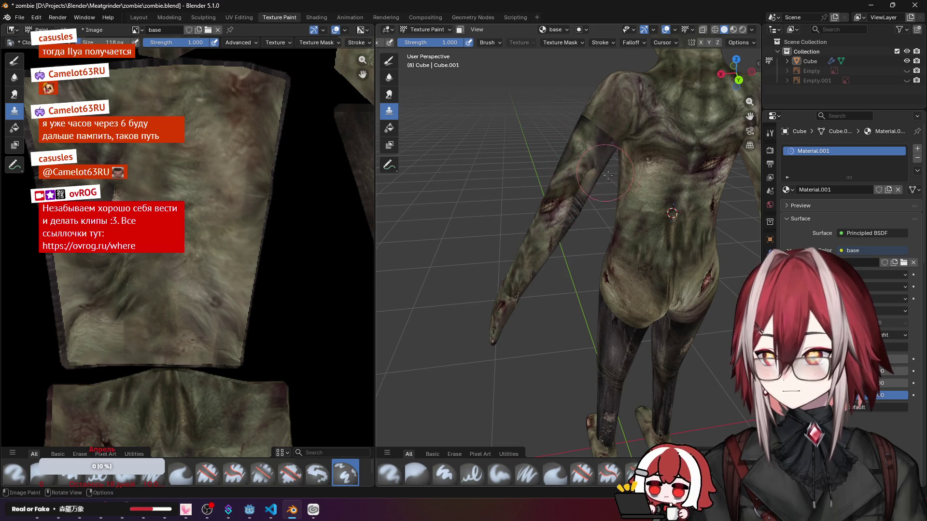
left_click_drag(538, 221, 578, 176)
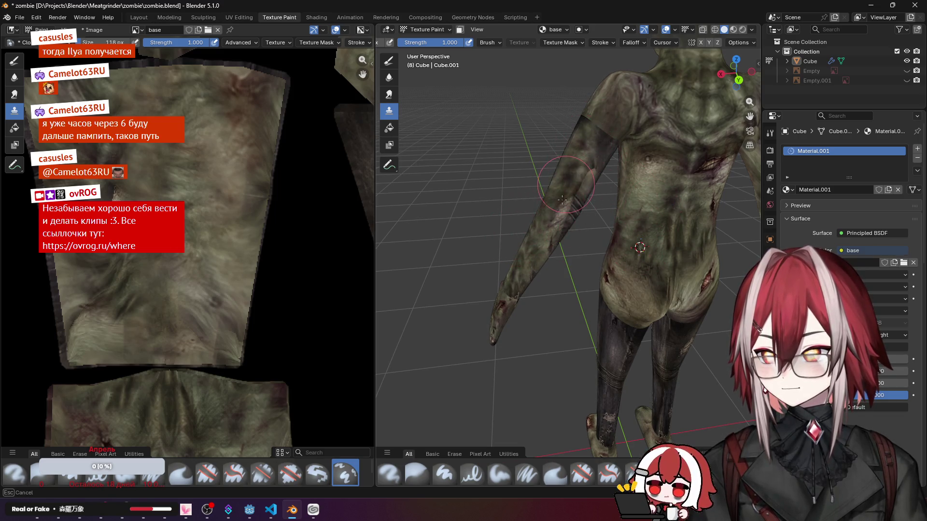
Step: Paint skin over a patch of the upper back, the left shoulder and left arm
middle_click_drag(571, 215, 599, 226)
left_click_drag(532, 155, 536, 189)
mouse_move(608, 217)
middle_mouse_down()
mouse_move(471, 150)
mouse_move(478, 254)
mouse_move(546, 278)
mouse_move(666, 297)
middle_mouse_up()
mouse_move(621, 160)
left_mouse_down()
mouse_move(576, 155)
mouse_move(631, 141)
left_mouse_up()
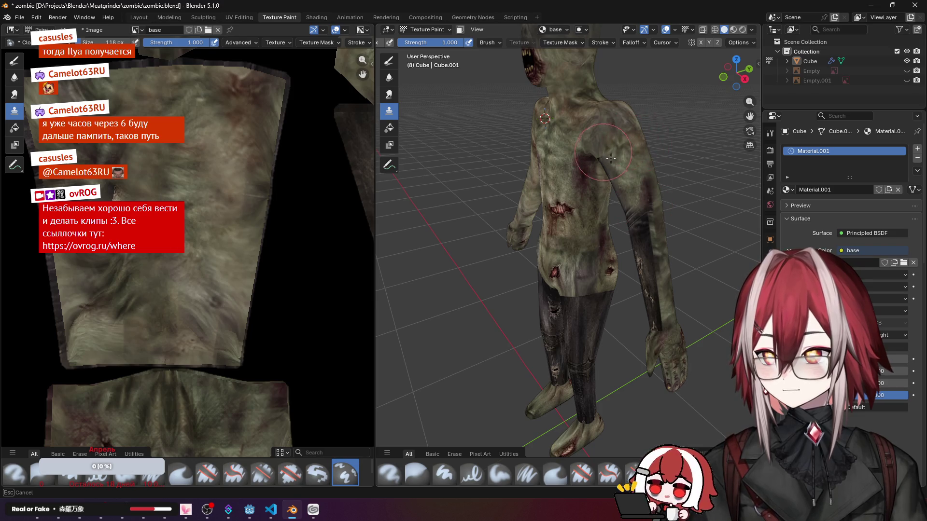
left_click_drag(624, 217, 637, 305)
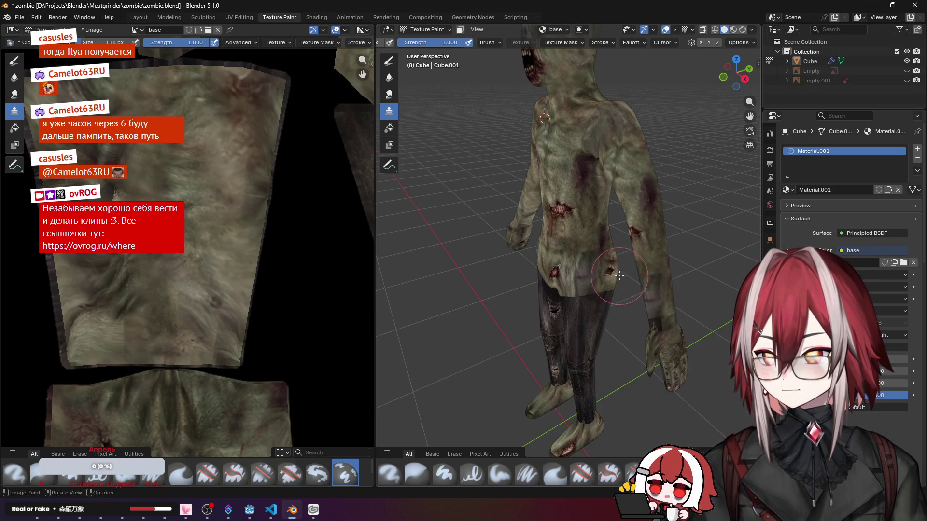
middle_click_drag(637, 304, 560, 205)
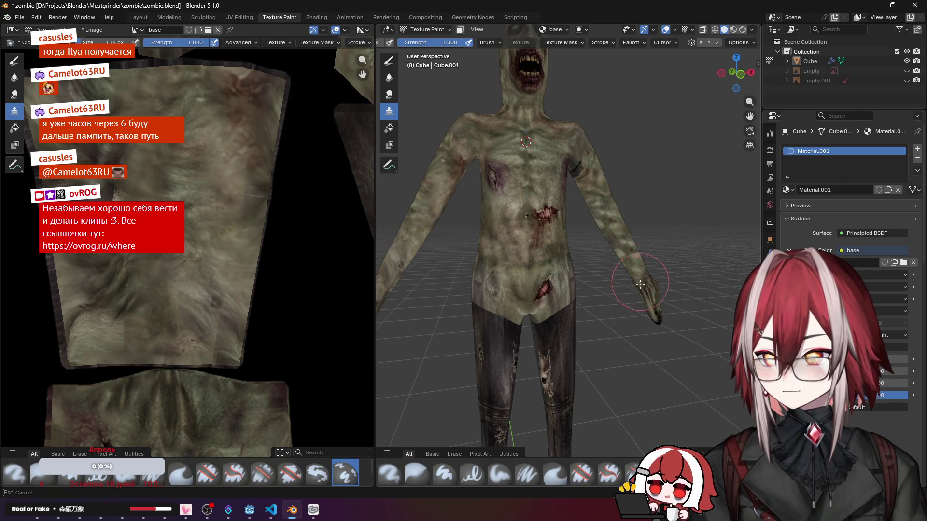
middle_click_drag(641, 284, 531, 260)
mouse_move(513, 228)
middle_mouse_down()
mouse_move(589, 182)
mouse_move(634, 271)
mouse_move(551, 201)
middle_mouse_up()
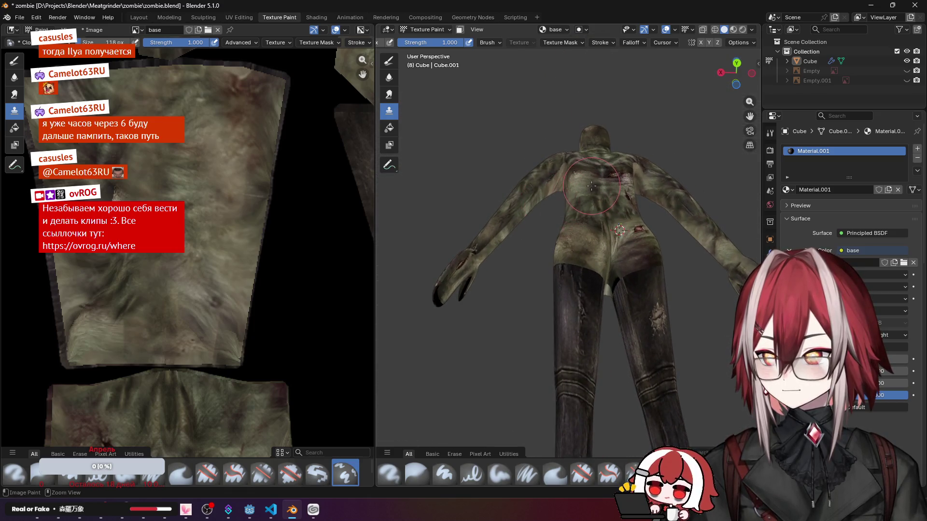
Step: Stroke skin texture up the left arm and inspect the forearm and hand close up
left_click_drag(478, 250, 507, 227)
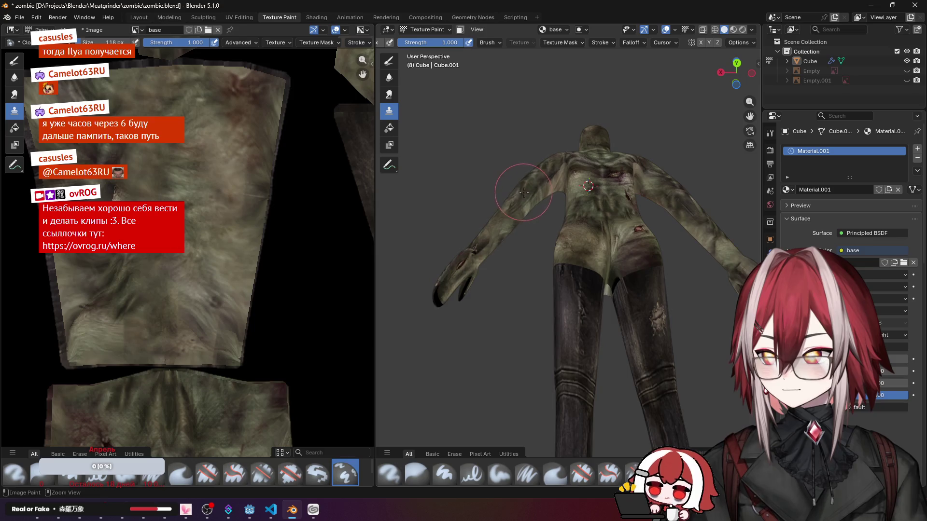
scroll(524, 192, "up", 4)
middle_click_drag(536, 210, 628, 299)
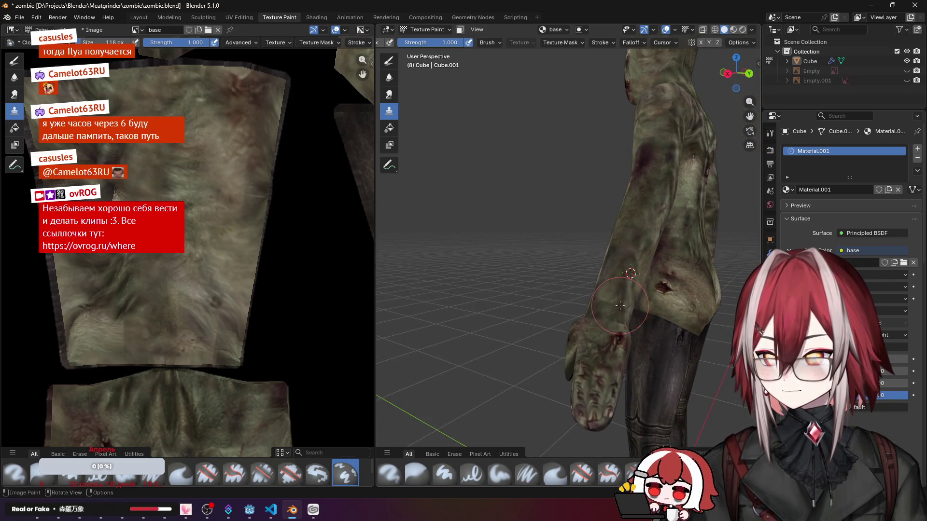
scroll(627, 325, "down", 3)
mouse_move(550, 217)
middle_mouse_down()
mouse_move(507, 181)
mouse_move(522, 188)
middle_mouse_up()
scroll(507, 181, "up", 5)
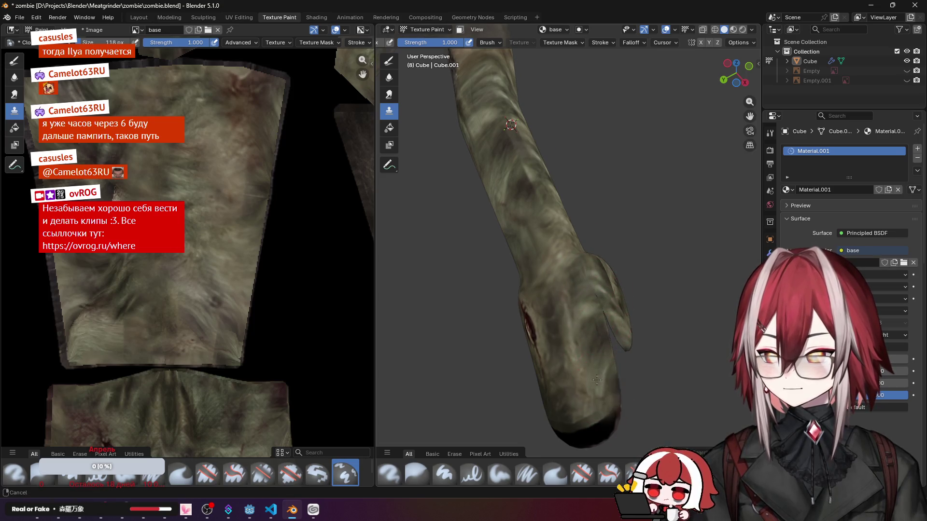
middle_click_drag(587, 281, 527, 124)
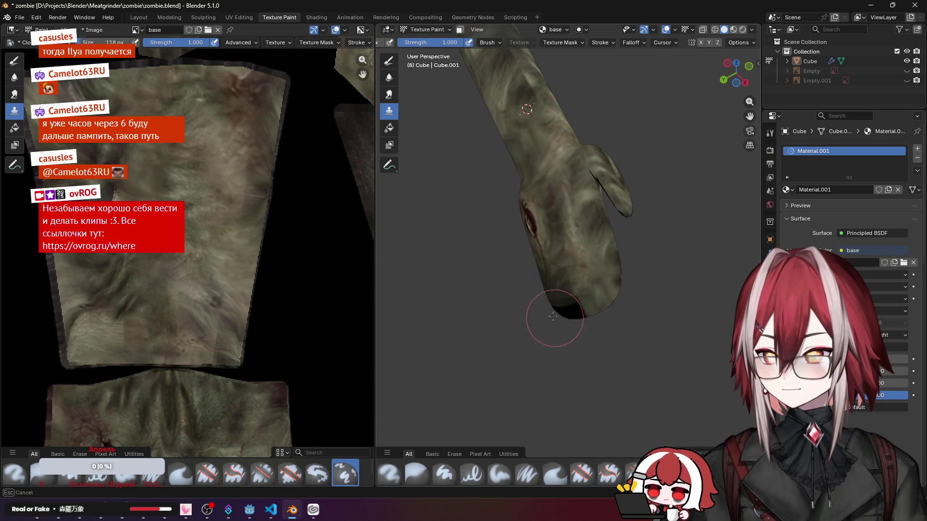
middle_click_drag(552, 316, 678, 284)
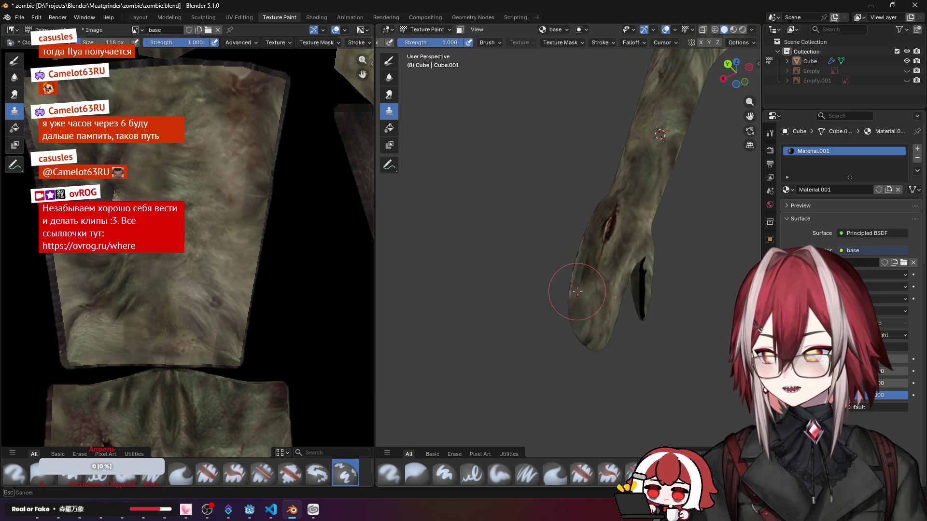
scroll(603, 237, "down", 5)
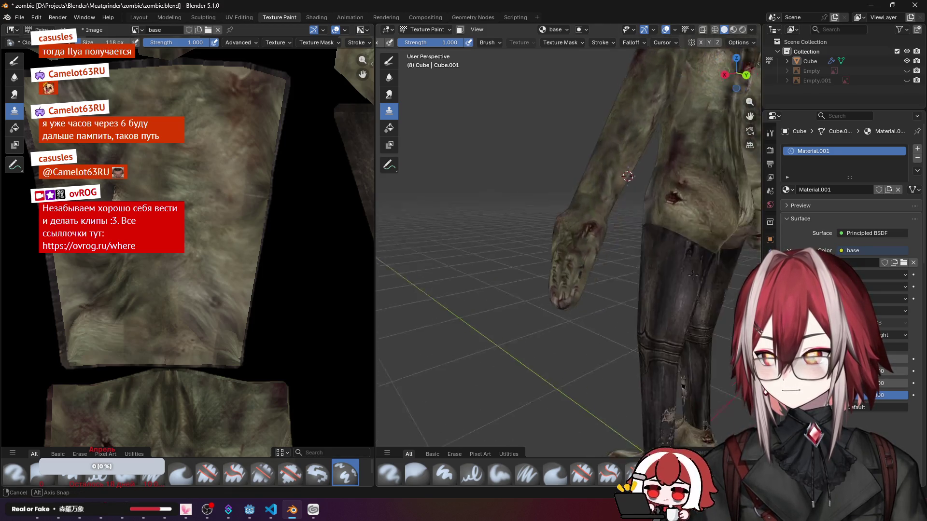
Step: Paint reddish wound marks down the left leg and skin with wounds down the right leg
middle_click_drag(616, 217, 540, 202)
mouse_move(688, 204)
middle_mouse_down()
mouse_move(525, 256)
mouse_move(597, 190)
middle_mouse_up()
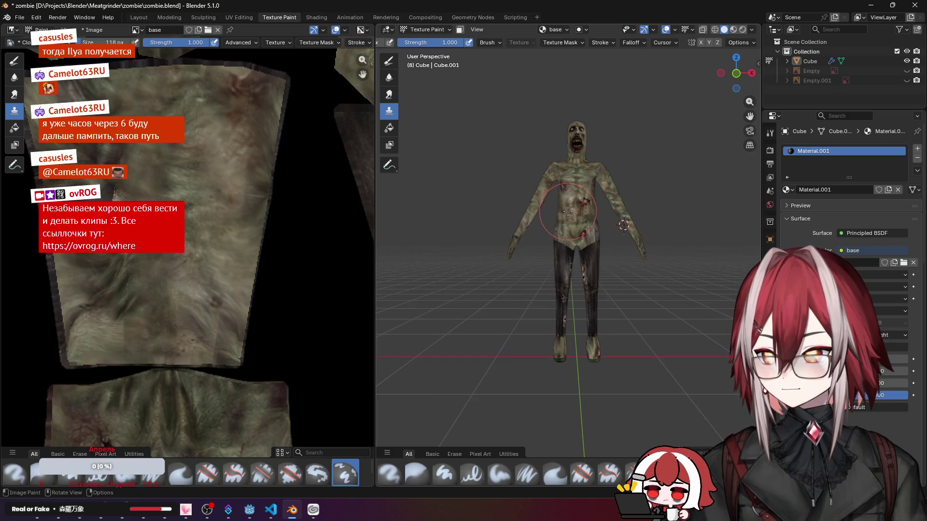
mouse_move(568, 212)
middle_mouse_down()
mouse_move(591, 229)
mouse_move(579, 239)
mouse_move(548, 179)
middle_mouse_up()
scroll(580, 232, "up", 6)
scroll(580, 236, "down", 4)
scroll(549, 252, "up", 4)
scroll(548, 178, "up", 2)
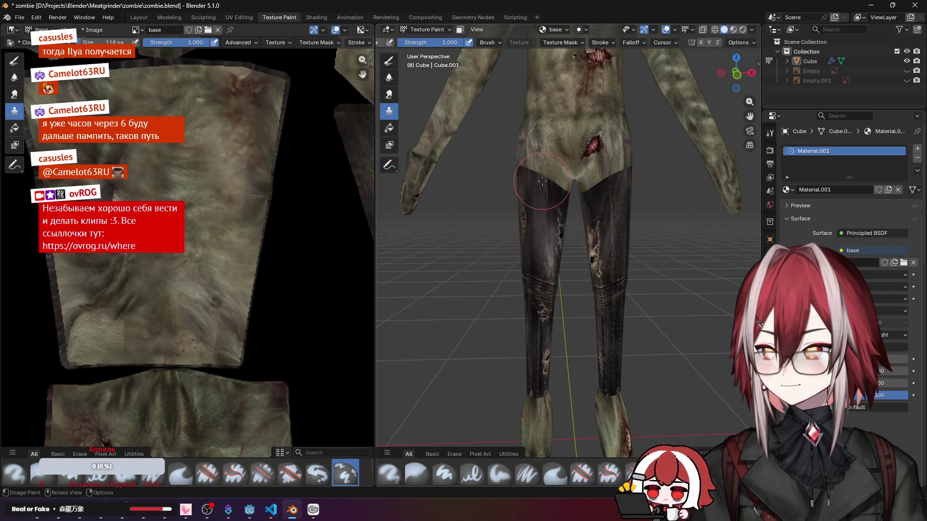
scroll(549, 190, "down", 3)
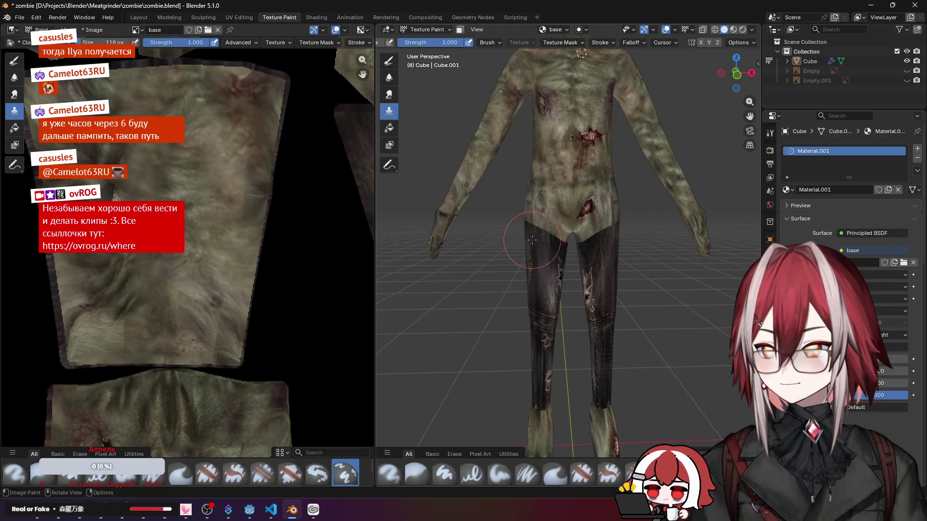
left_click_drag(536, 238, 543, 387)
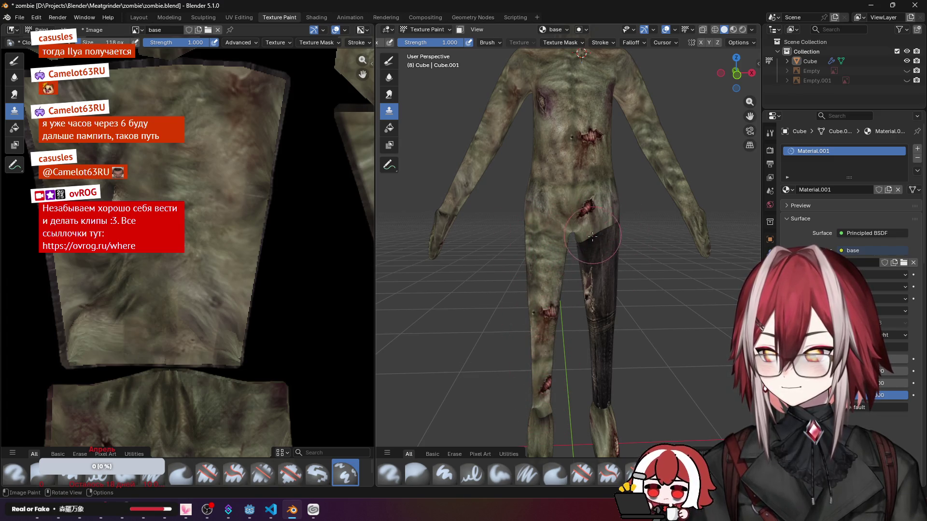
left_click_drag(594, 239, 595, 260)
left_click_drag(616, 230, 592, 404)
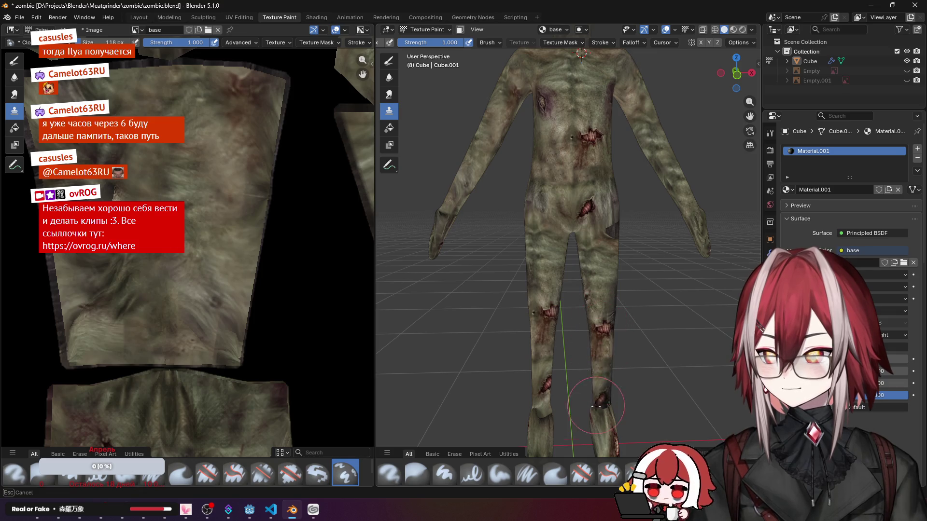
scroll(607, 395, "up", 3)
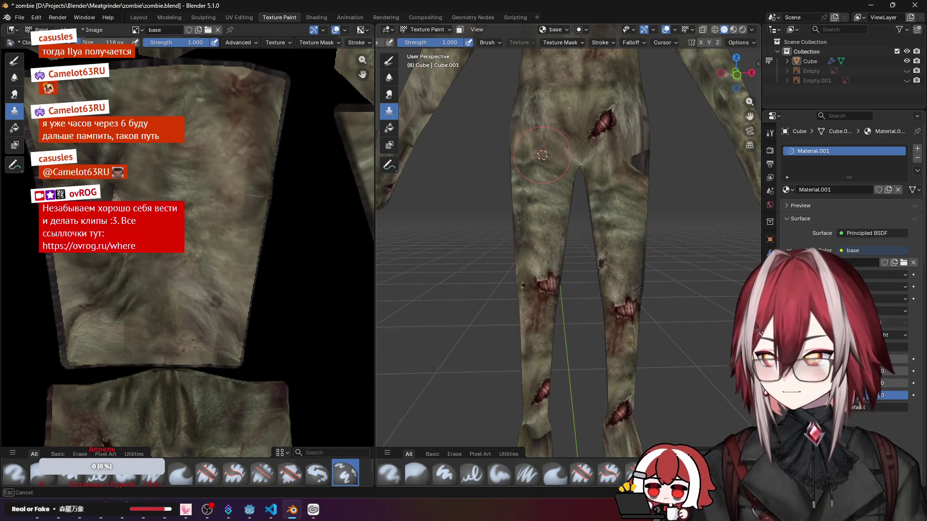
Step: Cover the left knee-to-shin and right knee with skin texture, then view the legs from behind
left_click_drag(542, 318, 539, 397)
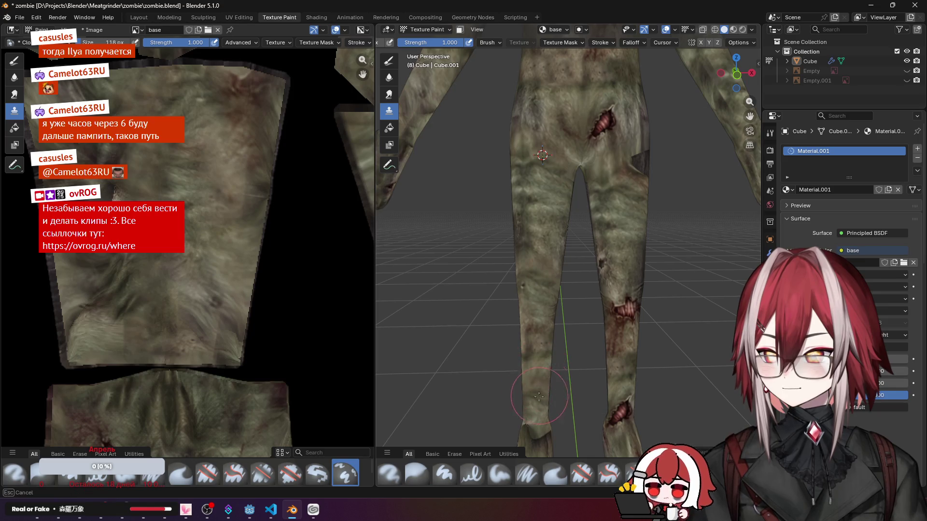
mouse_move(638, 288)
left_mouse_down()
mouse_move(623, 326)
mouse_move(621, 420)
left_mouse_up()
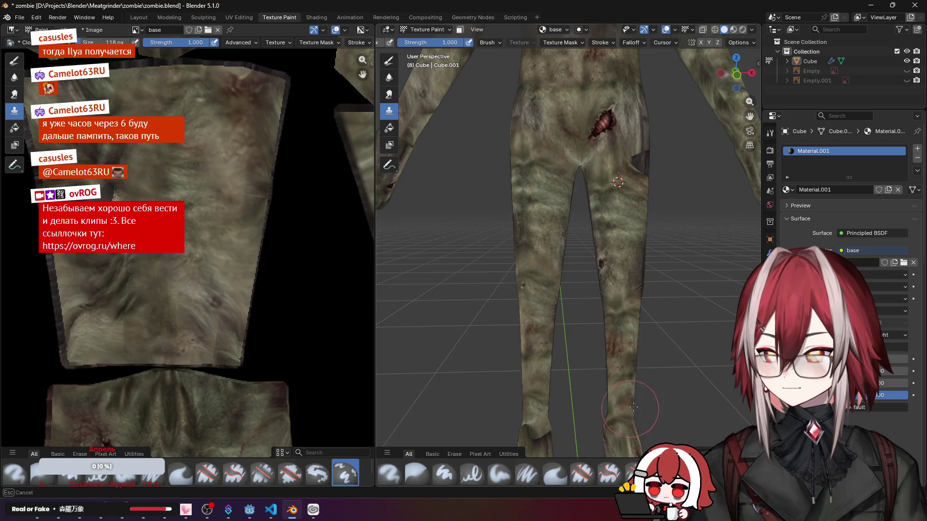
mouse_move(630, 362)
middle_mouse_down()
mouse_move(513, 285)
mouse_move(521, 110)
middle_mouse_up()
mouse_move(549, 231)
left_mouse_down()
mouse_move(532, 264)
mouse_move(539, 257)
left_mouse_up()
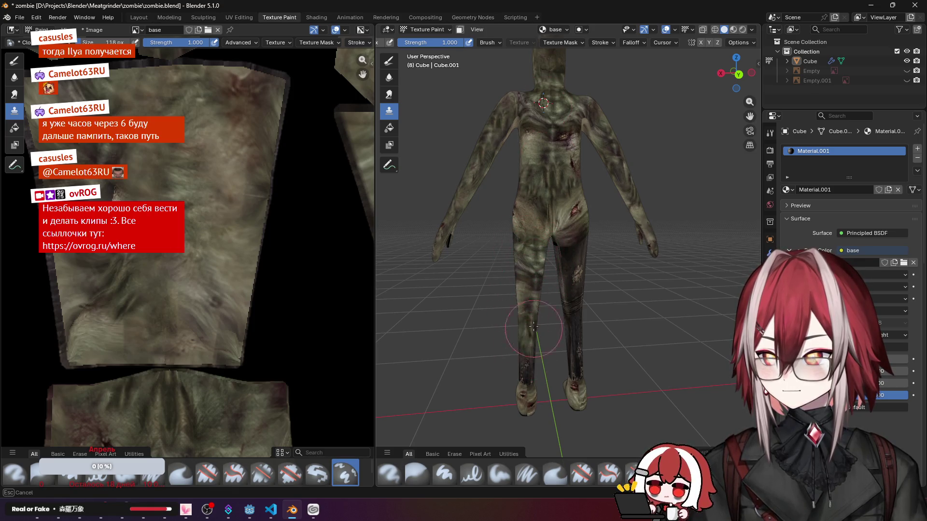
middle_click_drag(508, 253, 550, 255)
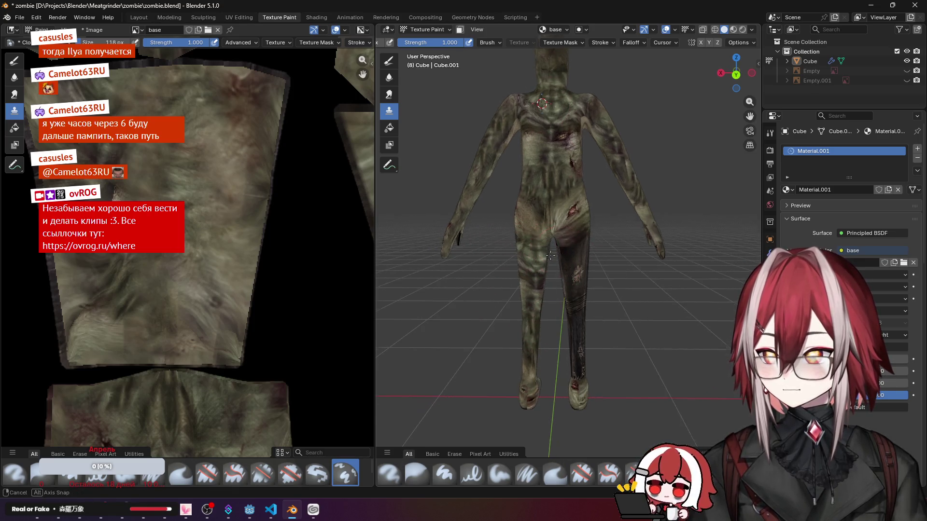
left_click_drag(572, 246, 580, 362)
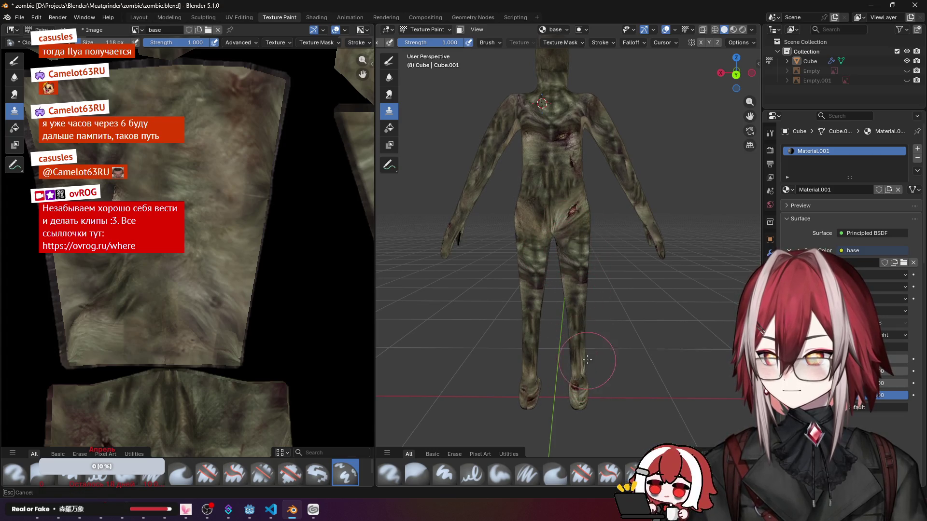
middle_click_drag(588, 340, 550, 217)
scroll(550, 218, "up", 2)
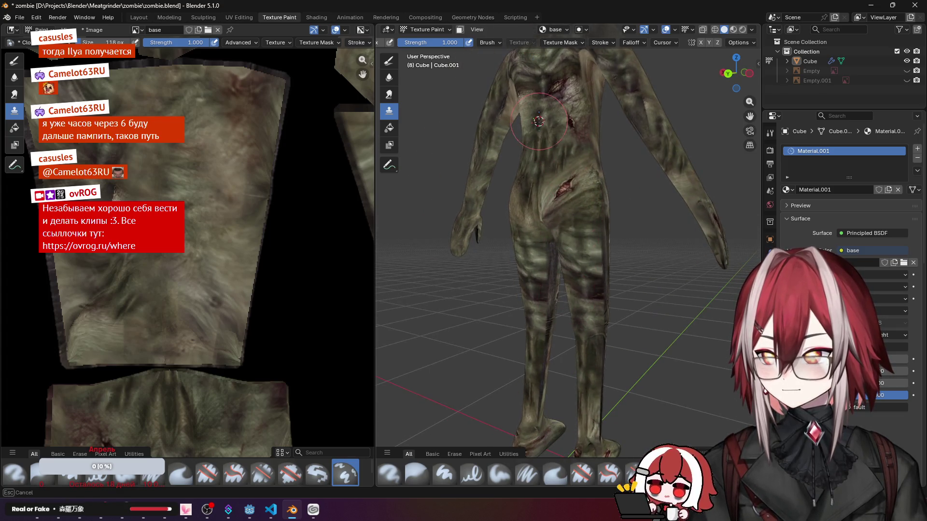
left_click_drag(594, 268, 590, 326)
middle_click_drag(568, 268, 547, 167)
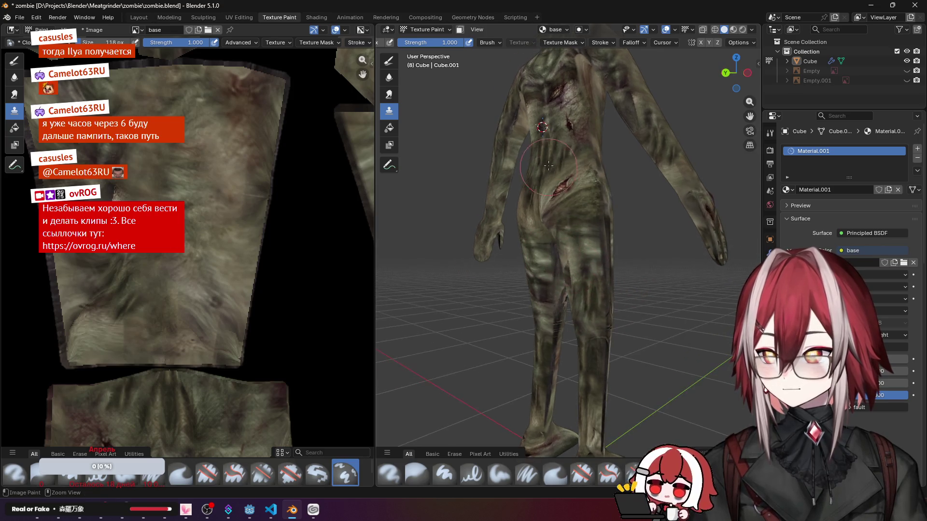
left_click_drag(588, 319, 590, 349)
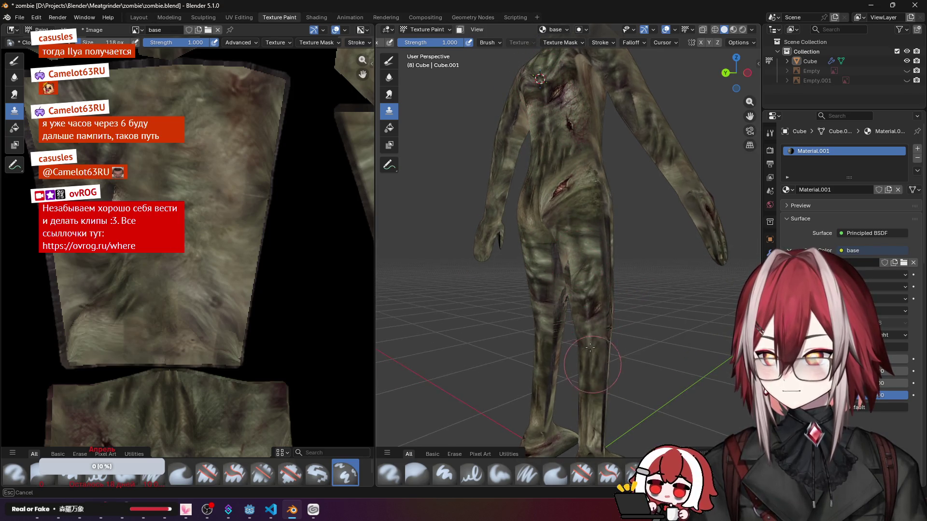
middle_click_drag(579, 295, 665, 286)
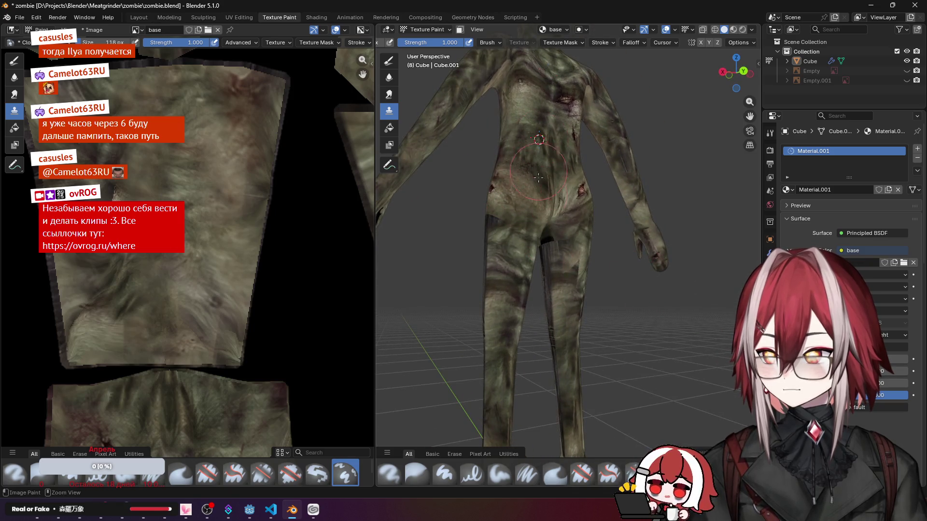
scroll(539, 178, "down", 1)
mouse_move(521, 290)
middle_mouse_down()
mouse_move(585, 292)
mouse_move(592, 181)
middle_mouse_up()
scroll(591, 142, "up", 2)
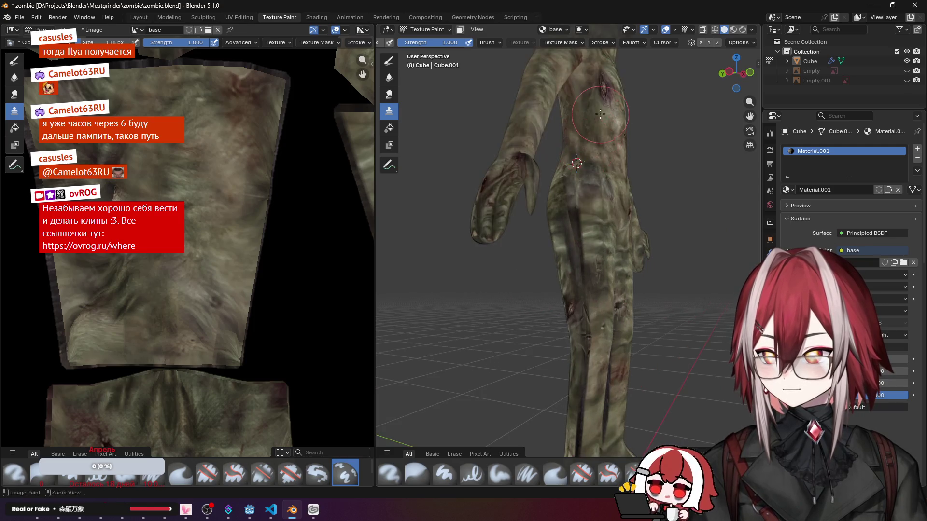
scroll(596, 240, "up", 2)
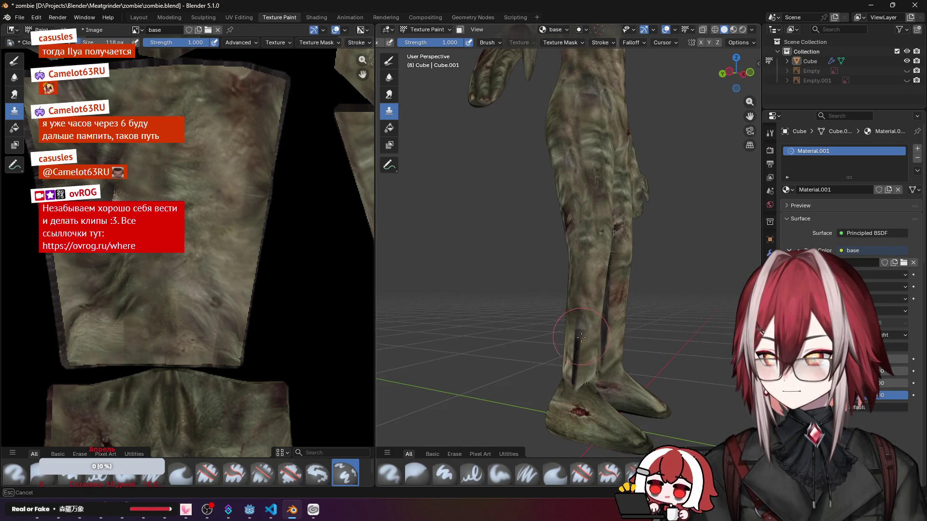
scroll(597, 239, "down", 2)
middle_click_drag(580, 290, 550, 273)
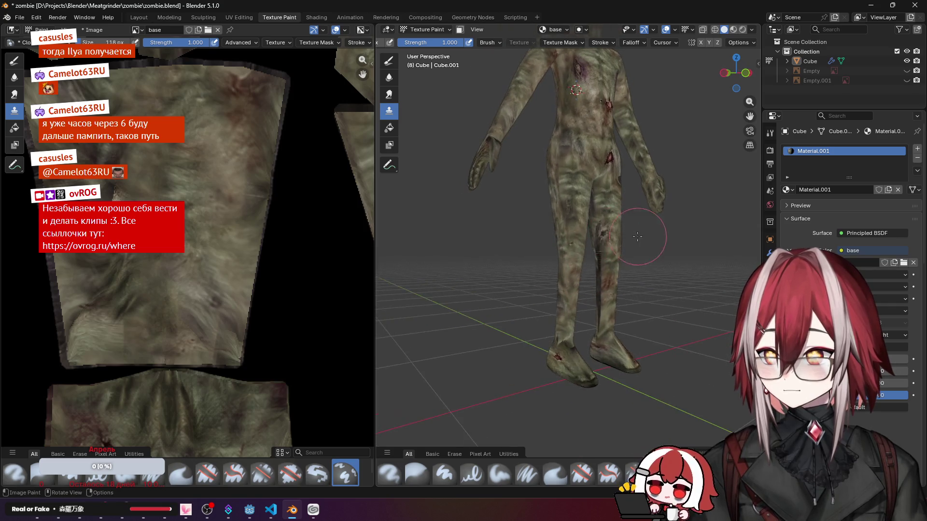
scroll(550, 272, "up", 3)
middle_click_drag(604, 212, 592, 234)
mouse_move(555, 281)
middle_mouse_down()
mouse_move(649, 274)
mouse_move(639, 274)
middle_mouse_up()
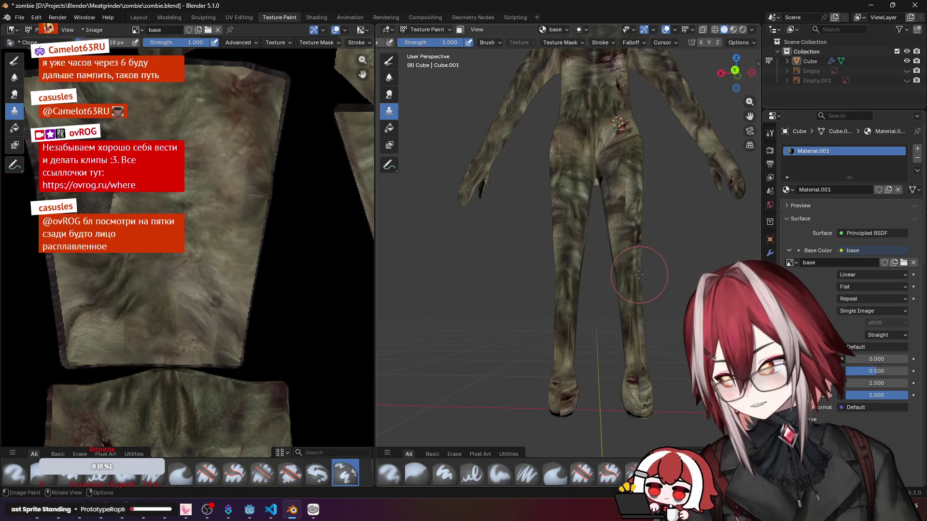
Step: Clone a stroke of skin texture onto the left foot near the heel, inspecting the soles from several angles
middle_click_drag(639, 274, 566, 228, "shift")
scroll(565, 227, "up", 2)
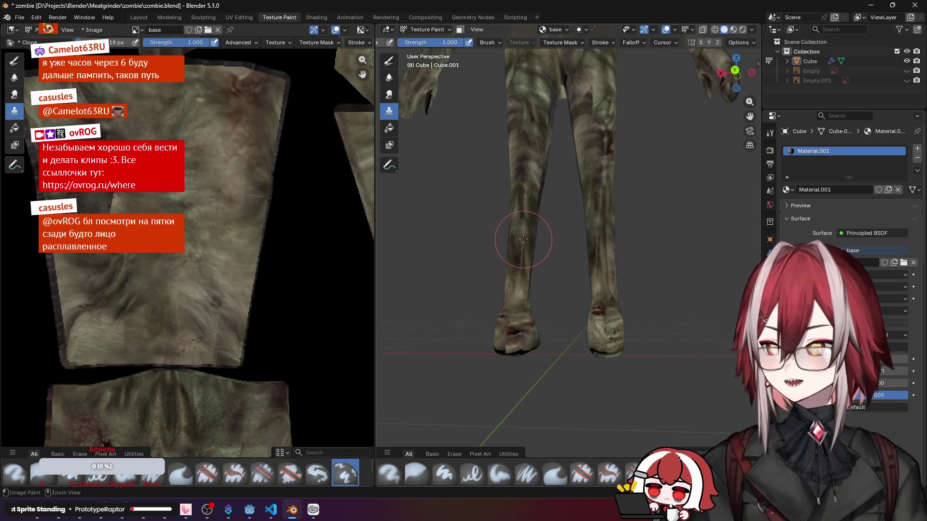
mouse_move(518, 332)
middle_mouse_down()
mouse_move(551, 217)
mouse_move(511, 281)
middle_mouse_up()
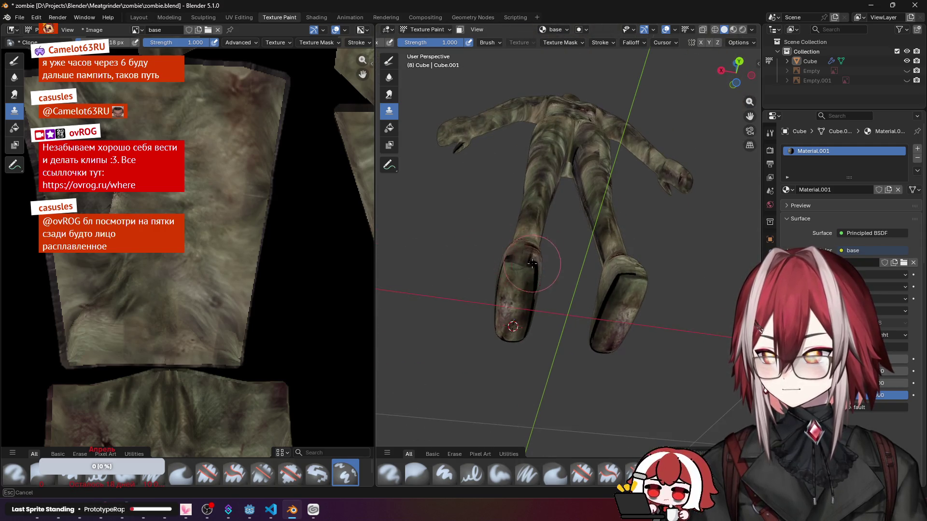
left_click_drag(518, 274, 522, 261)
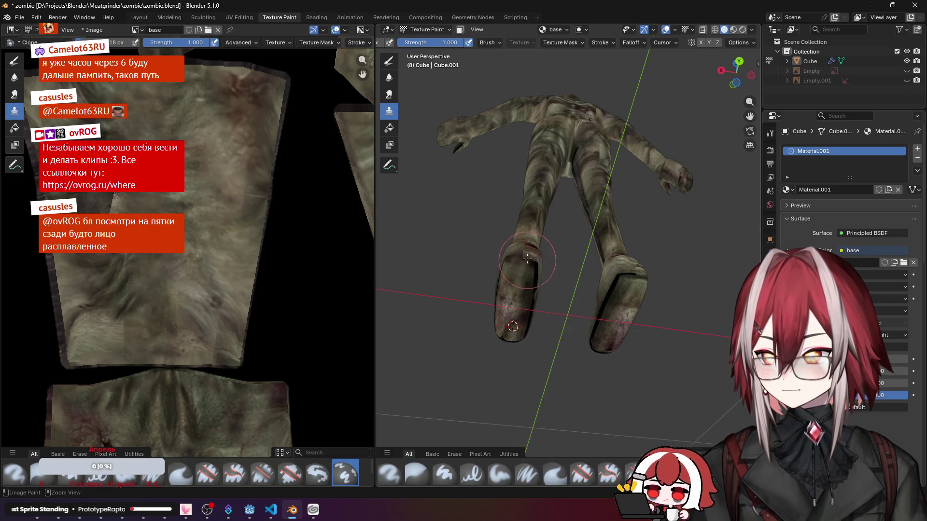
middle_click_drag(527, 257, 553, 148)
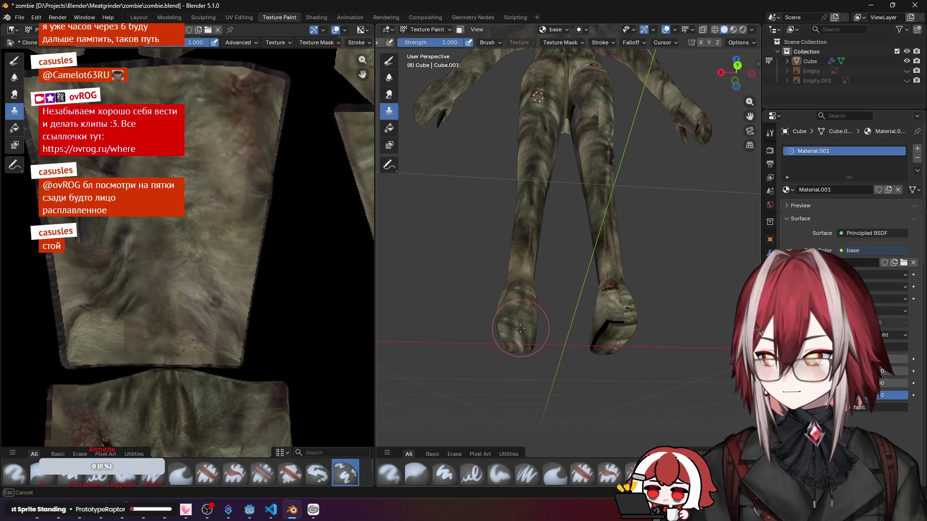
middle_click_drag(512, 324, 536, 318)
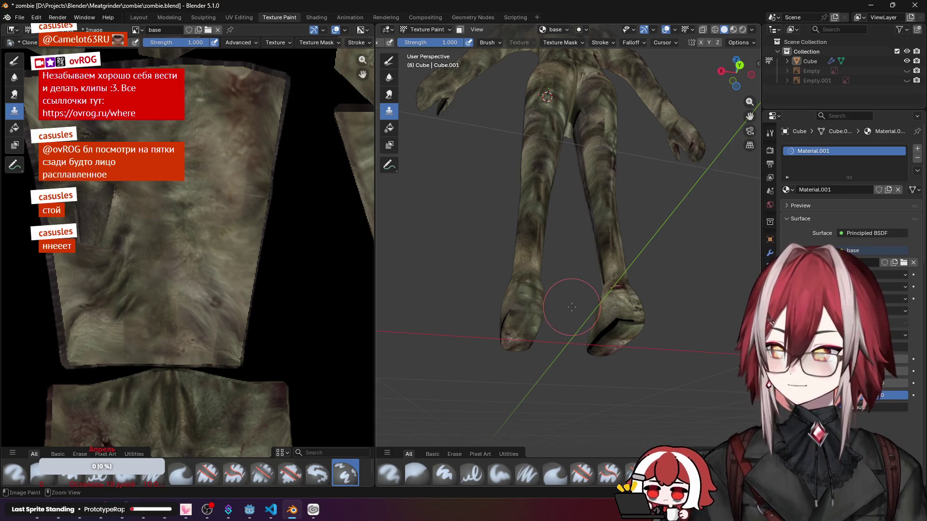
mouse_move(579, 290)
middle_mouse_down()
mouse_move(562, 287)
mouse_move(563, 299)
middle_mouse_up()
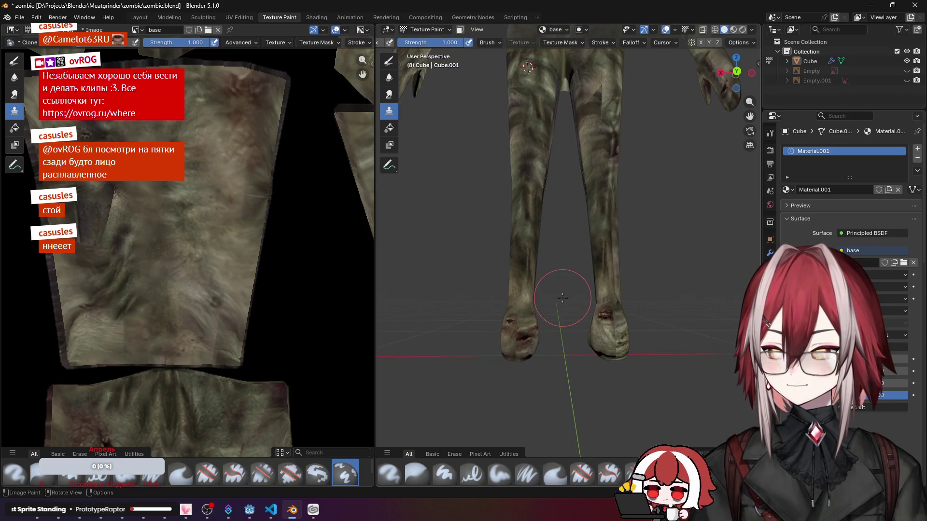
scroll(580, 287, "up", 1)
scroll(580, 287, "up", 1)
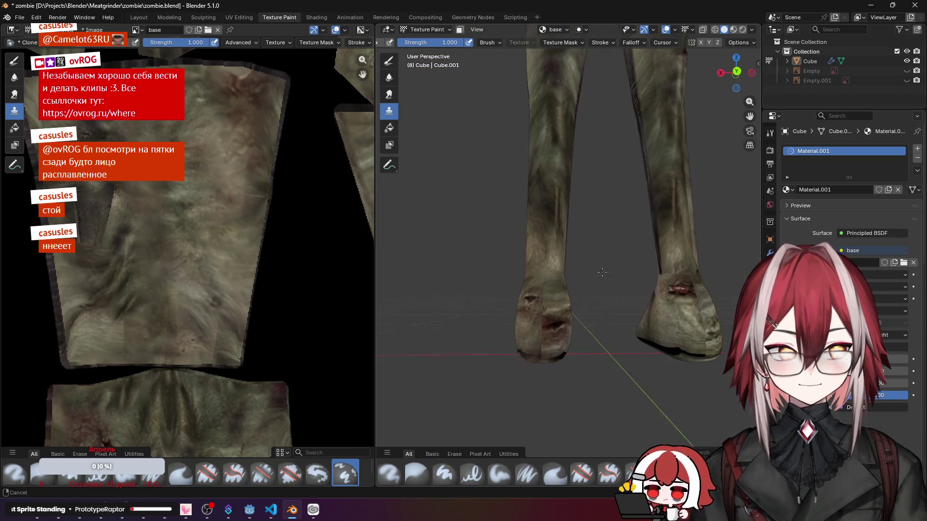
scroll(579, 287, "up", 1)
scroll(623, 251, "up", 1)
middle_click_drag(625, 249, 623, 173)
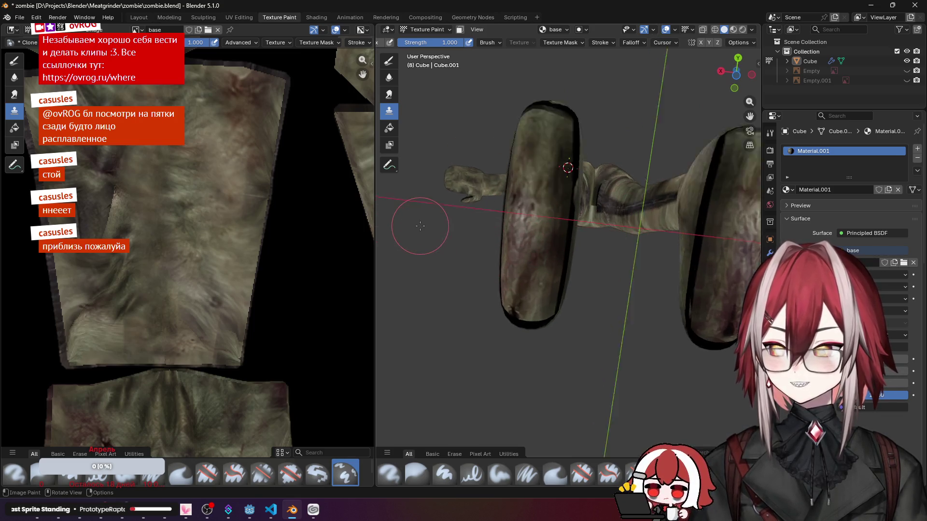
scroll(511, 247, "up", 3)
mouse_move(507, 247)
middle_mouse_down()
mouse_move(470, 241)
mouse_move(485, 274)
mouse_move(508, 261)
middle_mouse_up()
scroll(485, 273, "down", 3)
scroll(298, 221, "down", 5)
scroll(298, 220, "down", 2)
scroll(298, 221, "up", 5)
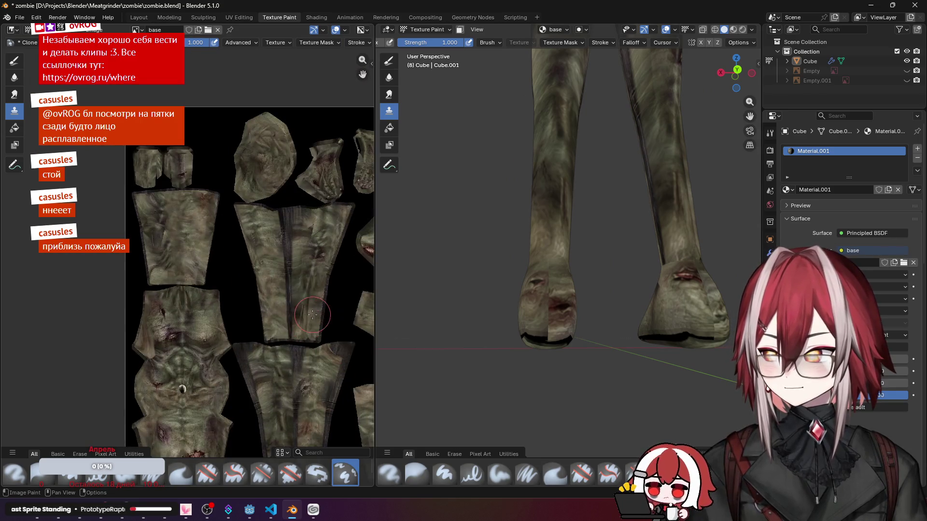
scroll(317, 299, "up", 3)
scroll(290, 275, "up", 3)
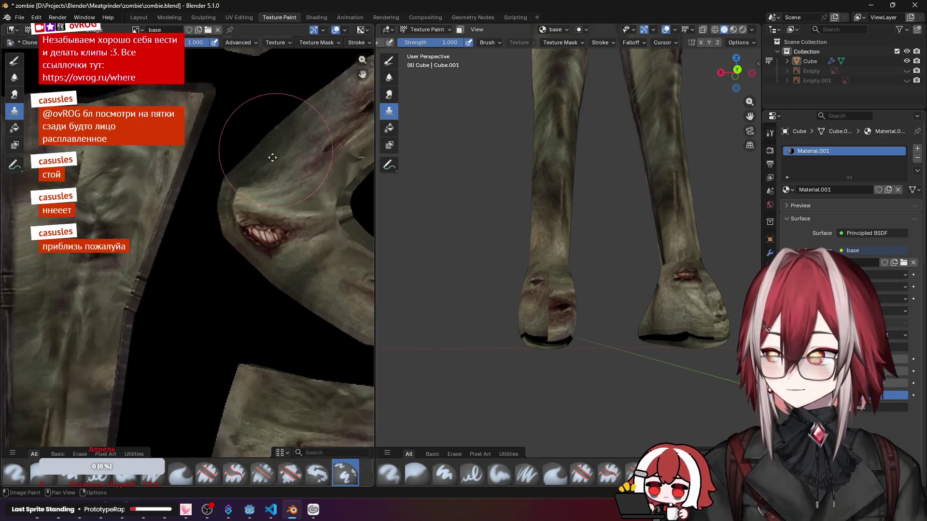
middle_click_drag(290, 275, 196, 248)
scroll(196, 248, "up", 2)
middle_click_drag(217, 217, 202, 239)
scroll(237, 151, "up", 2)
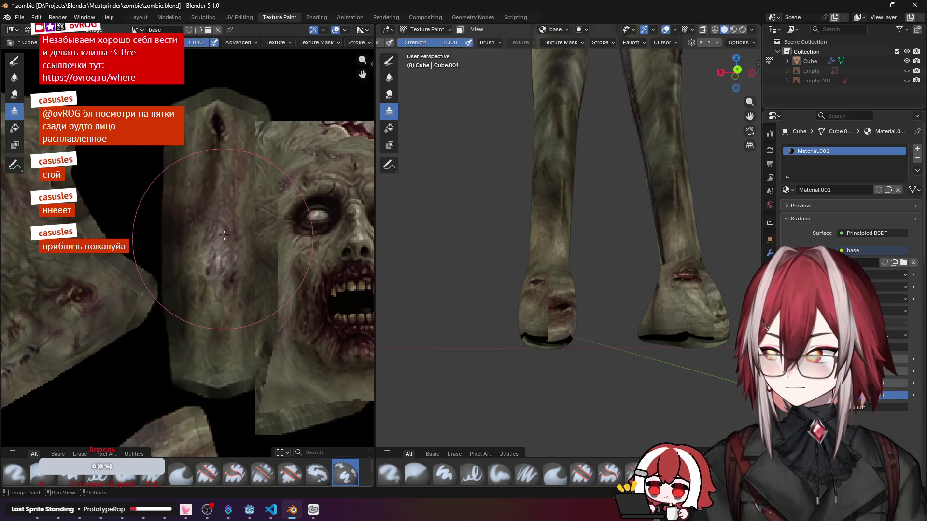
scroll(566, 217, "down", 3)
mouse_move(564, 217)
middle_mouse_down()
mouse_move(551, 242)
mouse_move(572, 218)
mouse_move(579, 232)
middle_mouse_up()
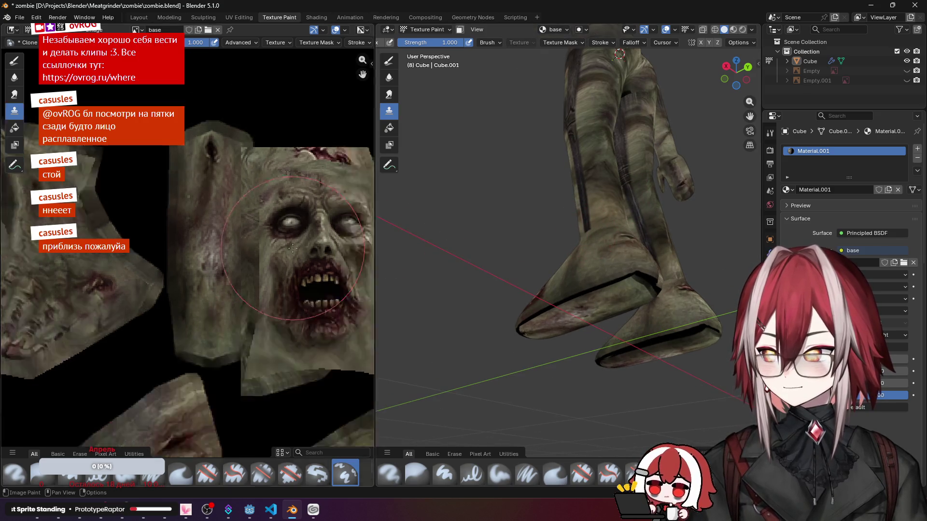
scroll(292, 249, "down", 5)
scroll(171, 277, "up", 3)
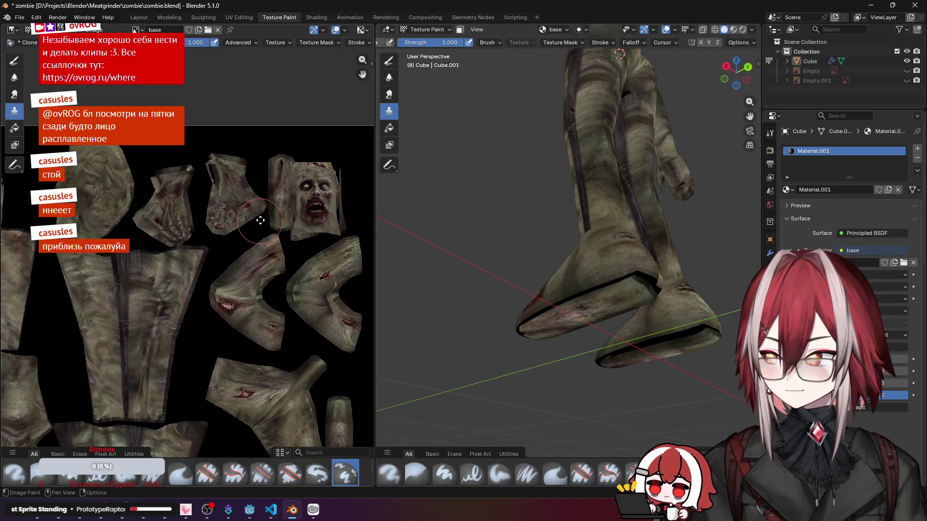
middle_click_drag(171, 277, 209, 247, "shift")
scroll(623, 253, "up", 3)
mouse_move(623, 254)
middle_mouse_down()
mouse_move(636, 254)
mouse_move(601, 310)
middle_mouse_up()
scroll(623, 275, "down", 2)
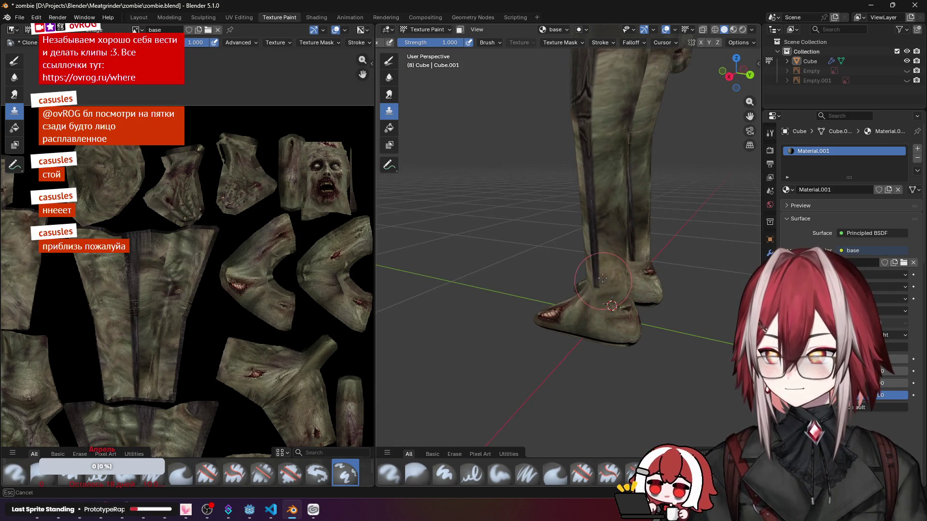
Step: Orbit around the zombie's lower body, back and front to inspect the cloned skin coverage
middle_click_drag(599, 207, 576, 319)
scroll(586, 253, "down", 2)
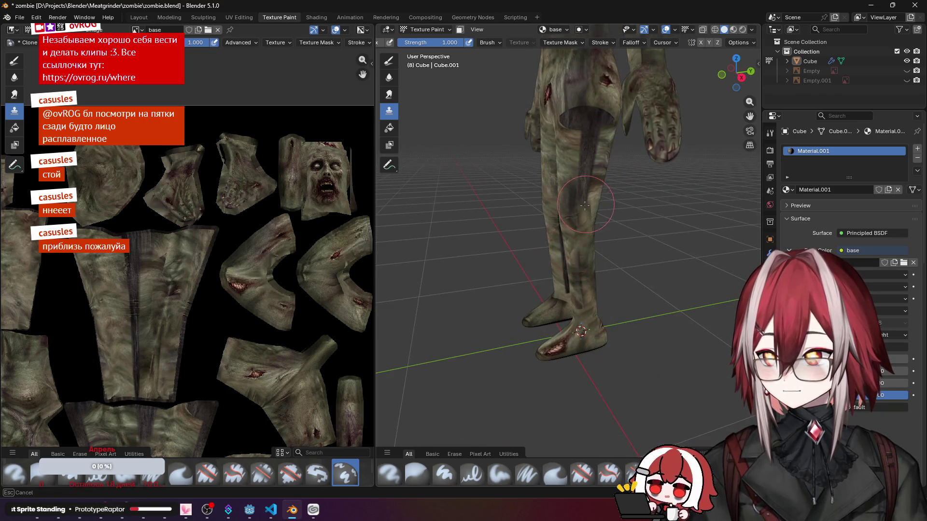
middle_click_drag(563, 243, 600, 217)
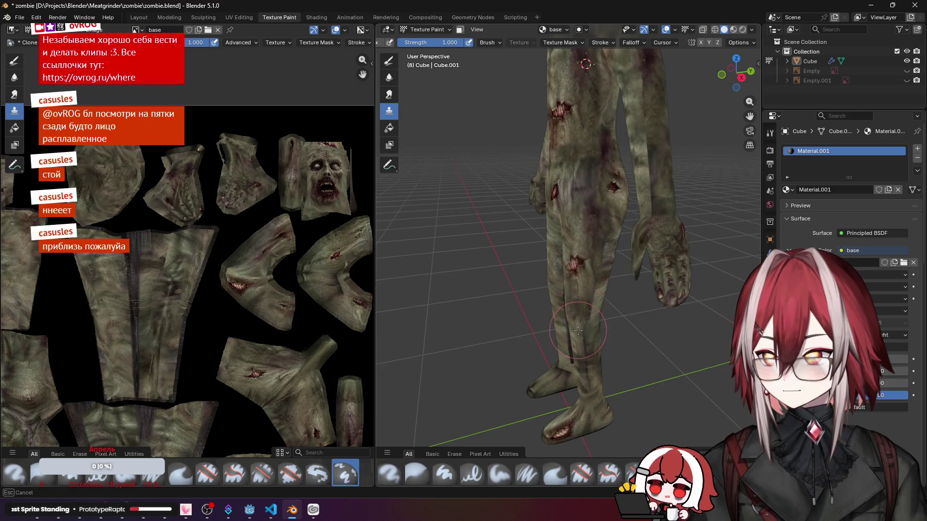
middle_click_drag(601, 263, 614, 201)
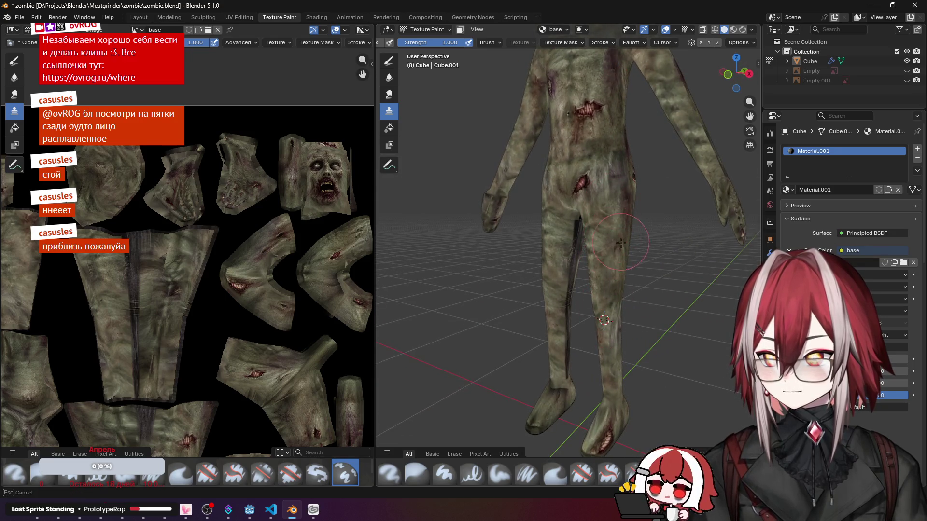
scroll(613, 251, "down", 2)
middle_click_drag(563, 226, 567, 234)
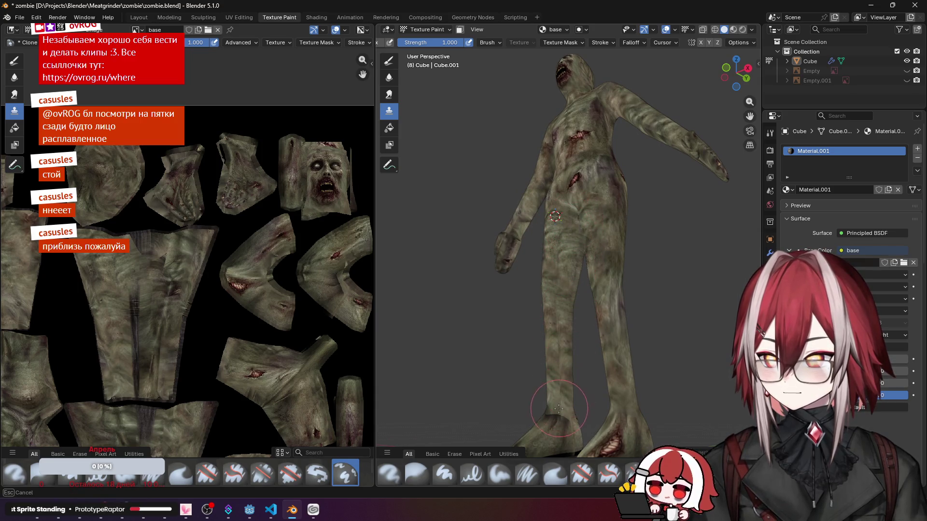
mouse_move(559, 410)
middle_mouse_down()
mouse_move(528, 162)
mouse_move(567, 214)
mouse_move(545, 236)
middle_mouse_up()
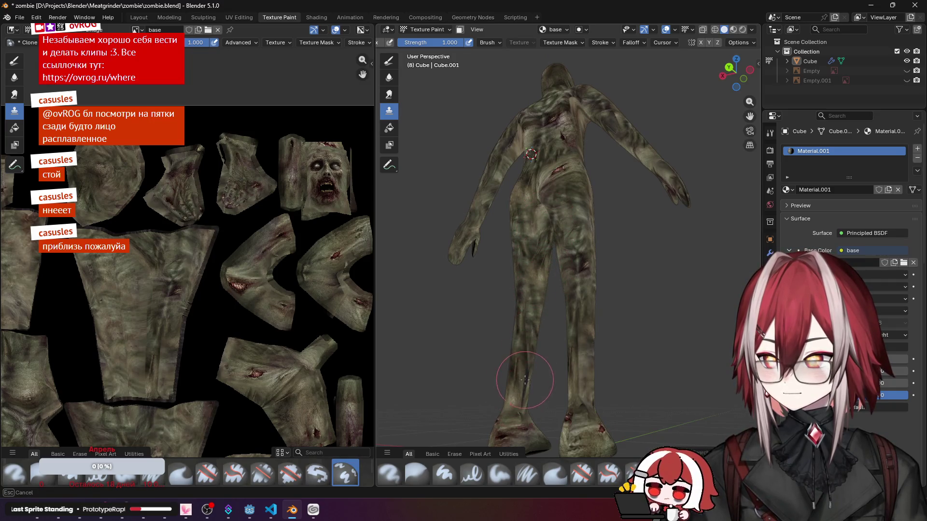
middle_click_drag(524, 380, 421, 350)
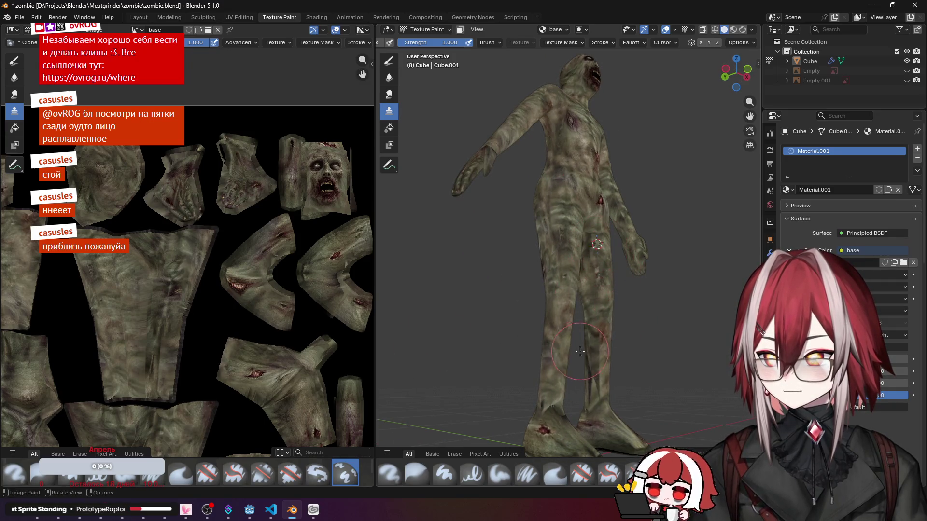
mouse_move(607, 346)
middle_mouse_down()
mouse_move(588, 250)
mouse_move(594, 275)
mouse_move(735, 255)
mouse_move(630, 275)
middle_mouse_up()
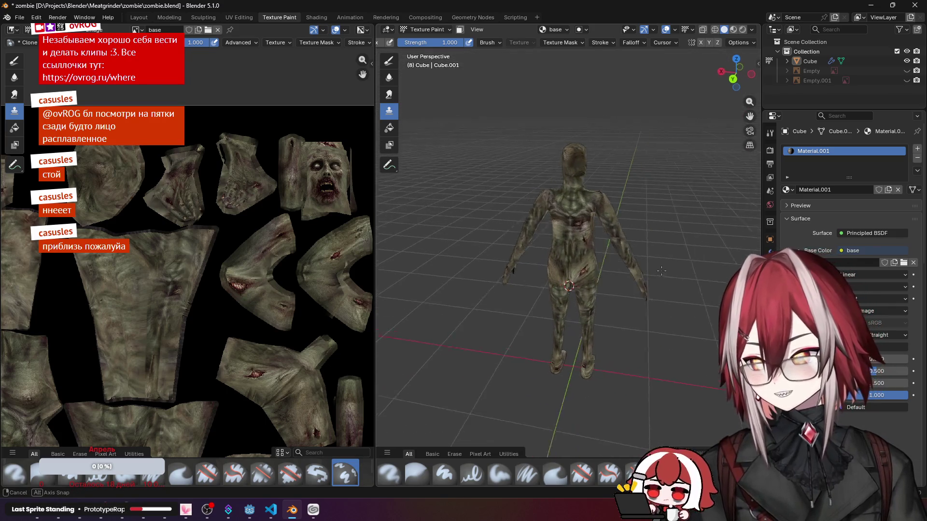
scroll(599, 225, "up", 3)
Step: Clone one more stroke of skin onto the torso and check the body from front and below
left_click_drag(599, 225, 597, 226)
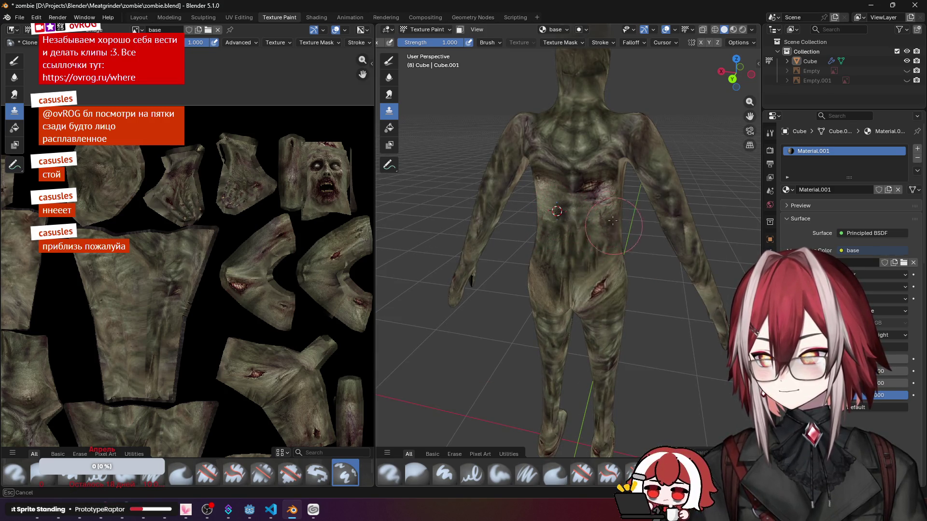
middle_click_drag(614, 190, 453, 217)
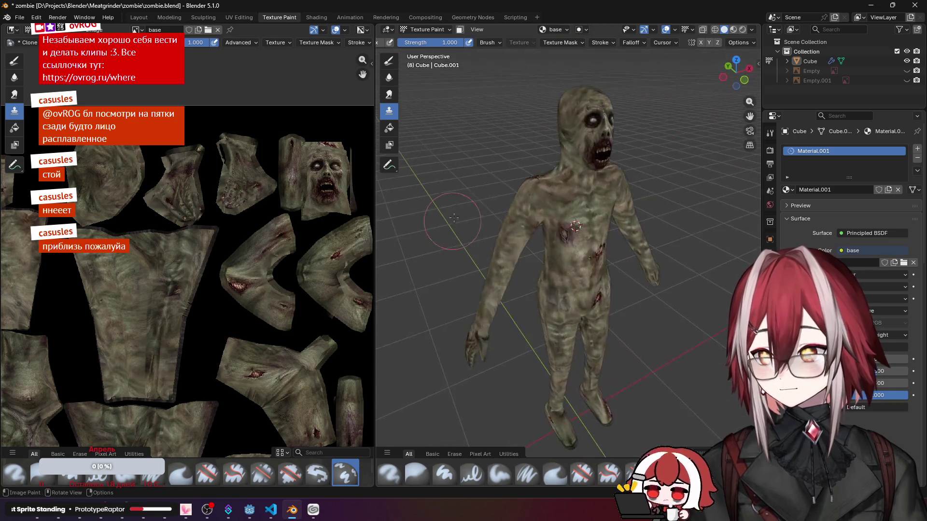
mouse_move(592, 179)
middle_mouse_down()
mouse_move(551, 217)
mouse_move(556, 249)
mouse_move(579, 195)
mouse_move(558, 233)
middle_mouse_up()
scroll(557, 220, "up", 2)
scroll(556, 221, "up", 1)
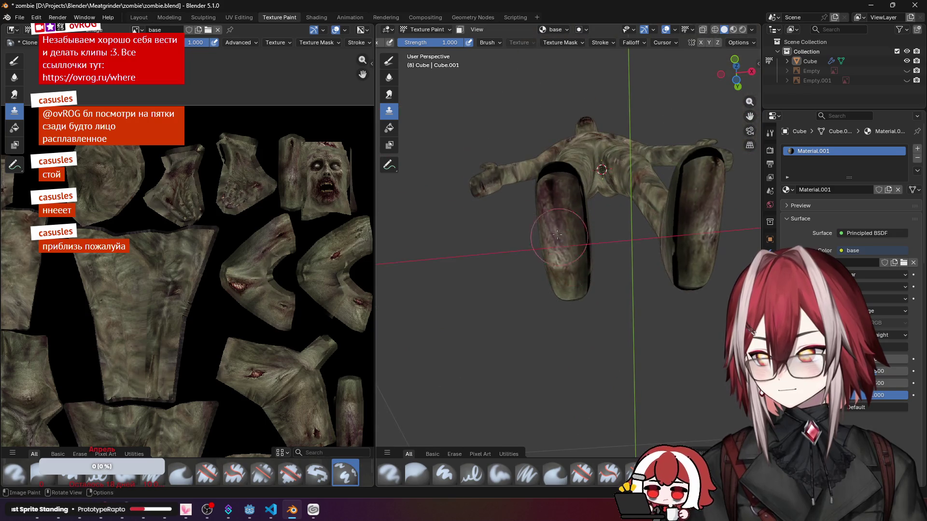
middle_click_drag(564, 286, 568, 265)
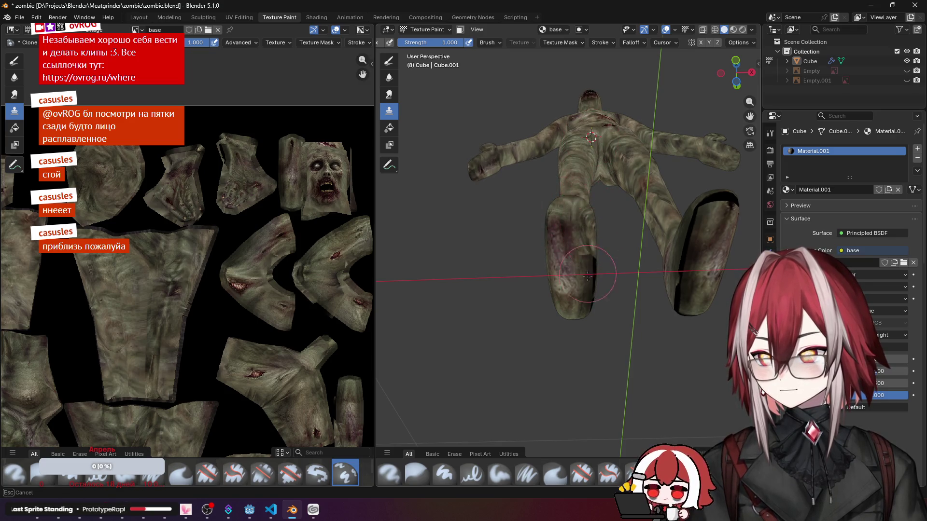
middle_click_drag(592, 283, 539, 287)
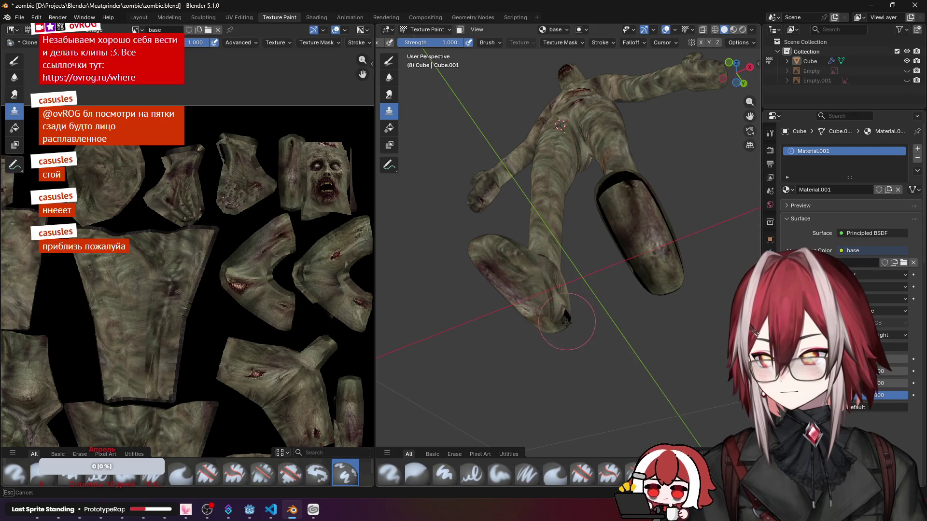
mouse_move(565, 321)
middle_mouse_down()
mouse_move(559, 329)
mouse_move(585, 353)
mouse_move(619, 293)
mouse_move(602, 275)
middle_mouse_up()
scroll(585, 353, "up", 3)
scroll(602, 334, "up", 3)
scroll(619, 293, "down", 4)
scroll(587, 258, "up", 3)
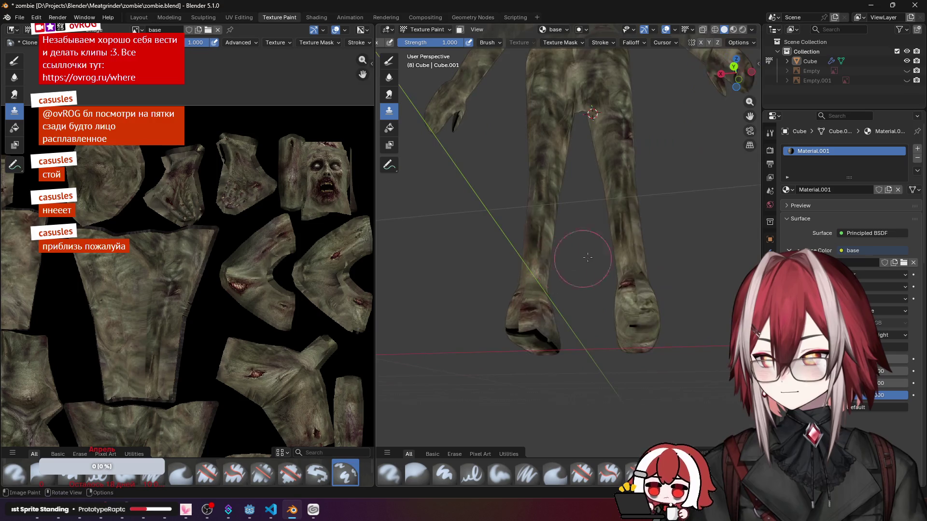
scroll(623, 218, "up", 2)
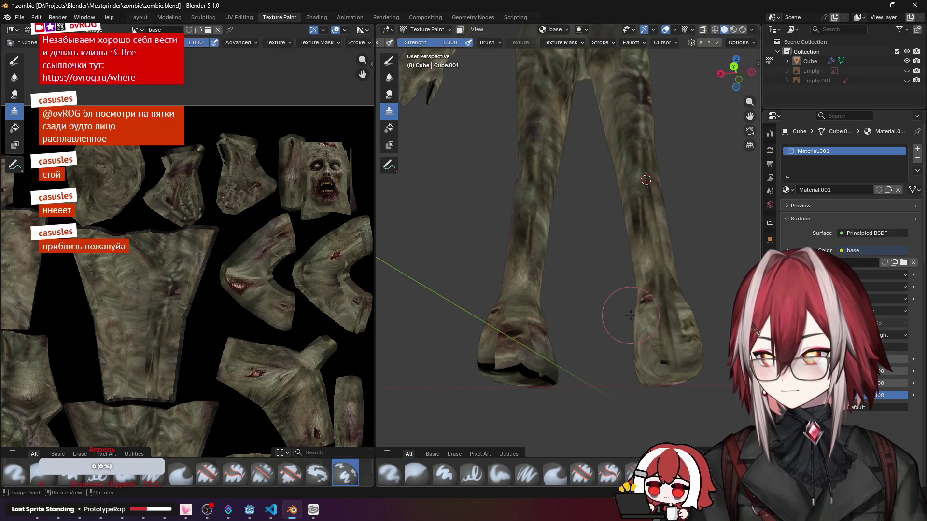
middle_click_drag(629, 315, 589, 355)
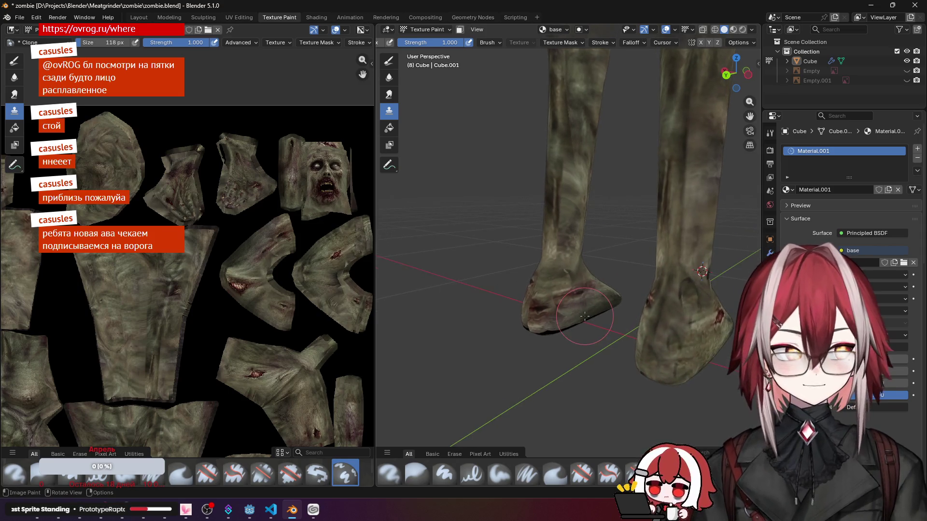
middle_click_drag(652, 348, 586, 308)
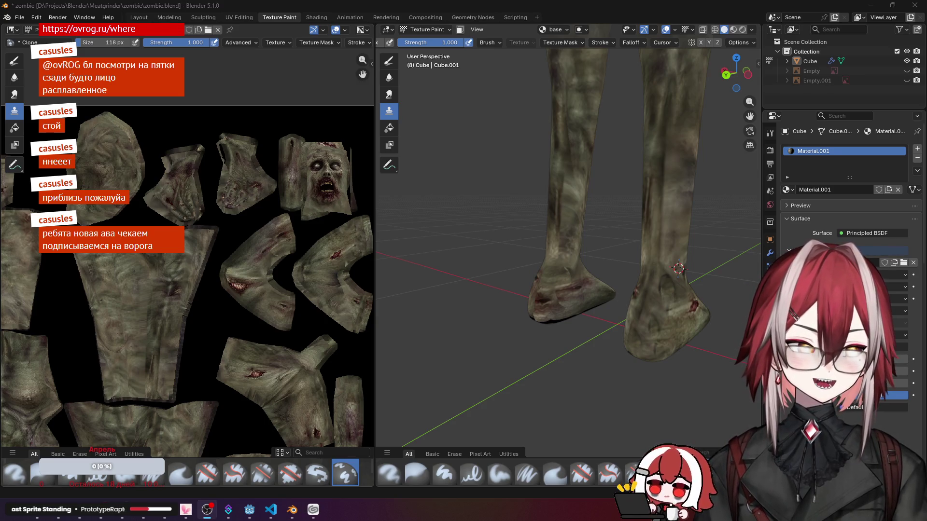
middle_click_drag(637, 217, 601, 172)
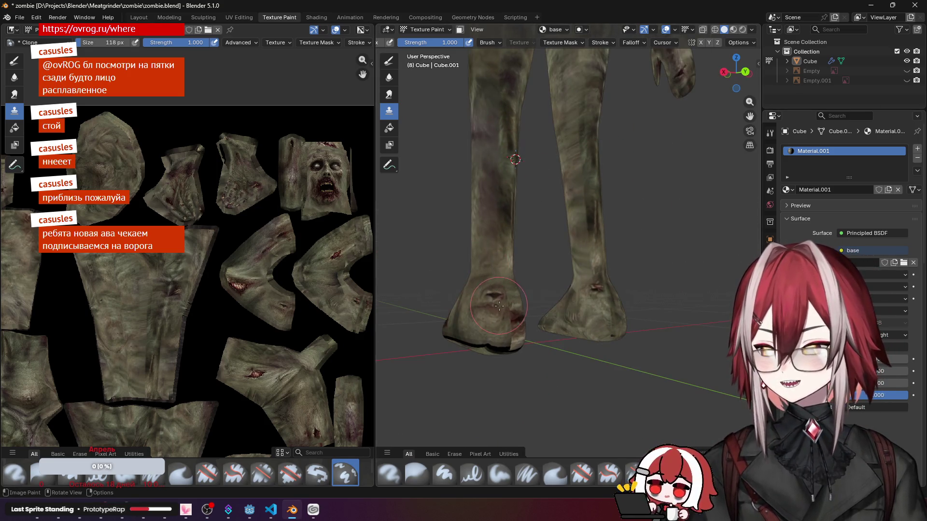
middle_click_drag(502, 333, 555, 94)
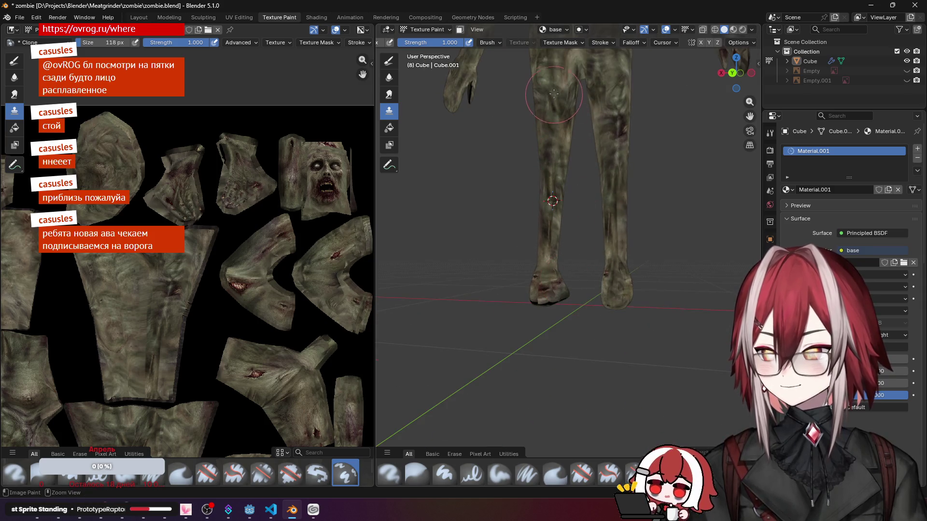
scroll(547, 300, "up", 4)
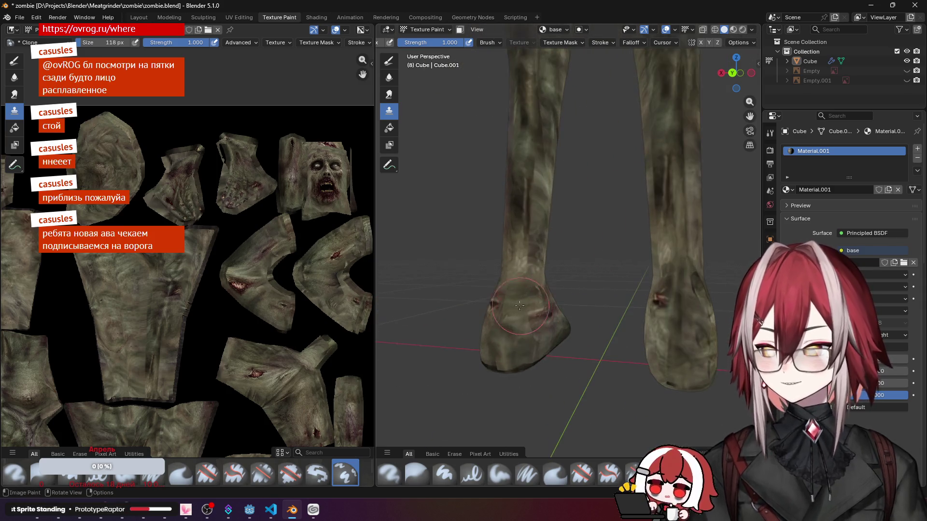
middle_click_drag(524, 293, 516, 275)
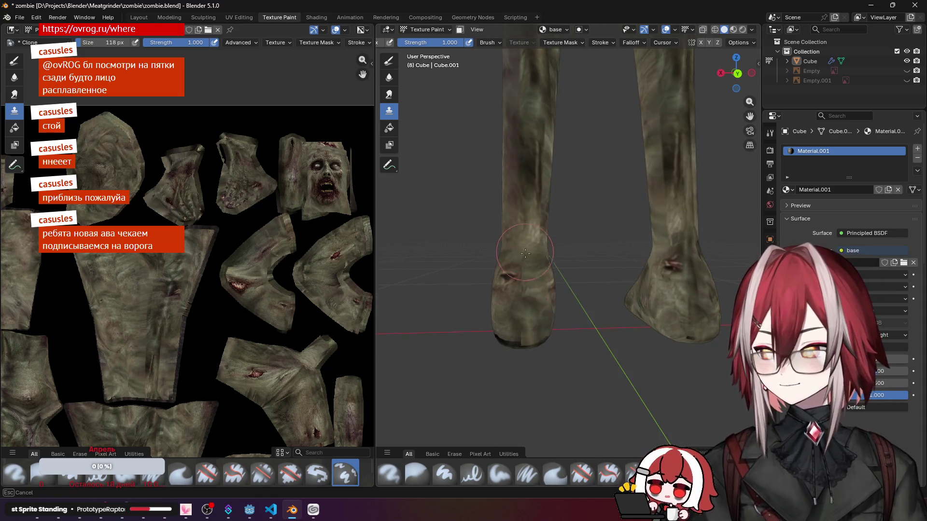
scroll(526, 254, "down", 5)
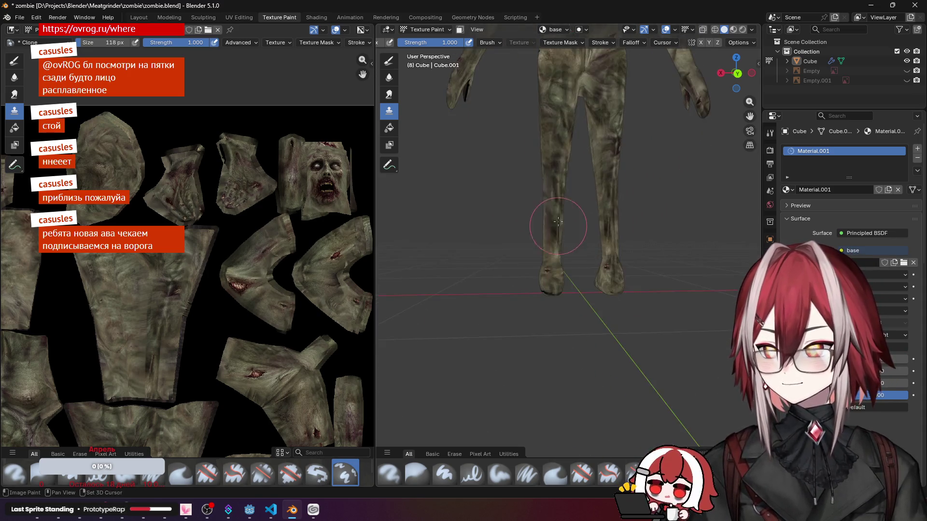
scroll(548, 289, "up", 5)
scroll(533, 303, "down", 5)
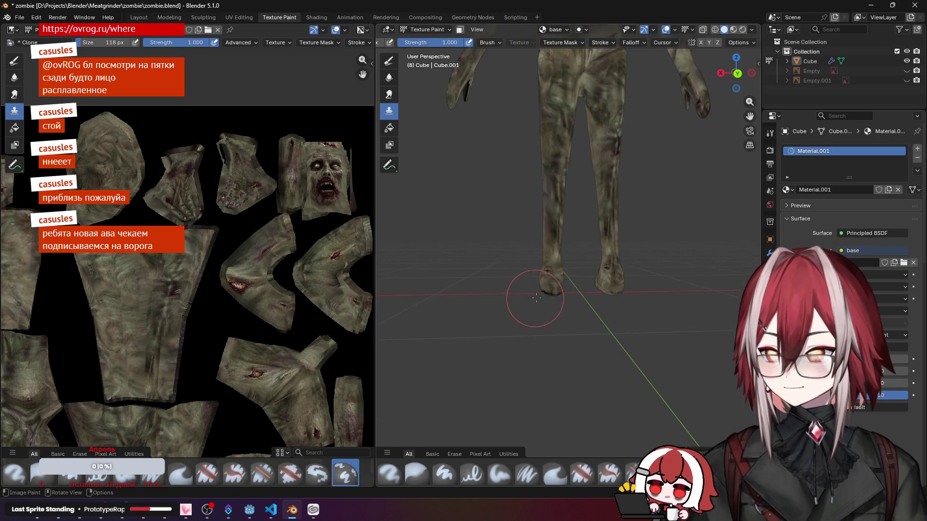
mouse_move(552, 286)
middle_mouse_down()
mouse_move(529, 293)
mouse_move(545, 280)
middle_mouse_up()
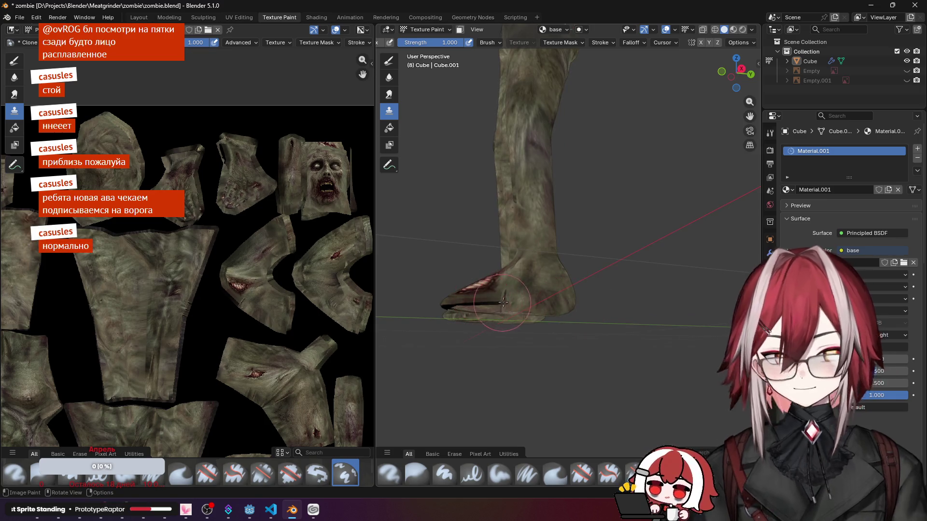
Step: Paint skin texture over the toe and across the sole, then view the whole zombie from behind
left_click_drag(456, 303, 474, 297)
middle_click_drag(507, 290, 609, 261)
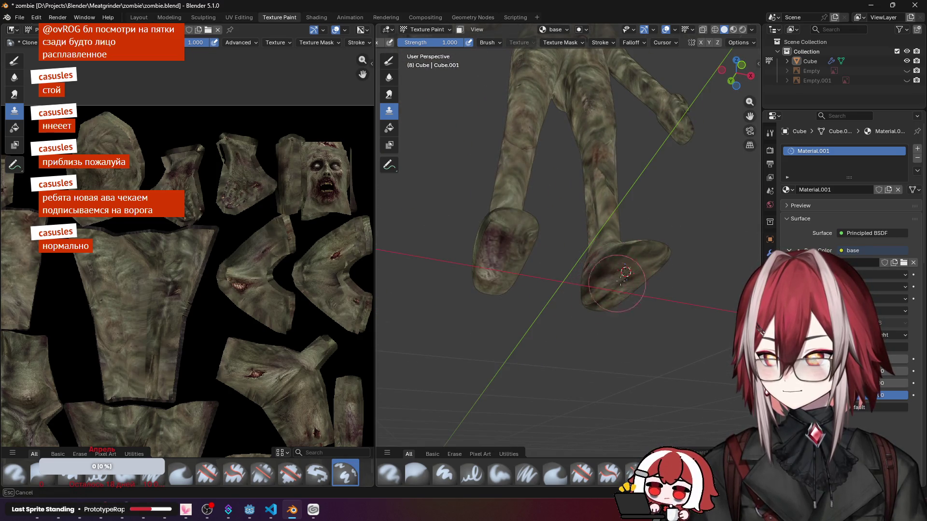
left_click_drag(625, 273, 612, 270)
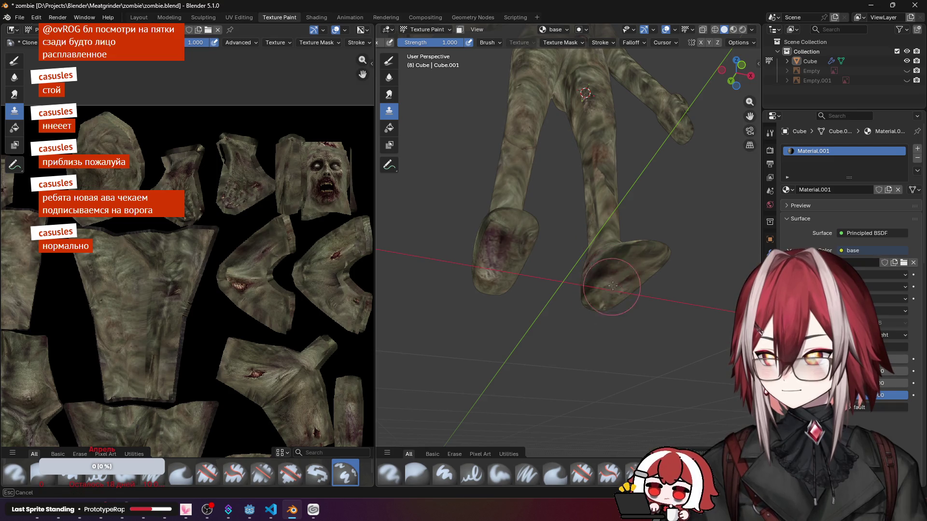
mouse_move(636, 274)
middle_mouse_down()
mouse_move(604, 210)
mouse_move(612, 214)
mouse_move(509, 153)
mouse_move(541, 214)
mouse_move(614, 181)
middle_mouse_up()
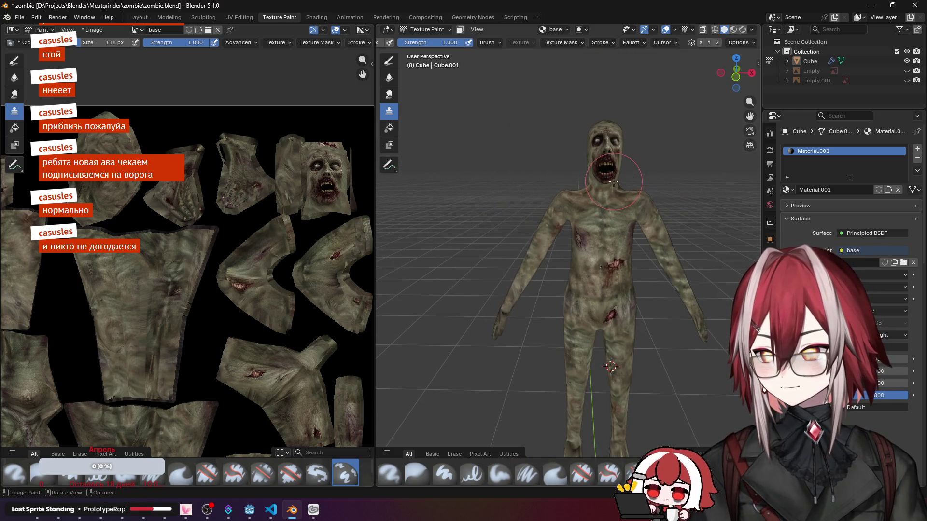
scroll(247, 280, "down", 1)
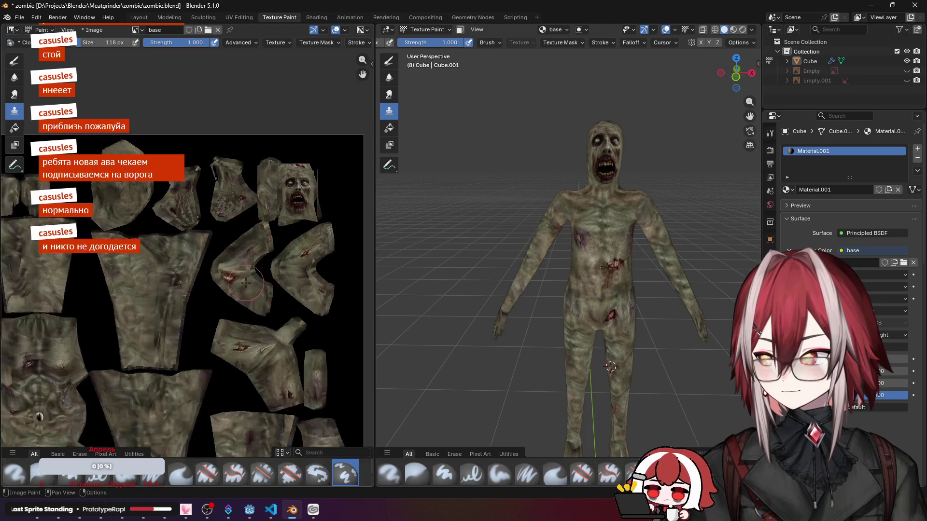
scroll(246, 281, "down", 1)
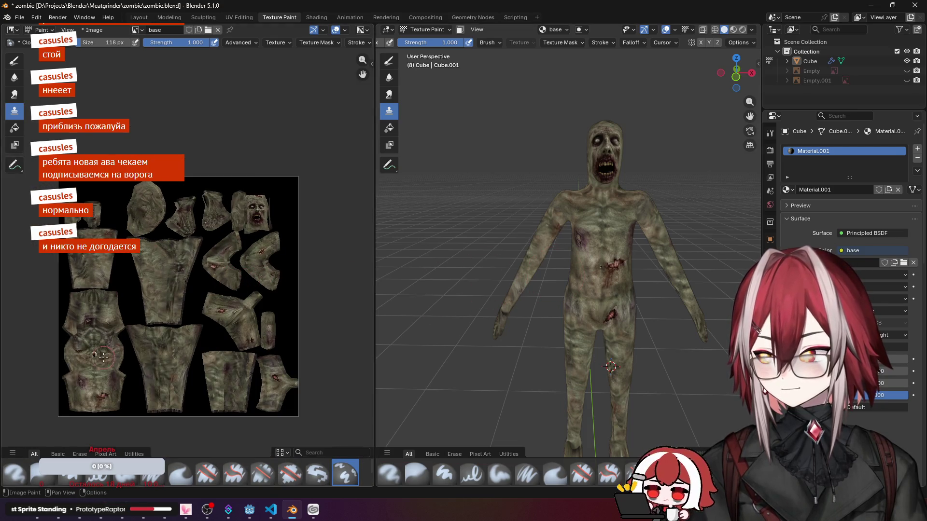
scroll(102, 355, "up", 3)
scroll(146, 326, "up", 3)
scroll(188, 275, "up", 3)
Step: Review the finished skin from back and front and snap to the Numpad 1 front view
middle_click_drag(189, 275, 221, 232)
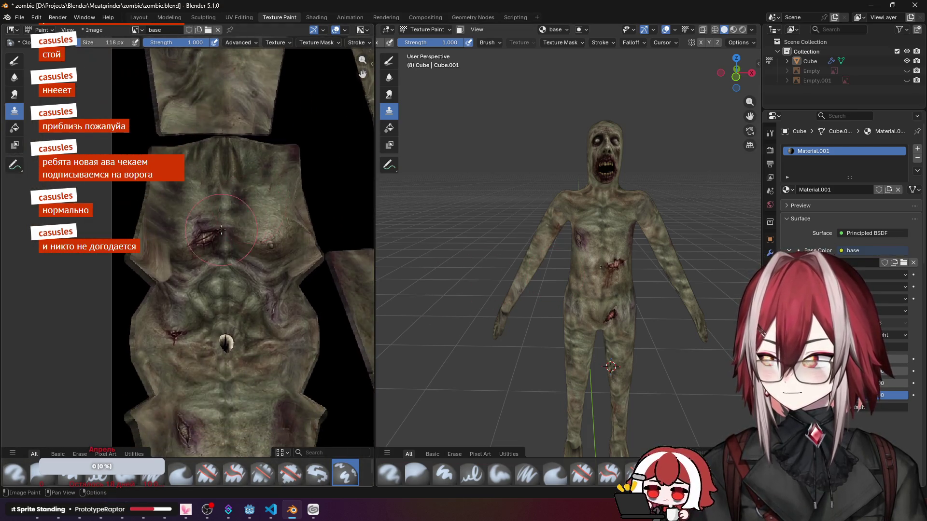
middle_click_drag(533, 190, 564, 211)
scroll(573, 210, "up", 4)
scroll(575, 209, "up", 4)
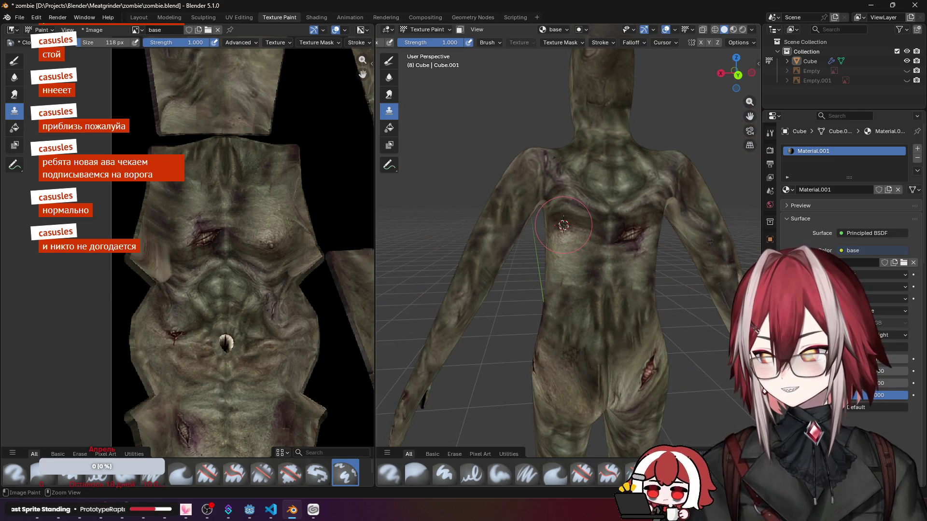
mouse_move(521, 209)
middle_mouse_down()
mouse_move(550, 232)
mouse_move(536, 237)
mouse_move(569, 232)
middle_mouse_up()
mouse_move(512, 226)
middle_mouse_down()
mouse_move(543, 216)
mouse_move(536, 235)
mouse_move(563, 225)
mouse_move(546, 236)
middle_mouse_up()
scroll(545, 215, "down", 2)
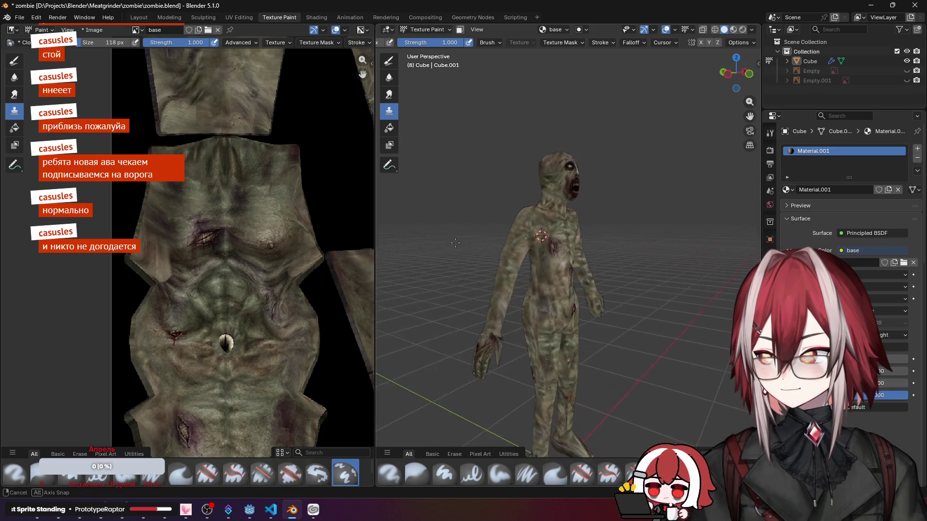
scroll(255, 232, "down", 3)
scroll(245, 226, "up", 3)
scroll(245, 247, "up", 2)
mouse_move(551, 239)
middle_mouse_down()
mouse_move(539, 246)
mouse_move(573, 254)
middle_mouse_up()
scroll(551, 266, "up", 4)
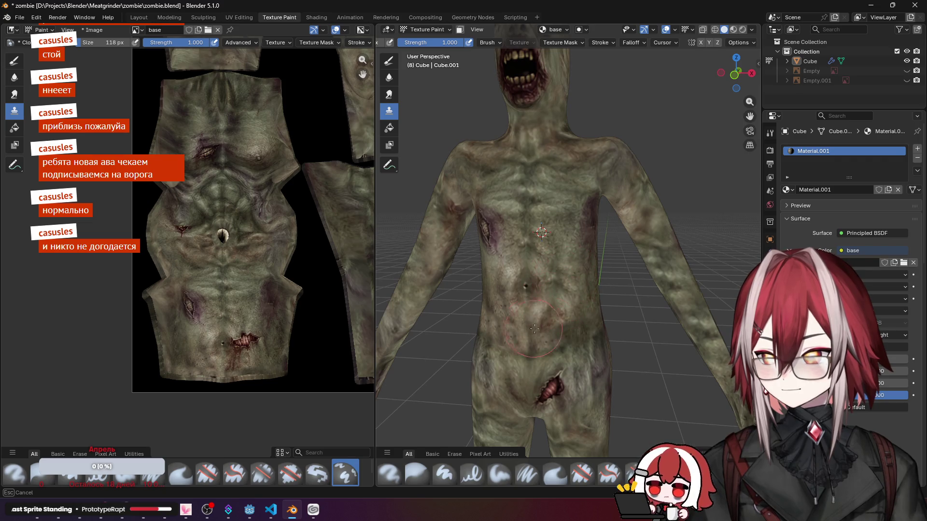
scroll(550, 330, "down", 3)
mouse_move(572, 312)
middle_mouse_down()
mouse_move(590, 254)
mouse_move(565, 260)
middle_mouse_up()
scroll(558, 253, "down", 3)
key("KP_1")
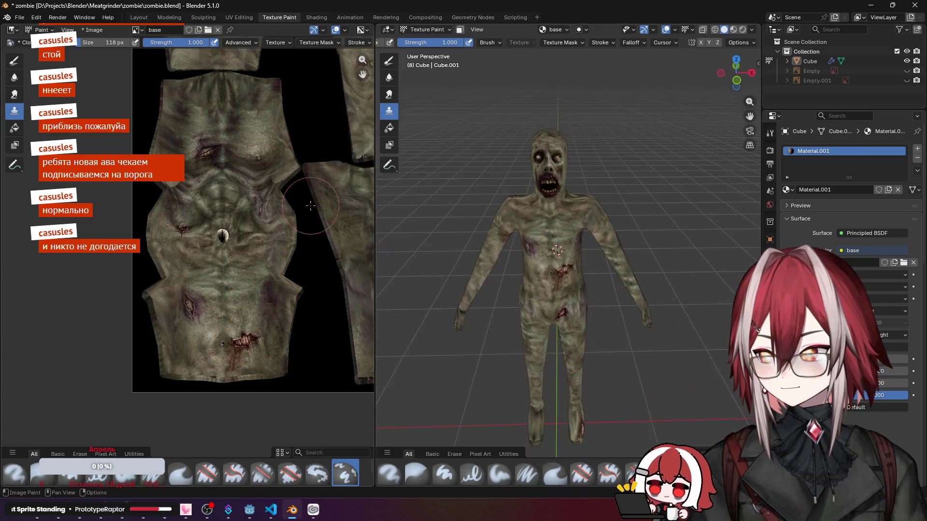
scroll(311, 207, "down", 4)
scroll(217, 182, "down", 2)
Step: Save zombie.blend and launch Clip Studio from the taskbar
key("ctrl+s")
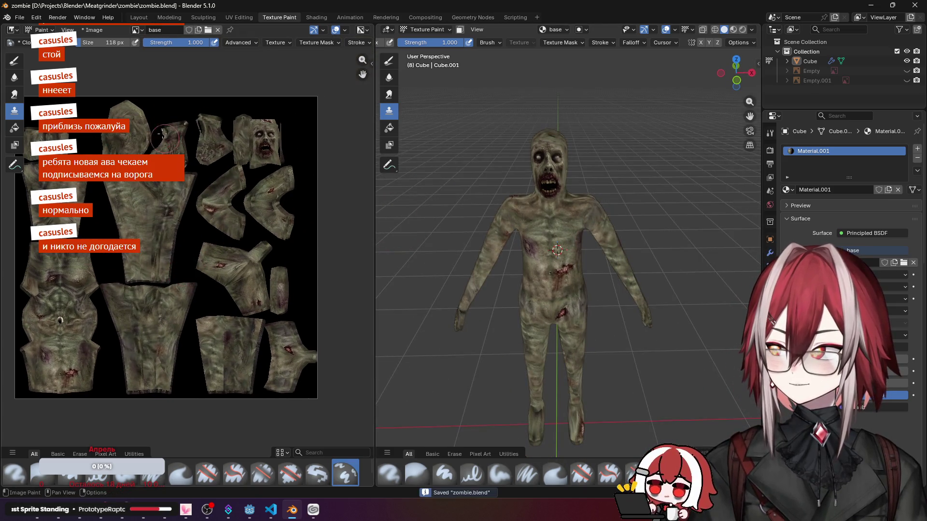
left_click(94, 29)
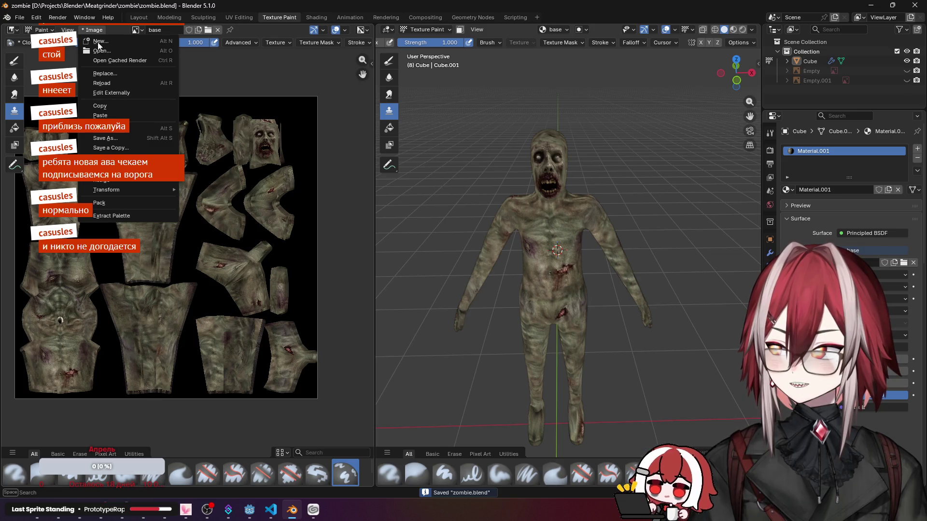
left_click(313, 511)
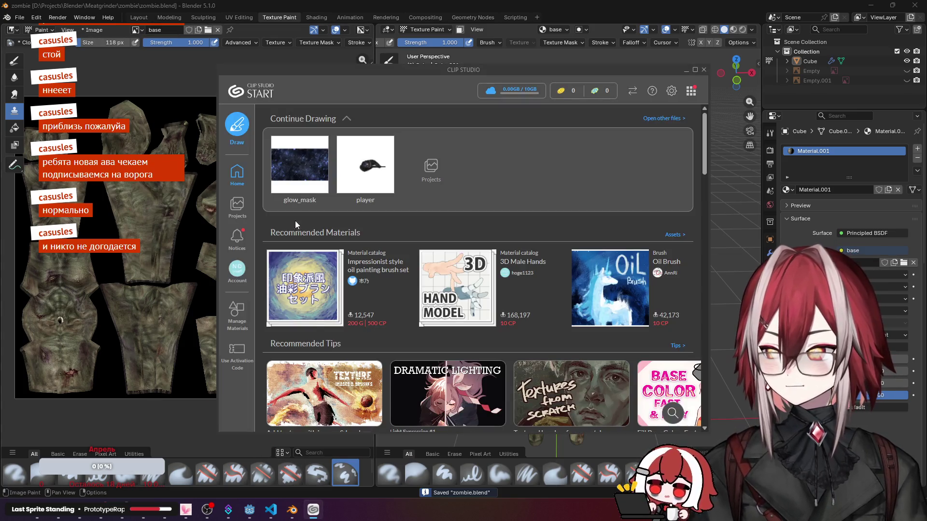
Step: Start Clip Studio Paint, dismiss the new canvas dialog, and open then close the old tex.png
left_click(702, 69)
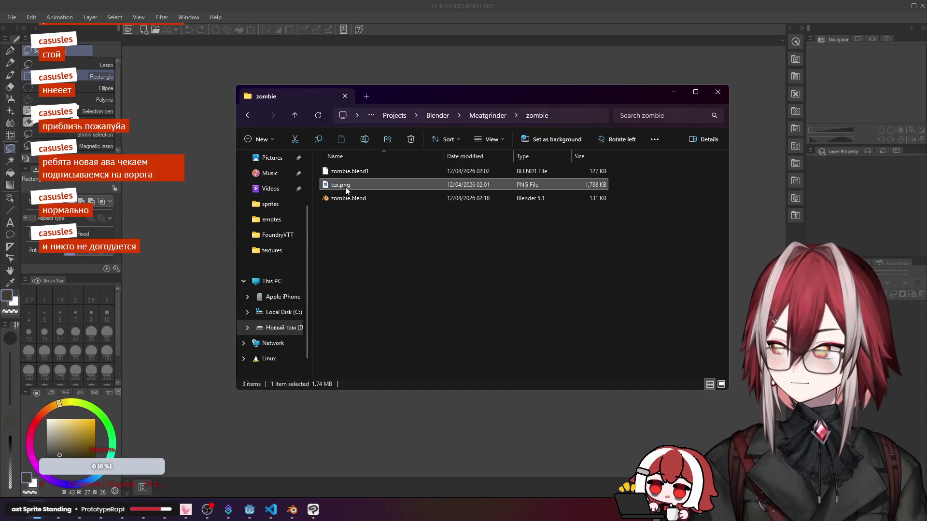
key("alt+Tab")
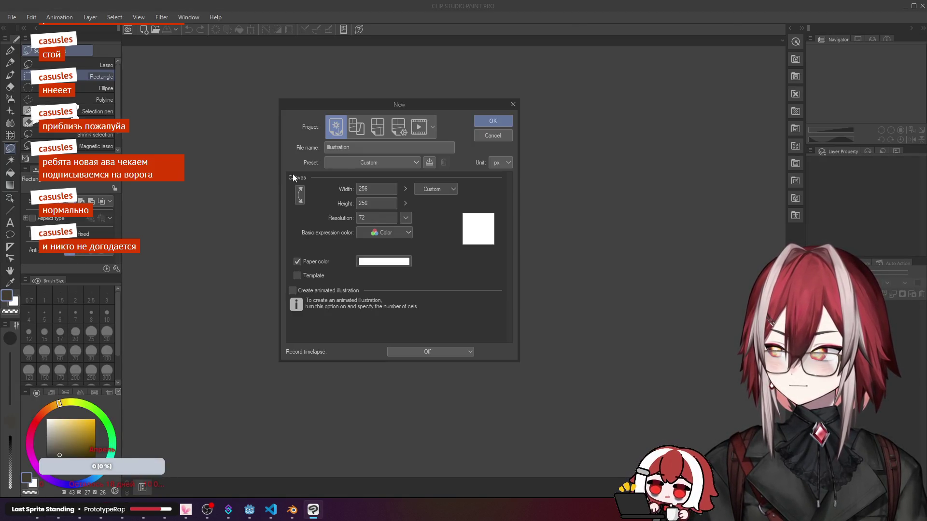
left_click(512, 106)
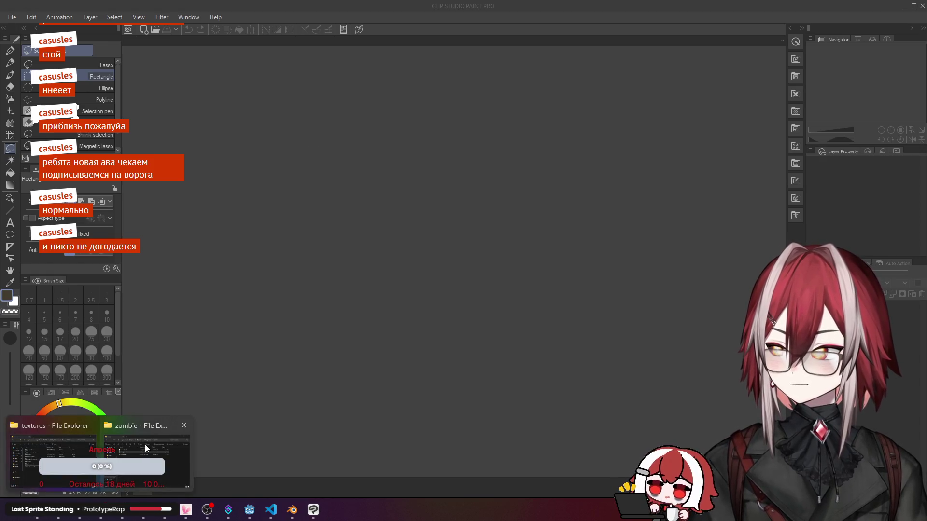
key("alt+Tab")
double_click(341, 185)
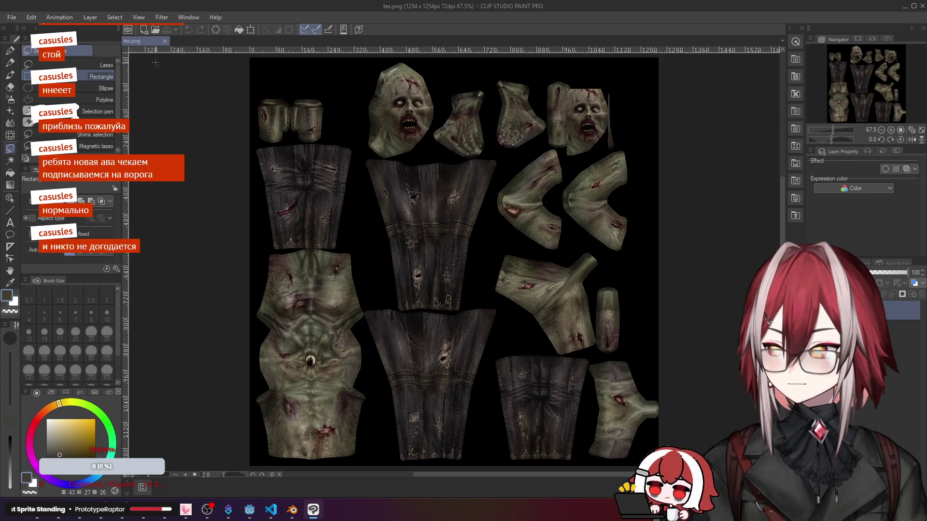
left_click(166, 41)
Step: In Blender, save the painted texture with Image > Save As, overwriting tex.png, and return to Clip Studio Paint
left_click(292, 510)
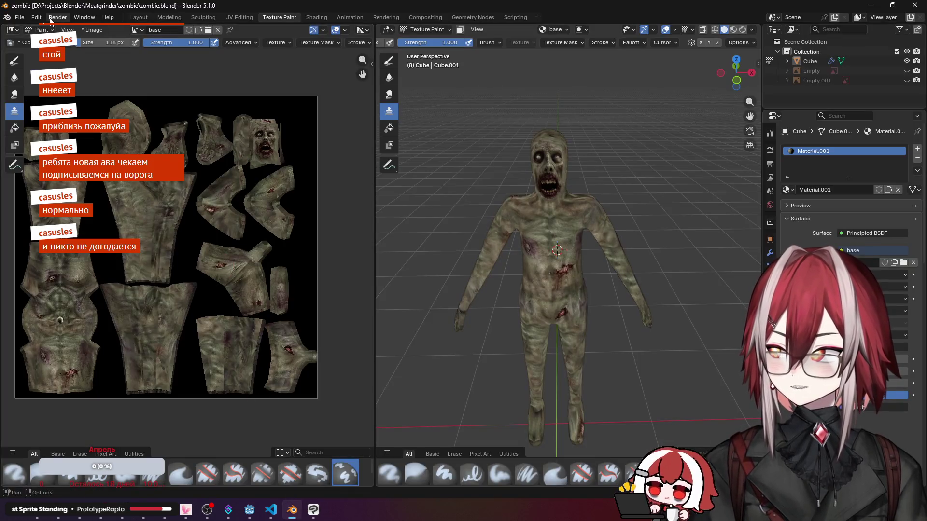
left_click(94, 30)
left_click(114, 140)
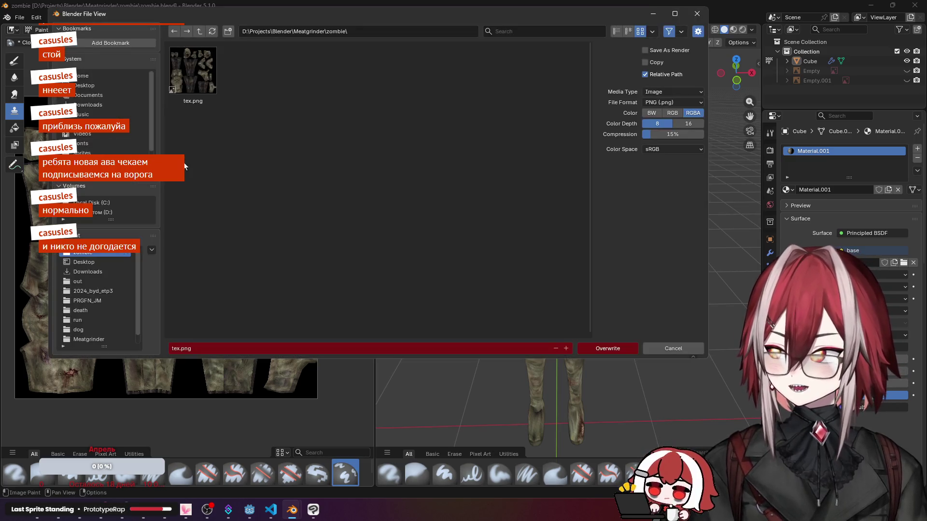
left_click(608, 348)
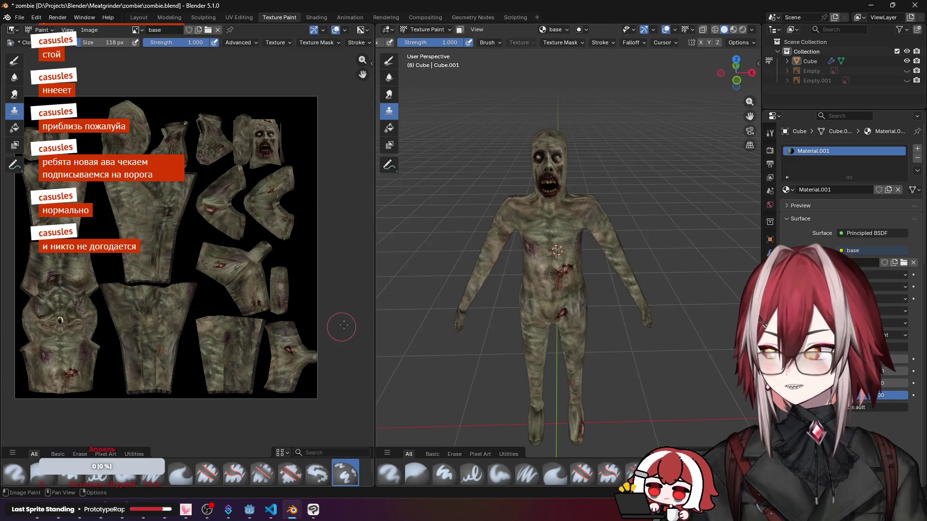
key("alt+Tab")
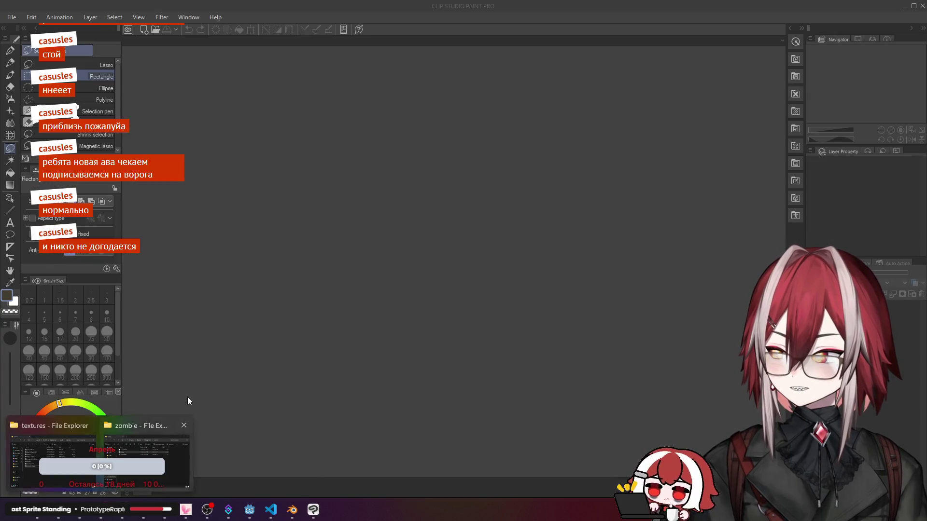
Step: Open the updated tex.png from the textures folder as a canvas and frame the zombie face
left_click(130, 449)
left_click(347, 186)
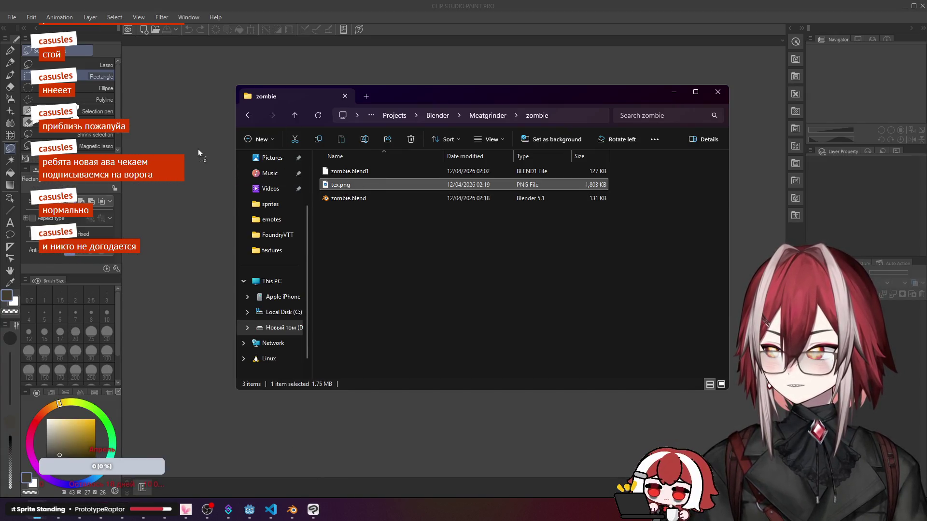
key("Return")
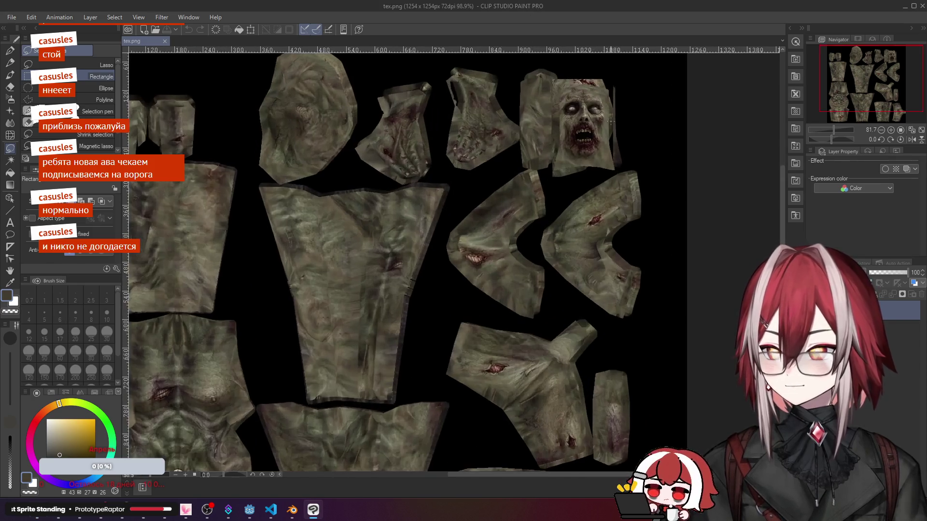
scroll(579, 124, "up", 3)
scroll(580, 123, "up", 3)
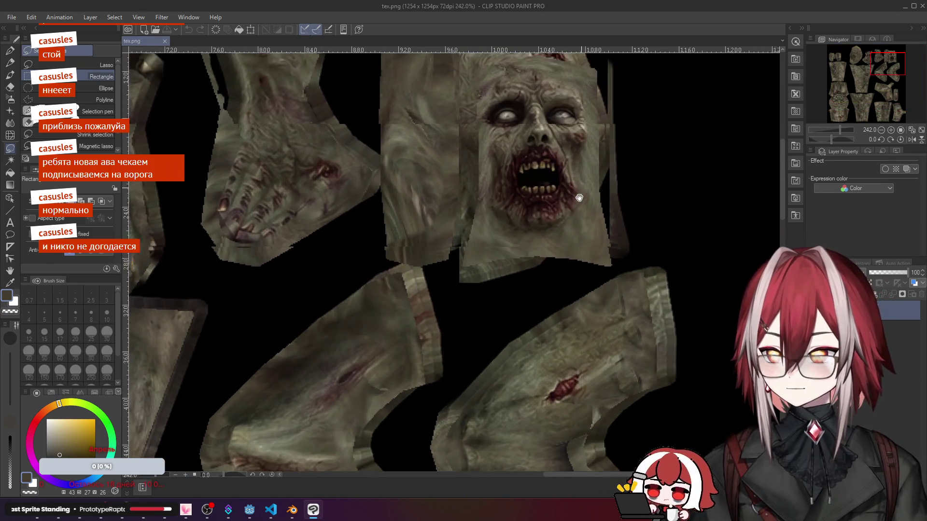
left_click_drag(506, 218, 471, 290)
Step: Switch back to the textured zombie scene in Blender
left_click(130, 510)
key("alt+Tab")
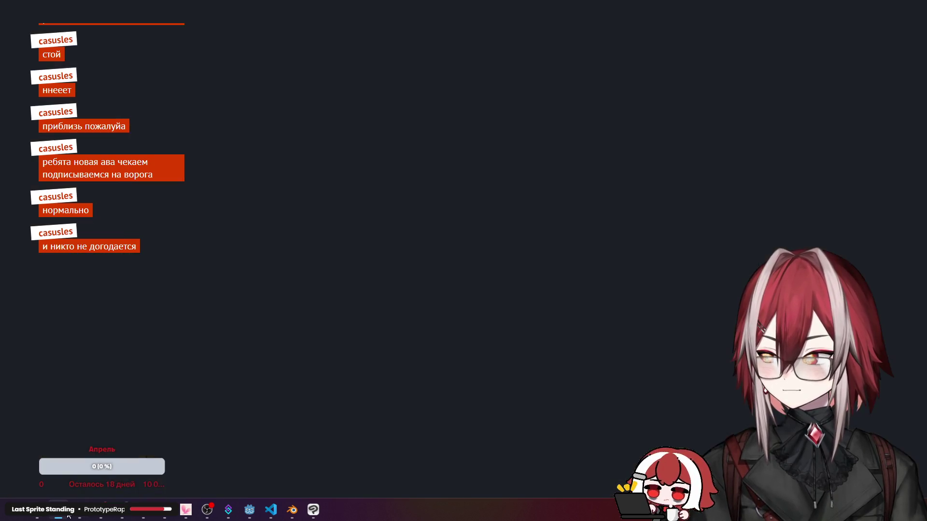
left_click(292, 509)
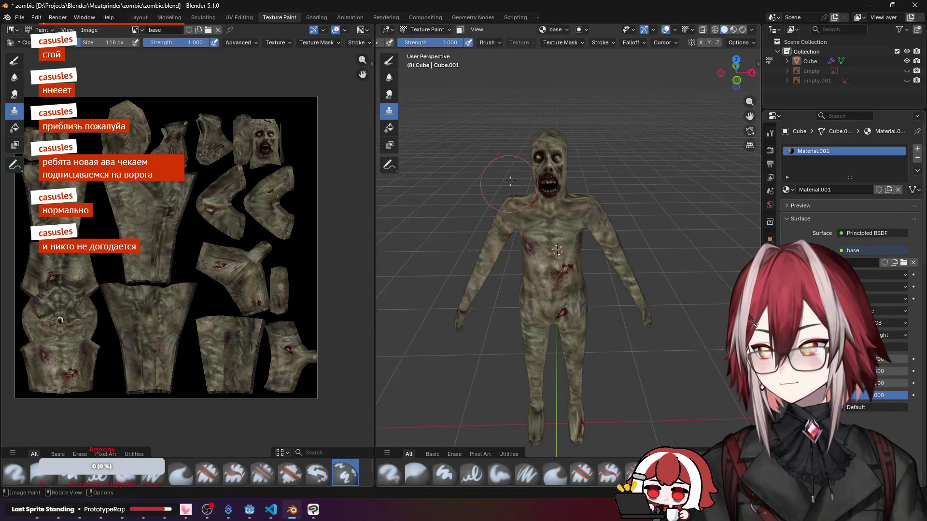
Step: Check the zombie in Front Orthographic view, then return to the face texture in Clip Studio Paint
key("KP_1")
scroll(520, 165, "up", 4)
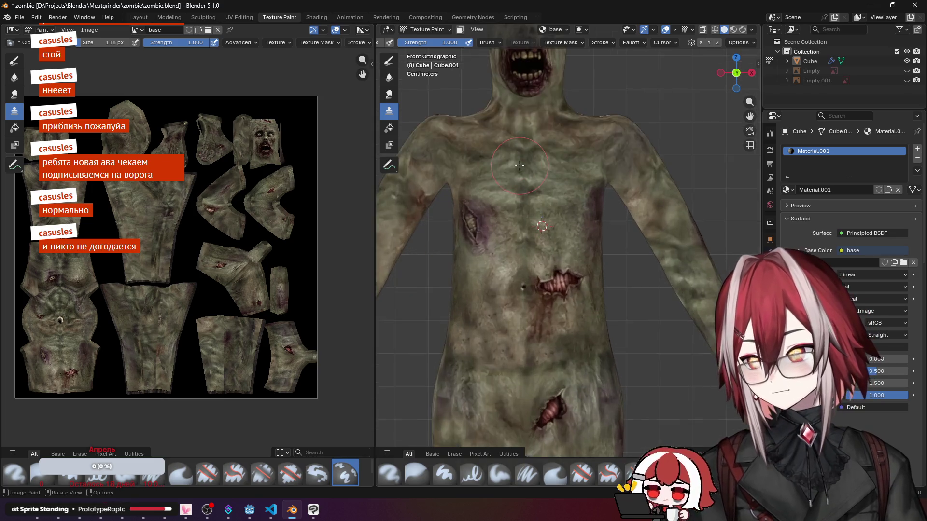
scroll(520, 165, "down", 3)
key("alt+Tab")
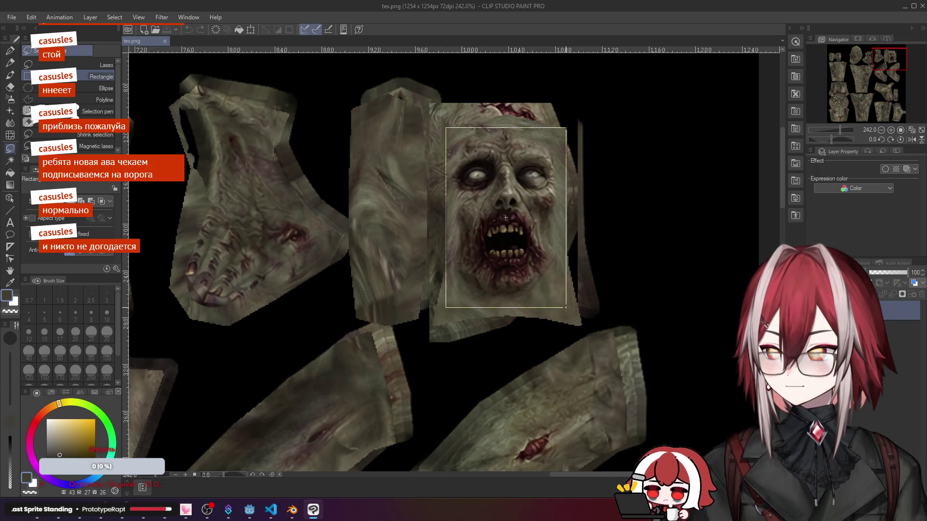
Step: Rectangle-select the zombie face and try a vertical squash with Ctrl+T, then undo it and commit
left_click_drag(565, 308, 565, 308)
key("ctrl+t")
left_click_drag(505, 309, 510, 282)
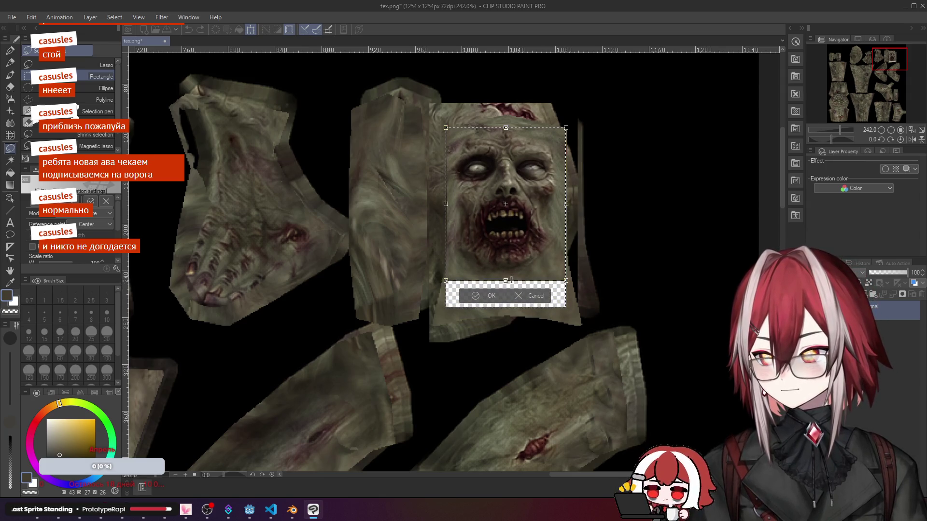
mouse_move(509, 281)
left_mouse_down()
mouse_move(511, 308)
mouse_move(509, 290)
left_mouse_up()
key("Return")
Step: Transform the face again, confirm it squashed shorter with empty strips, and return to Blender
key("ctrl+t")
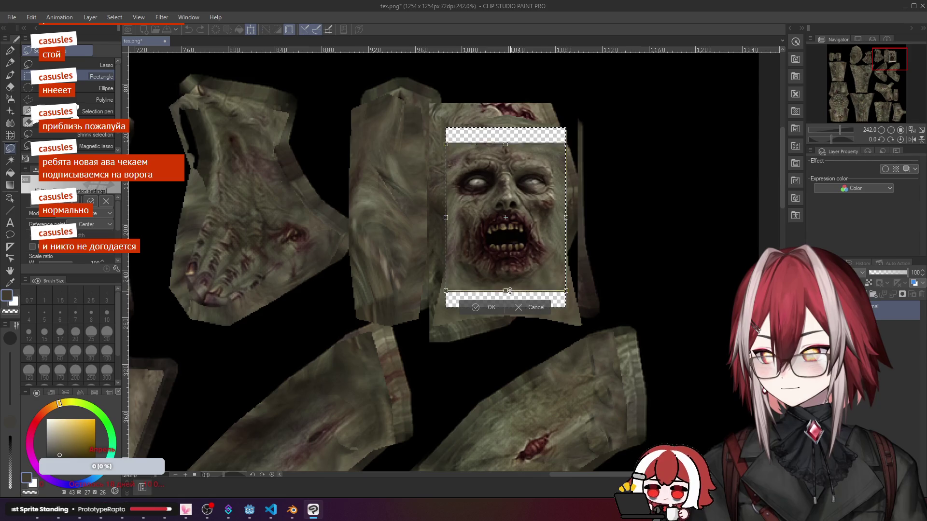
left_click(493, 307)
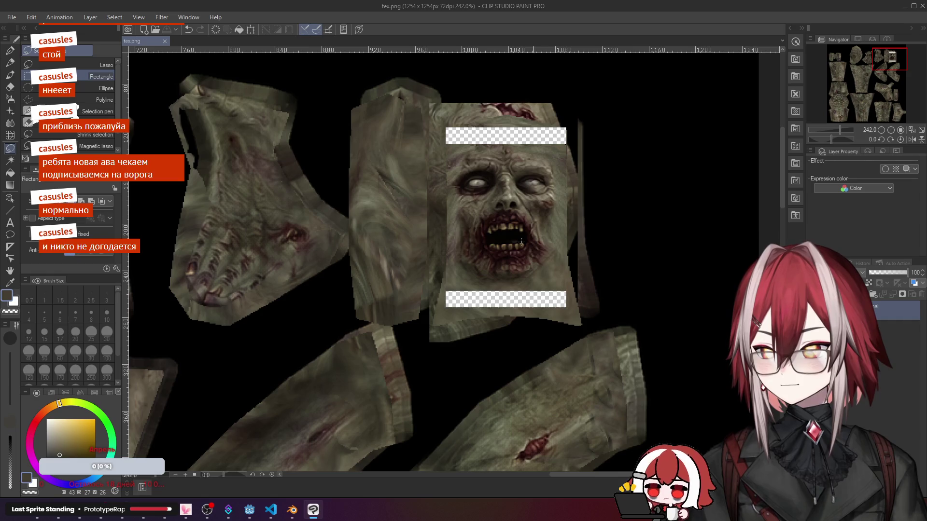
left_click(292, 510)
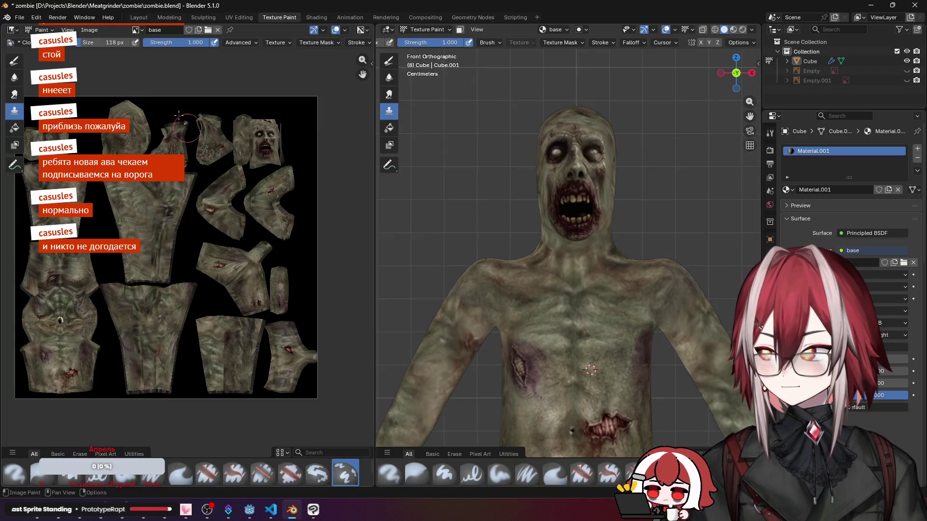
Step: Reload the edited tex.png in the image editor and centre the view on the face
left_click(90, 30)
left_click(114, 80)
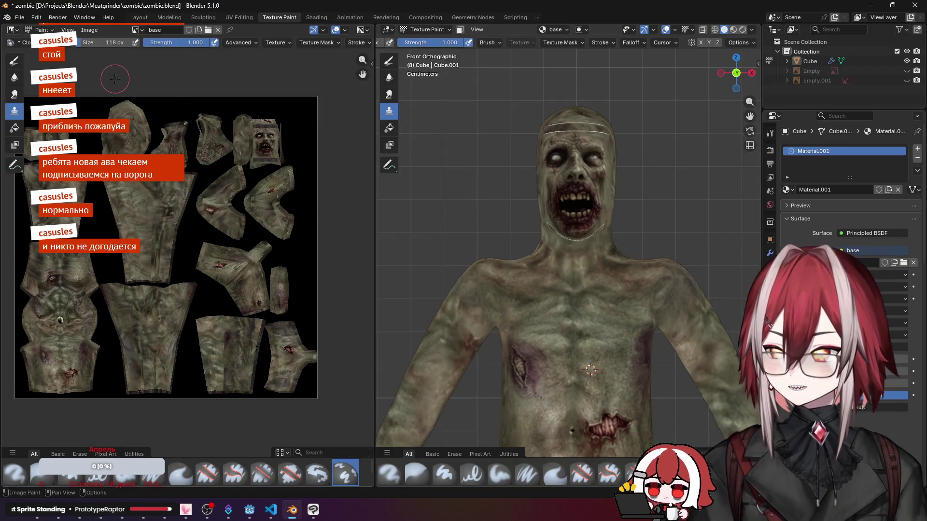
mouse_move(525, 147)
middle_mouse_down()
mouse_move(492, 164)
mouse_move(532, 191)
mouse_move(536, 174)
middle_mouse_up()
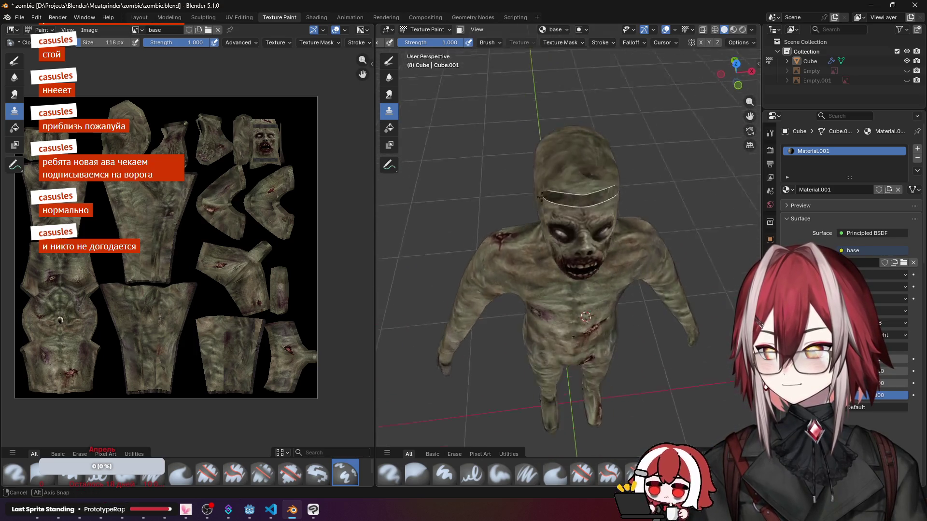
scroll(537, 170, "up", 3)
scroll(217, 217, "up", 3)
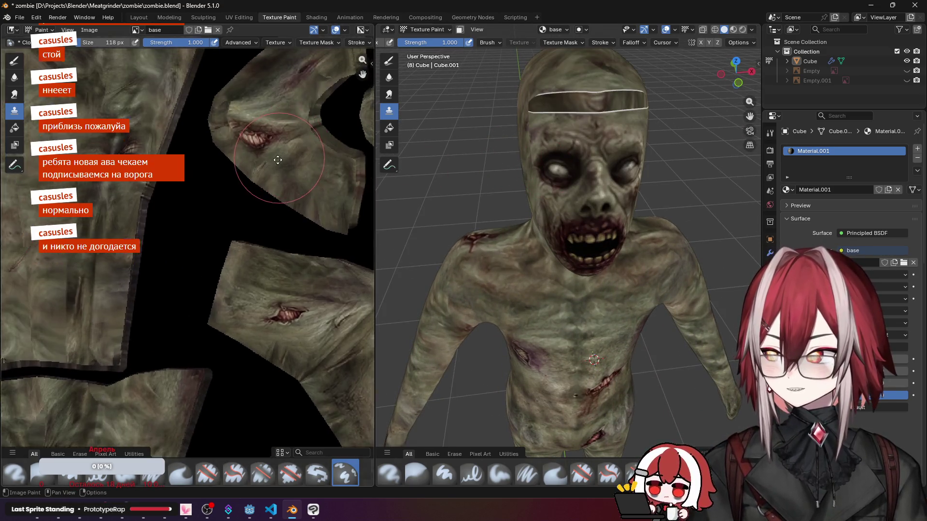
middle_click_drag(218, 181, 182, 290)
scroll(527, 197, "down", 3)
Step: Orbit around the zombie's head, neck and sides to check the squashed face, ending at the front
middle_click_drag(527, 196, 539, 167)
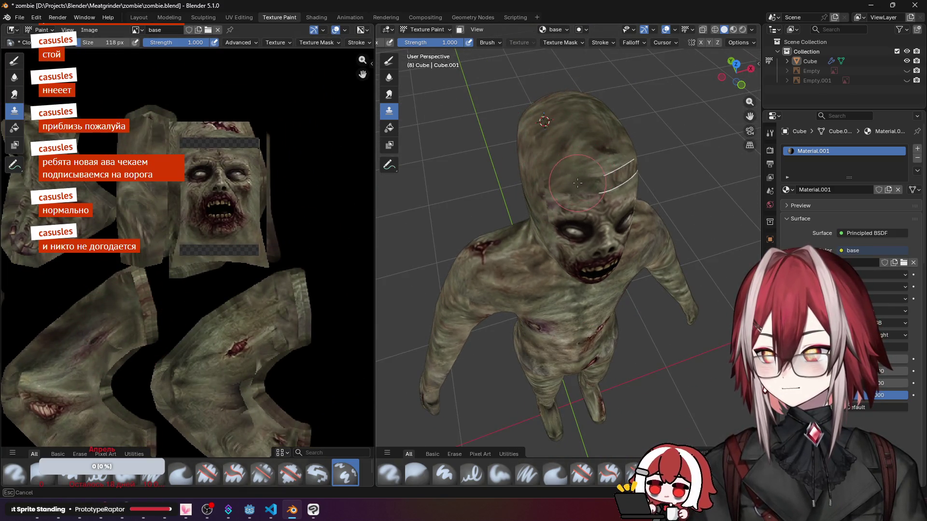
mouse_move(630, 165)
middle_mouse_down()
mouse_move(561, 188)
mouse_move(590, 148)
mouse_move(588, 130)
middle_mouse_up()
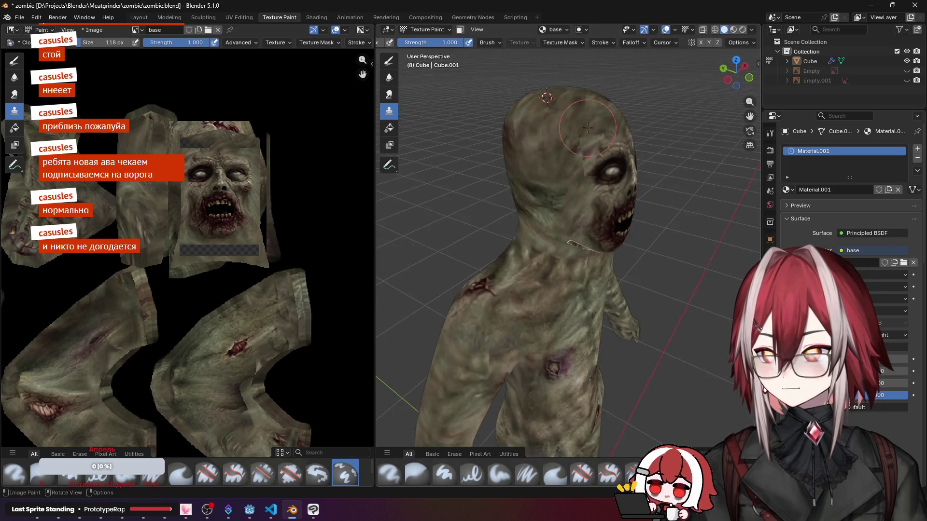
mouse_move(569, 217)
middle_mouse_down("ctrl")
mouse_move(560, 215)
mouse_move(590, 216)
middle_mouse_up("ctrl")
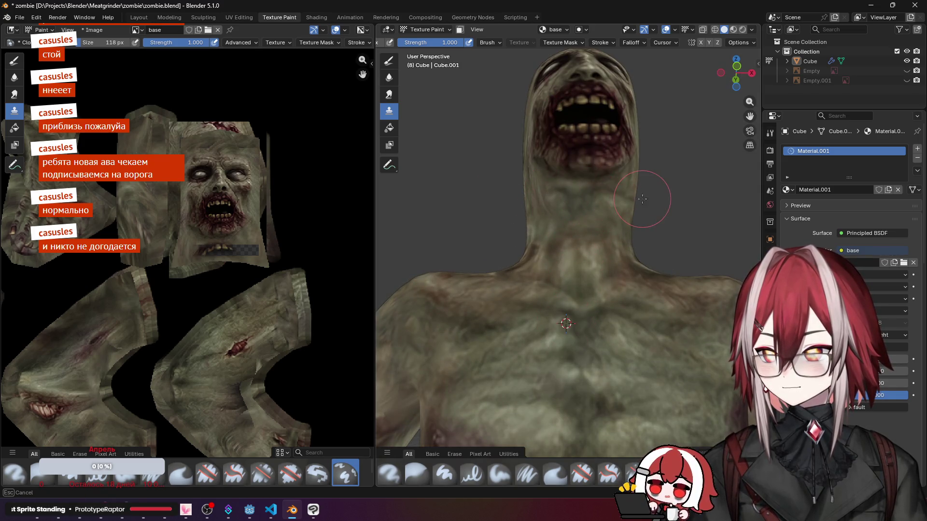
mouse_move(644, 200)
middle_mouse_down()
mouse_move(567, 177)
mouse_move(592, 233)
middle_mouse_up()
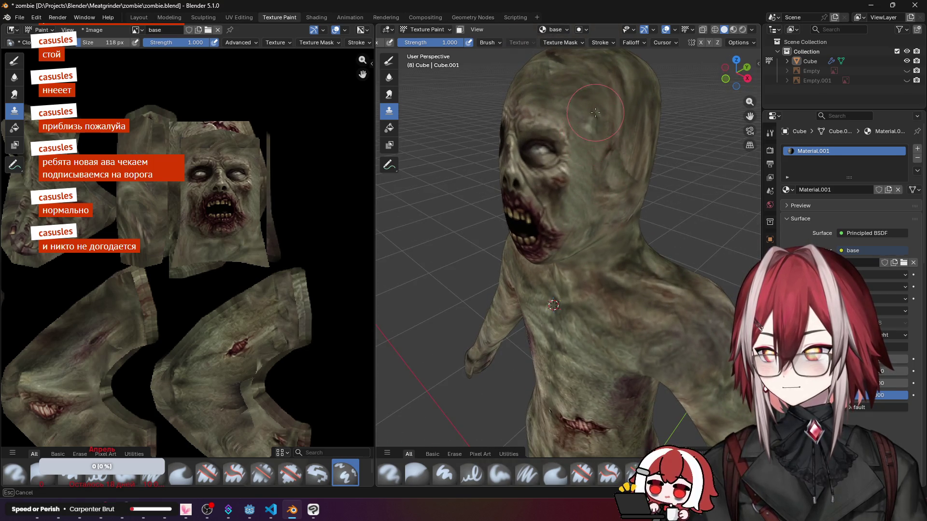
scroll(586, 116, "down", 4)
mouse_move(579, 137)
middle_mouse_down()
mouse_move(670, 125)
mouse_move(592, 153)
middle_mouse_up()
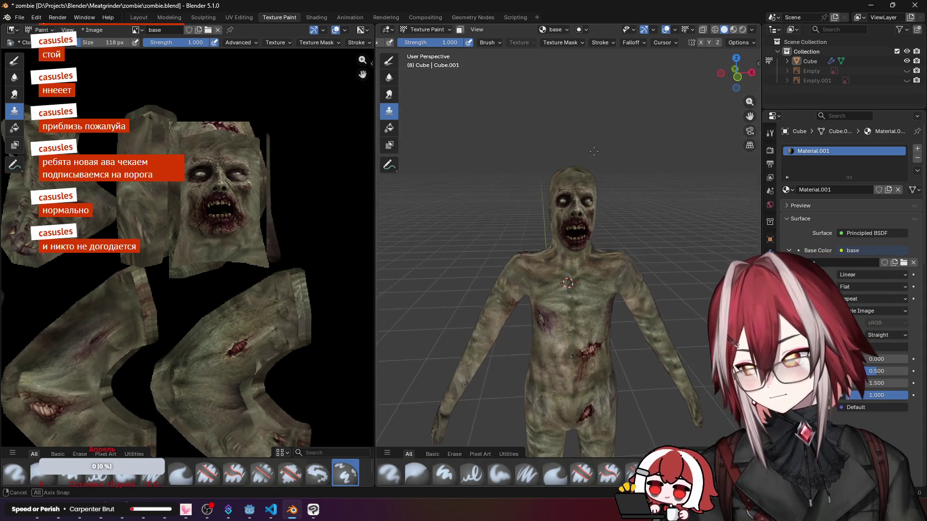
scroll(592, 152, "down", 3)
middle_click_drag(579, 167, 501, 193)
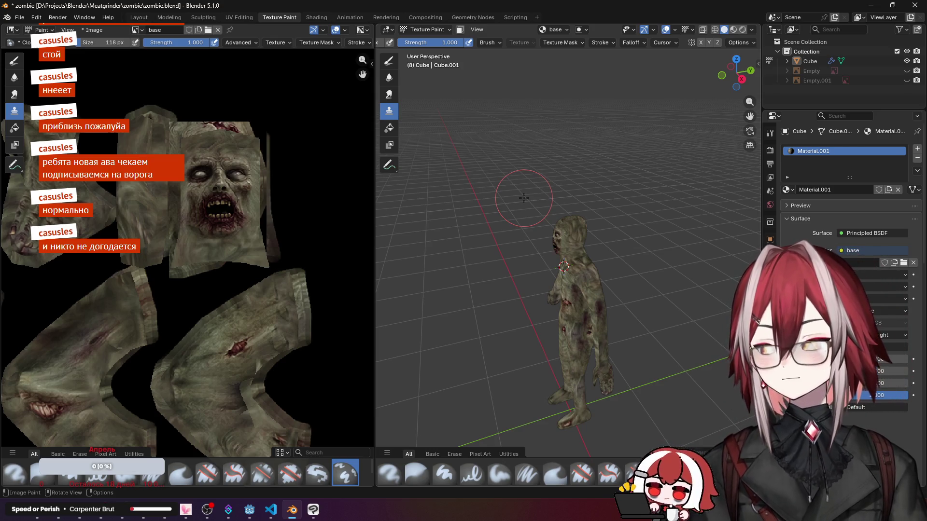
scroll(524, 197, "up", 4)
mouse_move(551, 217)
middle_mouse_down()
mouse_move(604, 209)
mouse_move(565, 214)
middle_mouse_up()
scroll(580, 217, "down", 3)
middle_click_drag(630, 217, 595, 218)
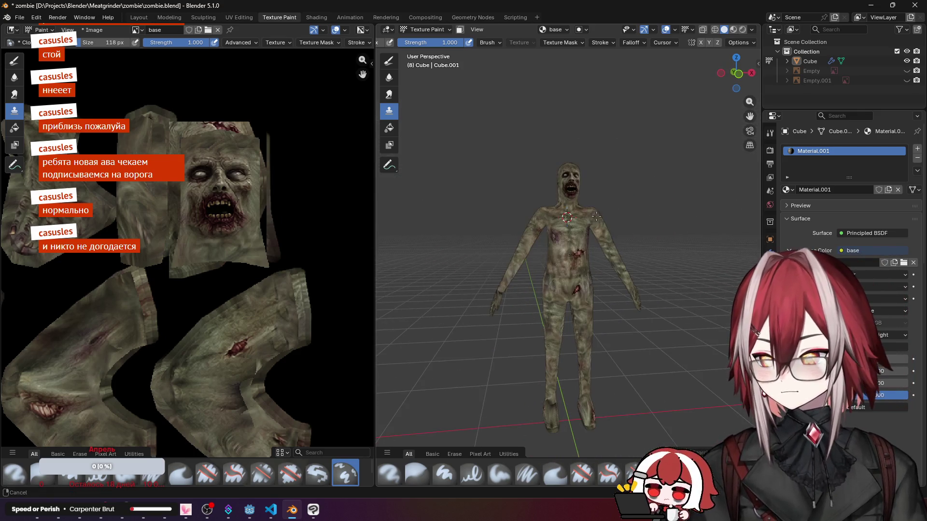
scroll(218, 253, "down", 3)
Step: Pan across the texture atlas and save zombie.blend
mouse_move(218, 290)
middle_mouse_down()
mouse_move(109, 217)
mouse_move(2, 194)
middle_mouse_up()
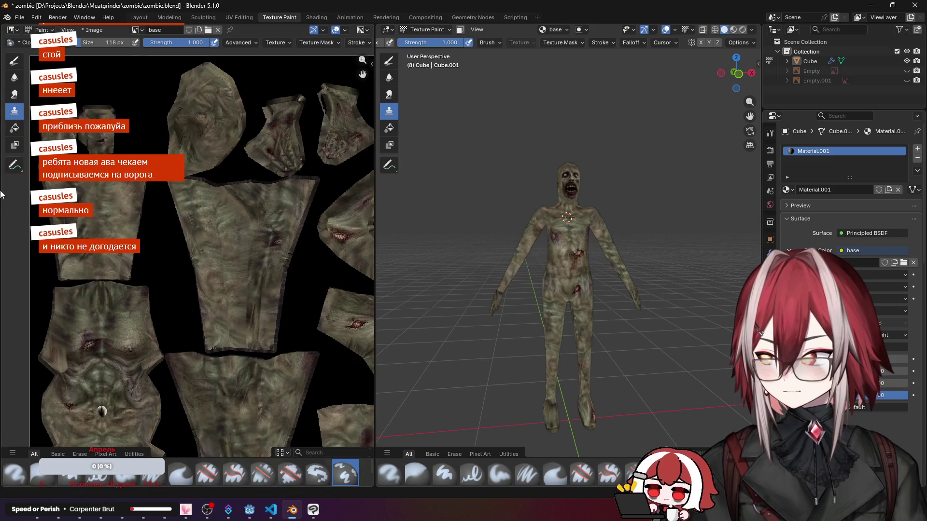
middle_click_drag(362, 218, 156, 203)
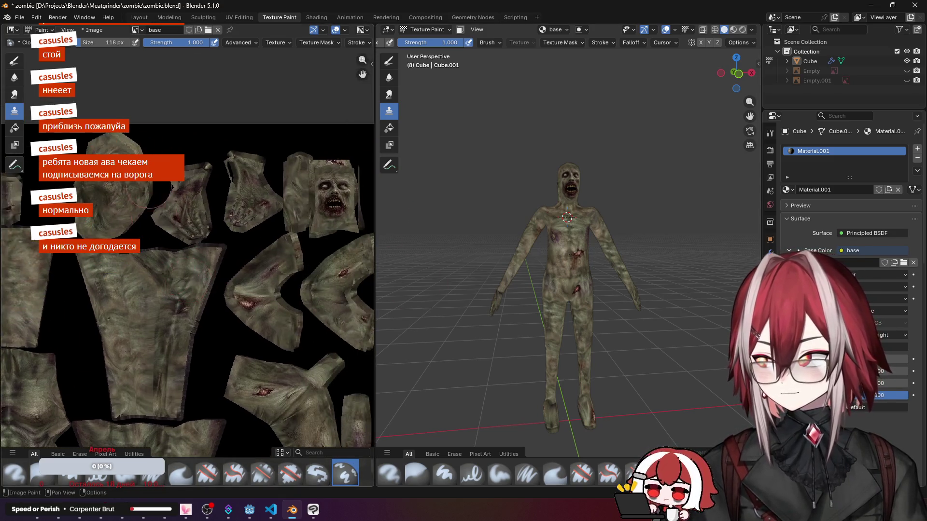
key("ctrl+s")
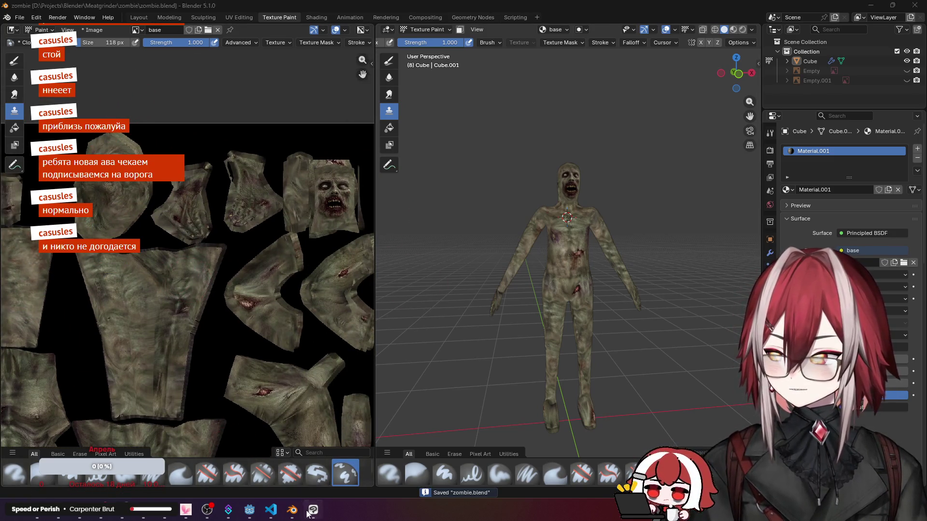
Step: Close tex.png in Clip Studio Paint, reopen it from the zombie folder, and close it again
left_click(293, 510)
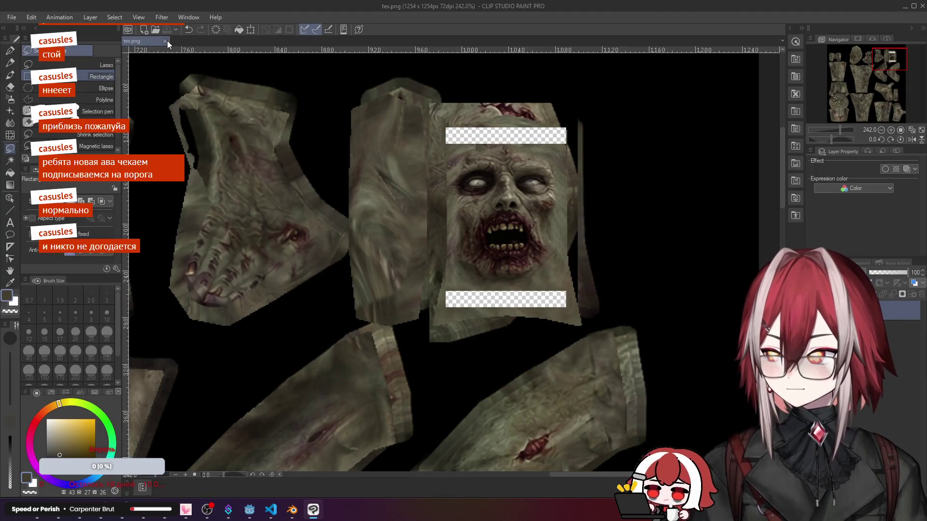
left_click(168, 40)
left_click(101, 511)
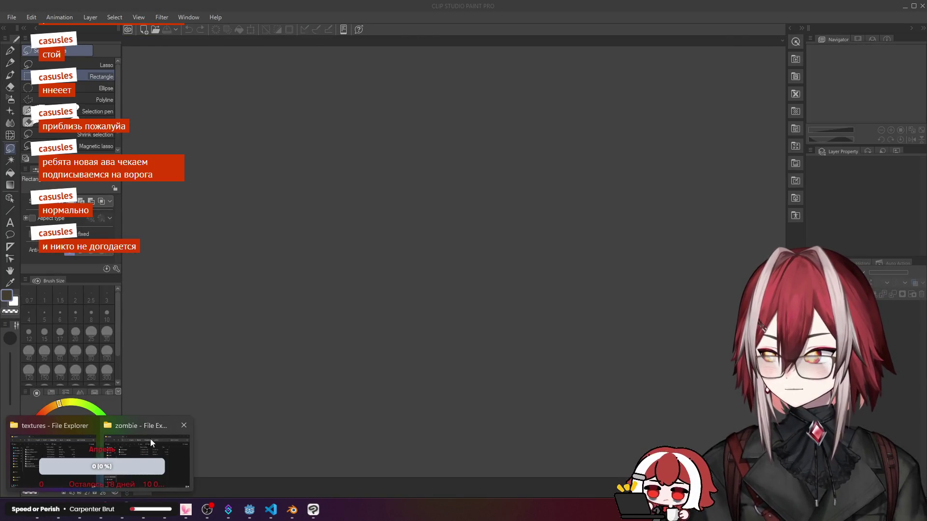
left_click(141, 449)
left_click(341, 185)
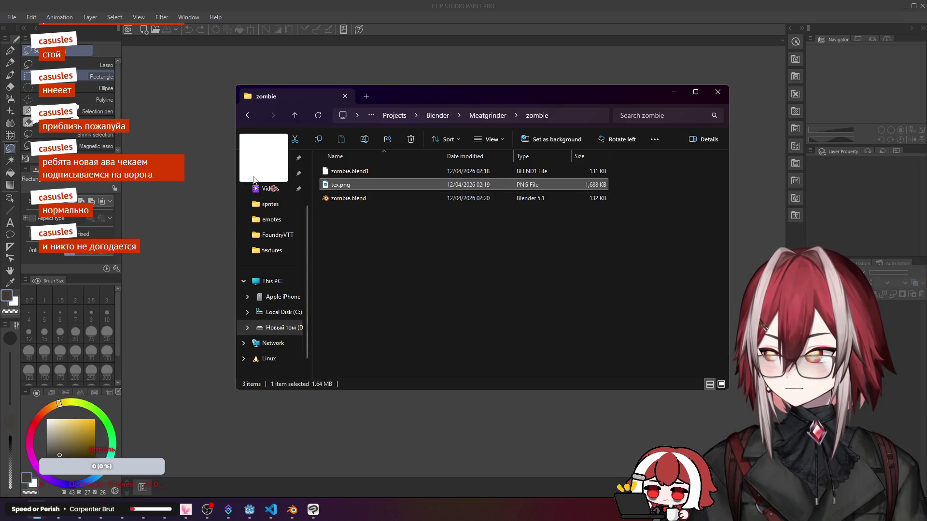
double_click(341, 185)
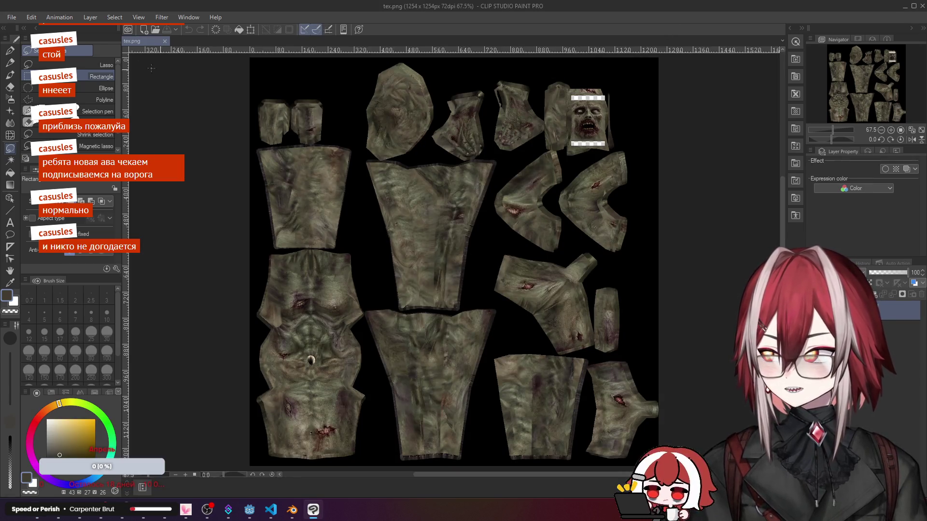
left_click(165, 41)
Step: In Blender, save the texture image from the image editor
left_click(292, 510)
left_click(83, 17)
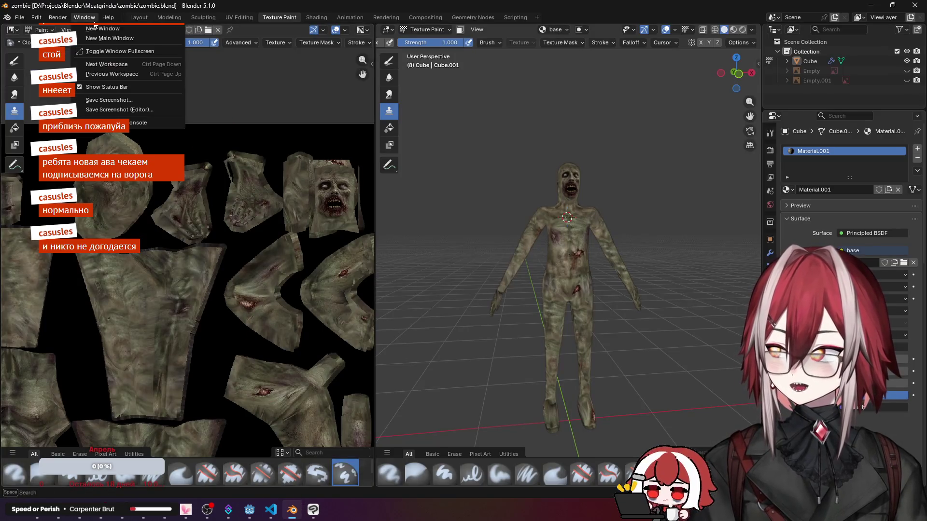
left_click(93, 30)
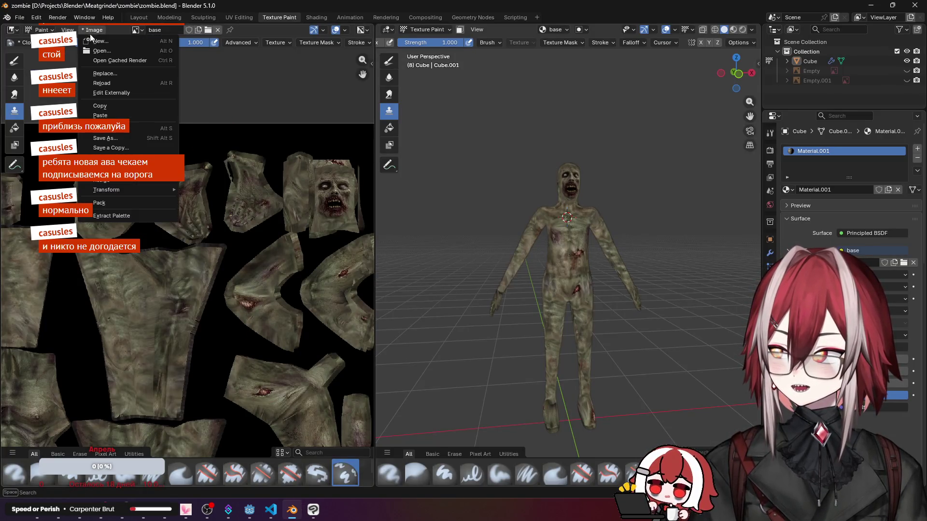
left_click(121, 129)
Step: Drag tex.png from the zombie folder into Clip Studio Paint, then return to the zombie model in Blender
left_click(312, 513)
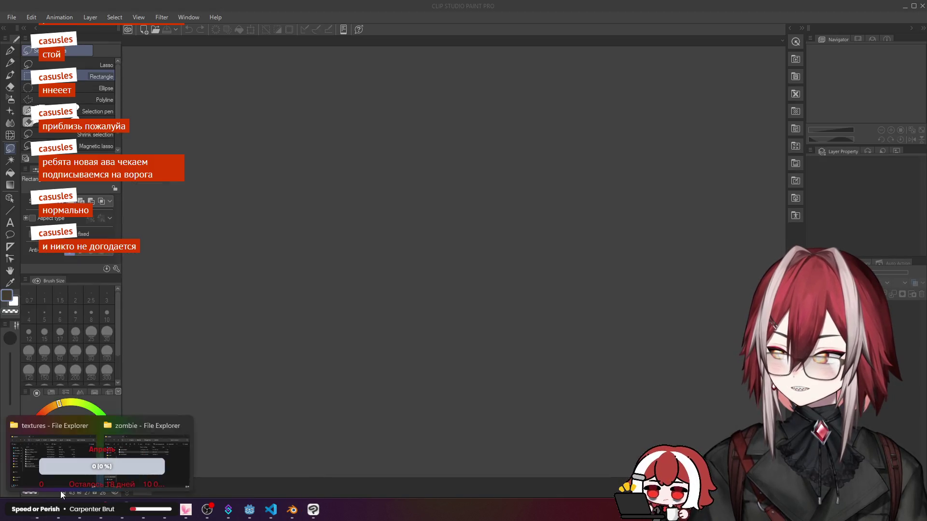
left_click(44, 456)
left_click_drag(340, 184, 435, 290)
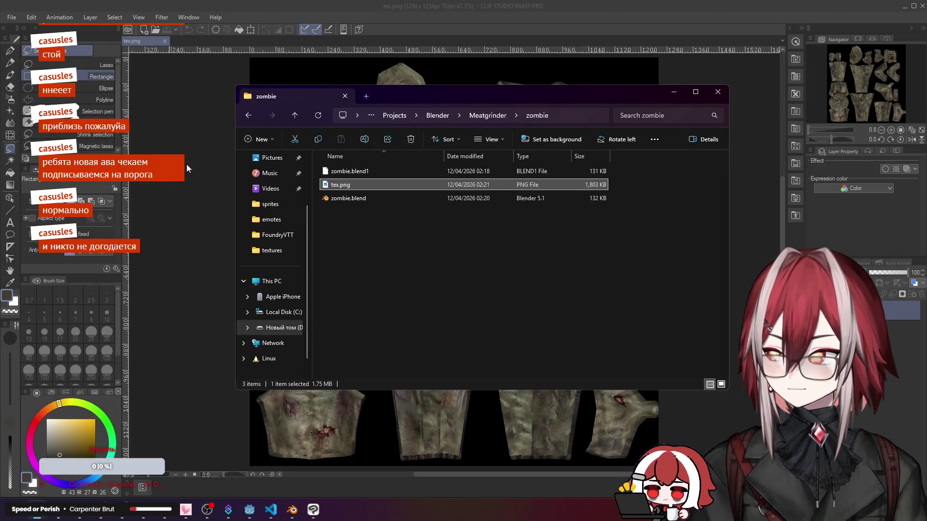
scroll(435, 240, "up", 4)
scroll(563, 123, "down", 1)
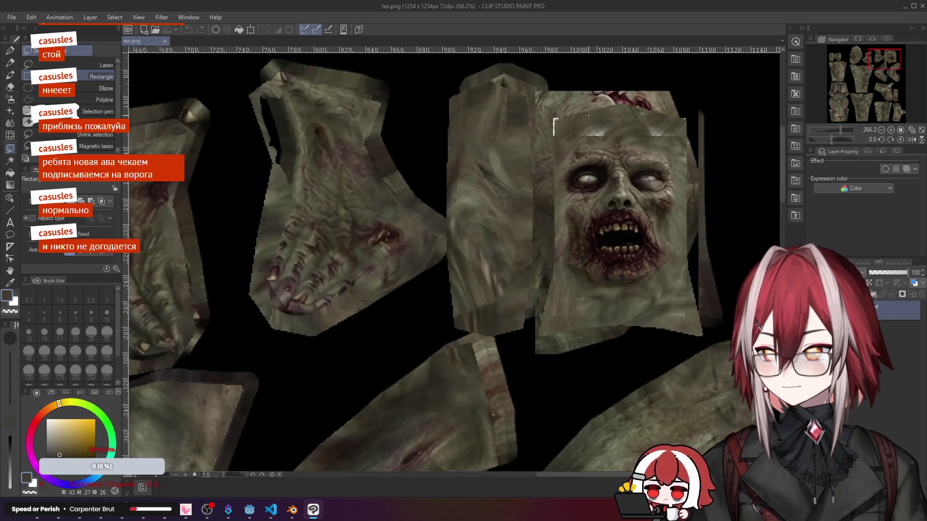
scroll(563, 123, "down", 1)
scroll(563, 124, "down", 1)
scroll(572, 120, "down", 1)
left_click(292, 510)
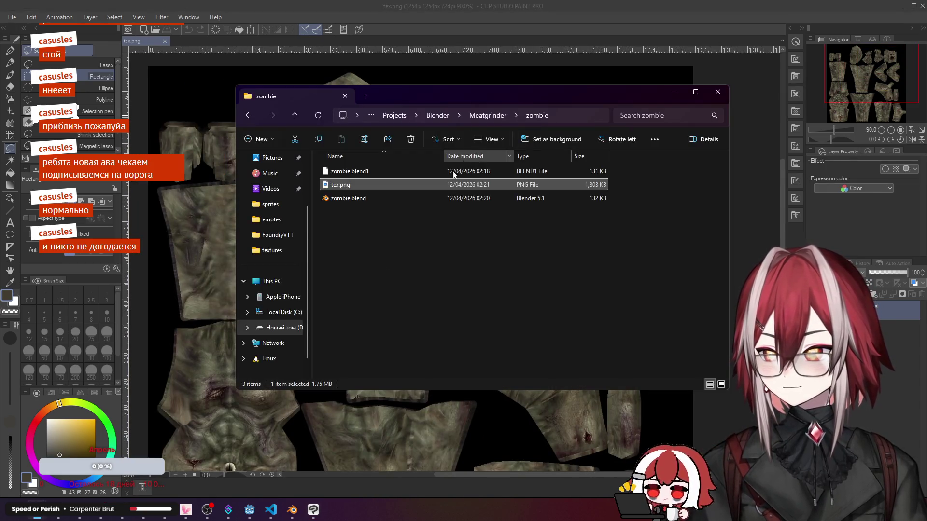
left_click(313, 510)
scroll(549, 107, "up", 2)
mouse_move(549, 107)
middle_mouse_down()
mouse_move(557, 216)
mouse_move(539, 205)
middle_mouse_up()
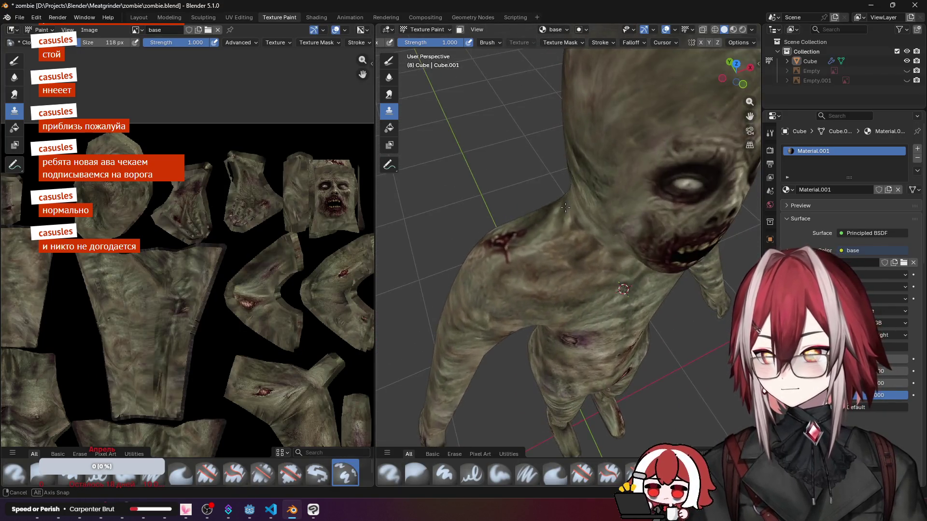
scroll(539, 205, "down", 2)
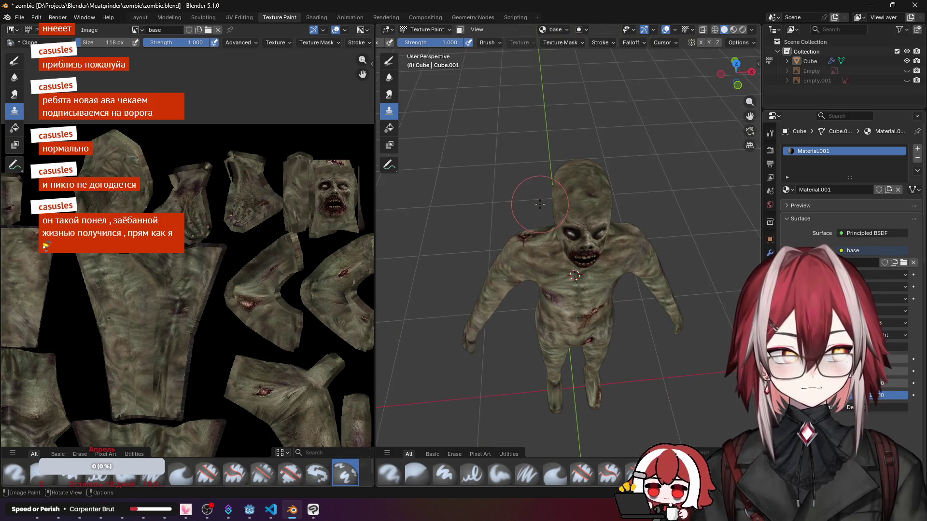
key("alt+Tab")
key("alt+Tab")
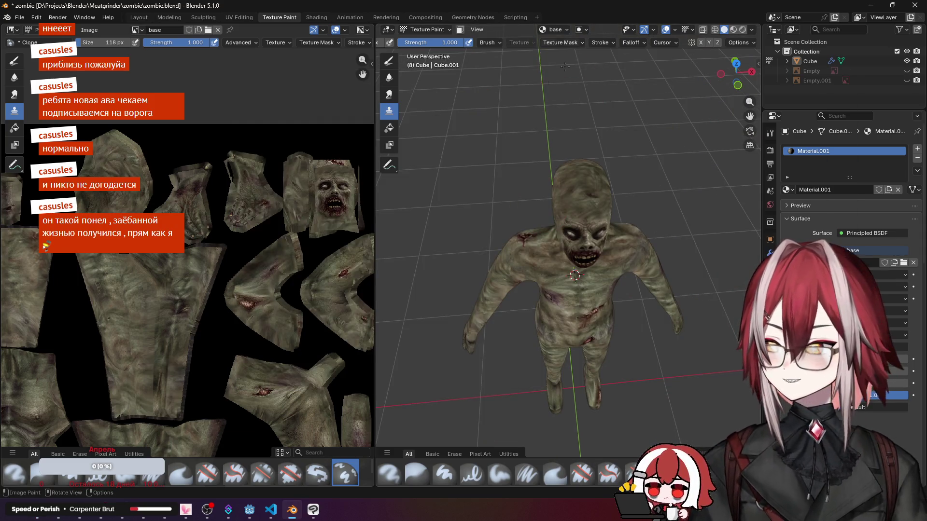
middle_click_drag(564, 68, 449, 289)
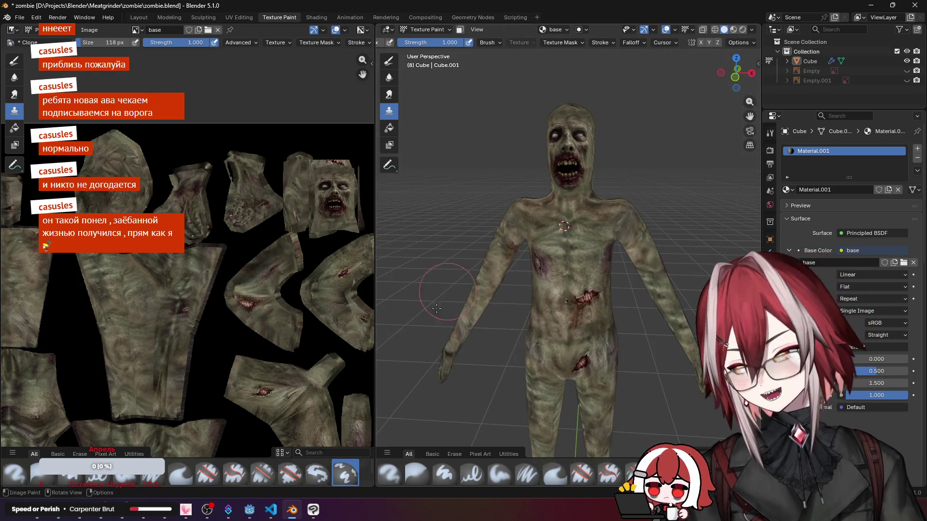
mouse_move(519, 312)
middle_mouse_down()
mouse_move(496, 282)
mouse_move(507, 276)
middle_mouse_up()
Step: Rectangle-select the zombie's eyes in tex.png, then check the model's head from the front in Blender
key("alt+Tab")
scroll(553, 168, "up", 3)
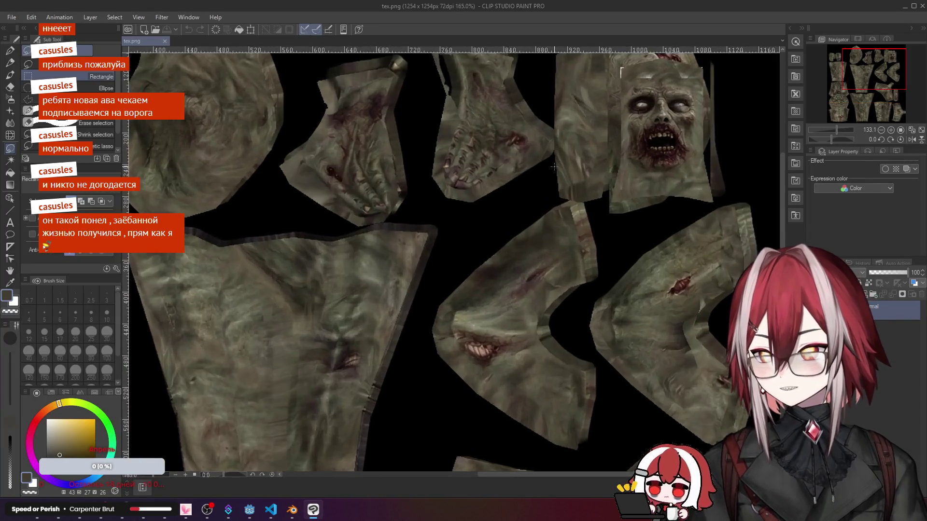
scroll(552, 168, "up", 2)
scroll(553, 168, "up", 2)
left_click_drag(507, 218, 478, 234)
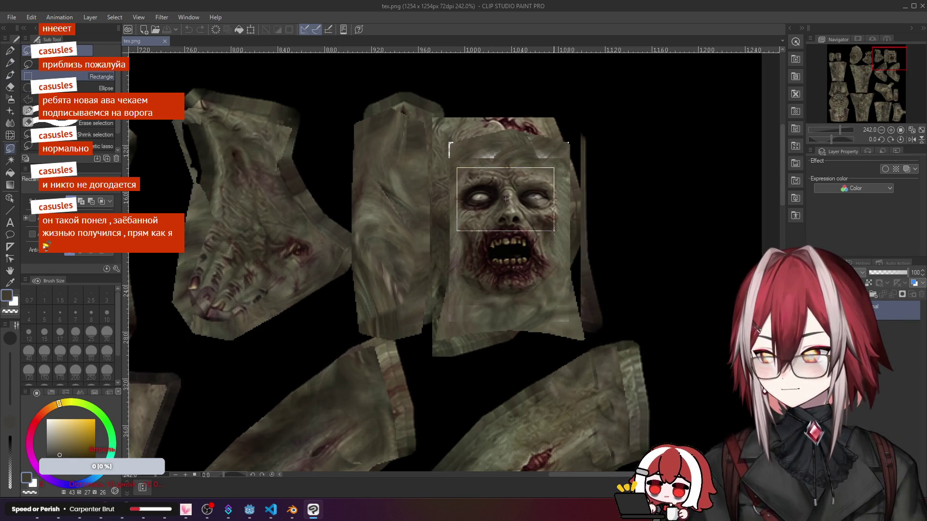
left_click_drag(566, 228, 565, 228)
key("alt+Tab")
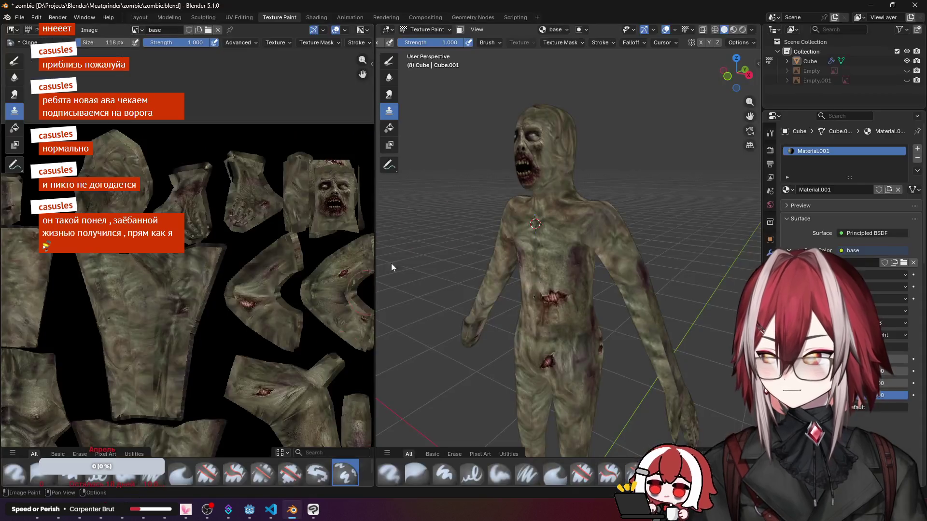
key("KP_1")
scroll(522, 218, "up", 4)
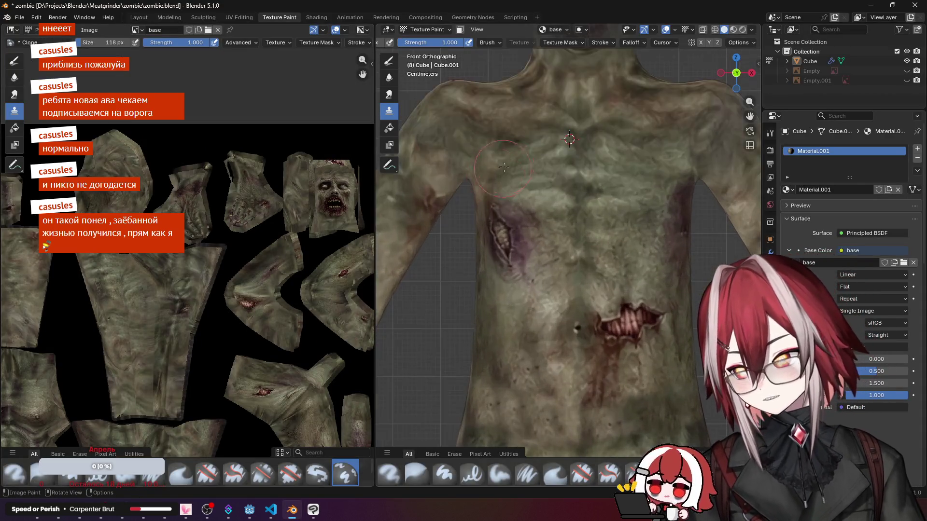
middle_click_drag(522, 218, 535, 289, "shift")
scroll(528, 239, "up", 3)
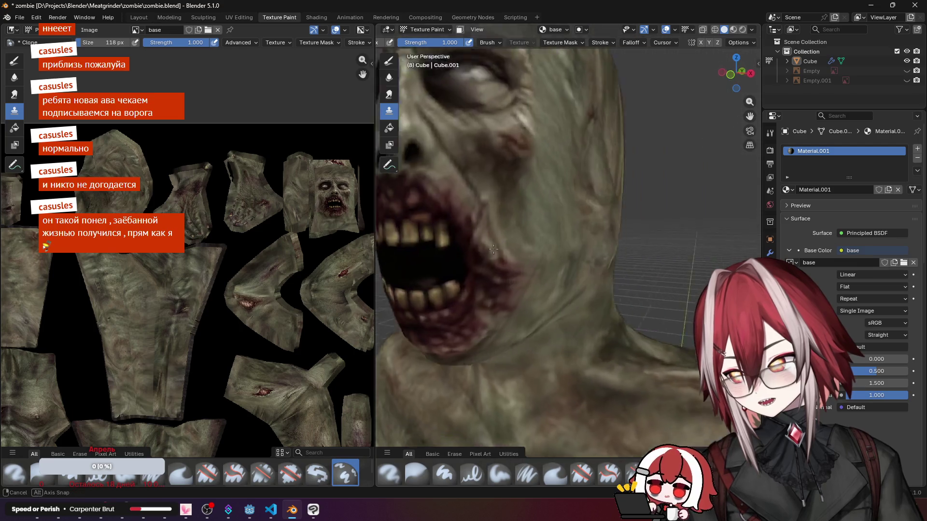
scroll(528, 239, "down", 6)
Step: Clear the eye selection with Ctrl+D and inspect the model from the top and an angled front view
key("alt+Tab")
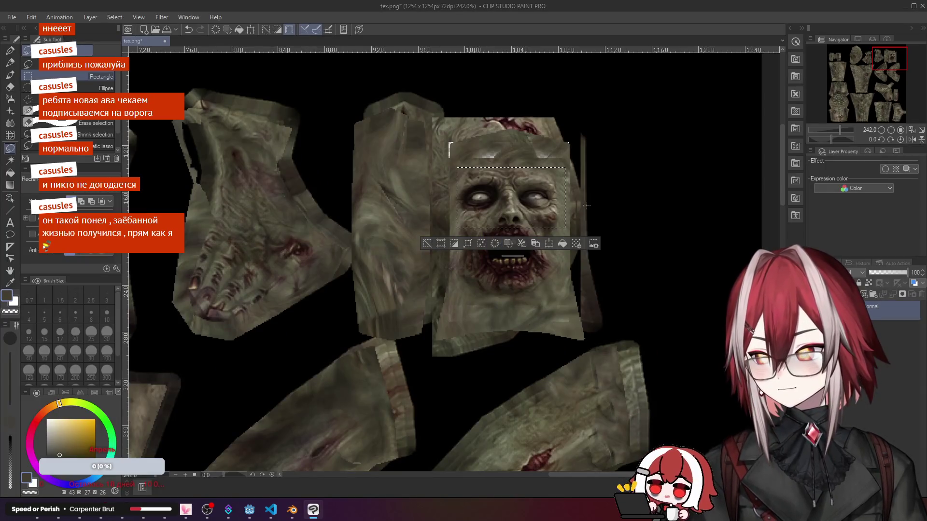
key("ctrl+d")
scroll(506, 217, "down", 6)
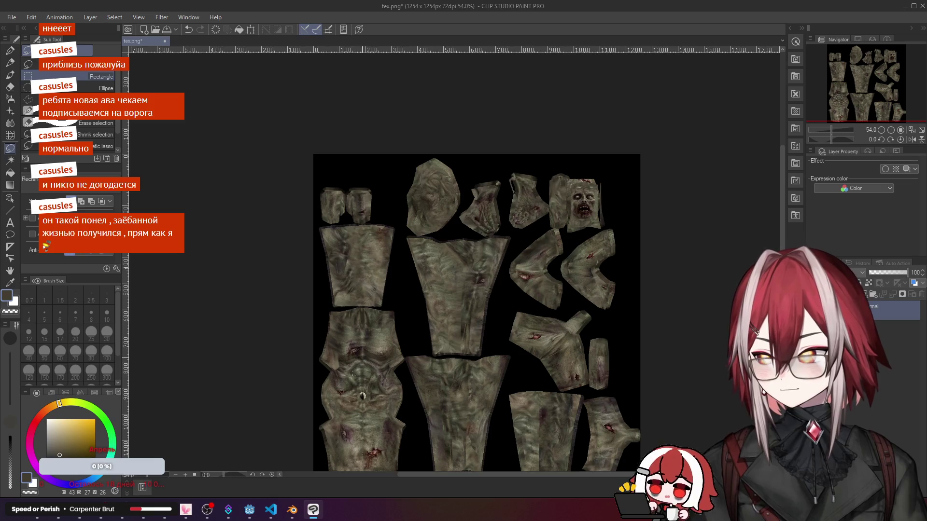
scroll(455, 233, "up", 2)
scroll(455, 233, "up", 3)
scroll(455, 234, "up", 1)
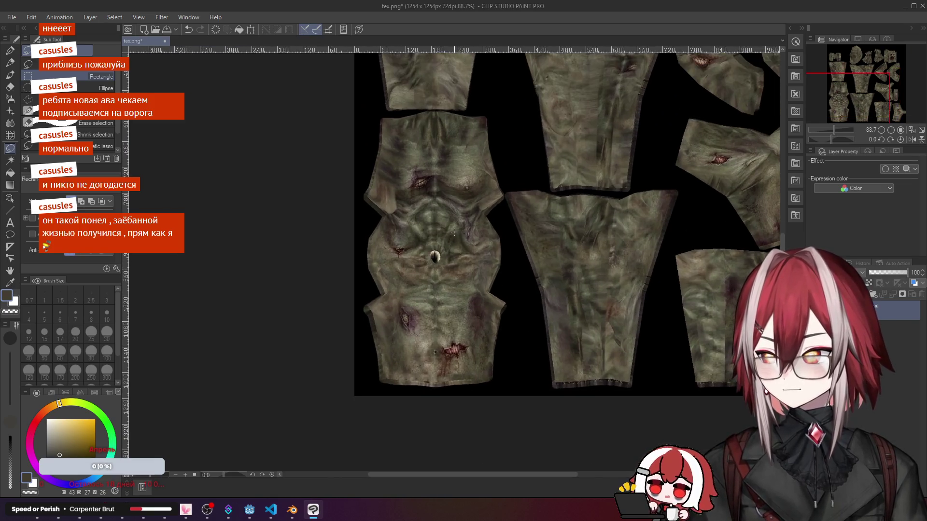
scroll(455, 234, "down", 3)
key("alt+Tab")
scroll(577, 290, "up", 2)
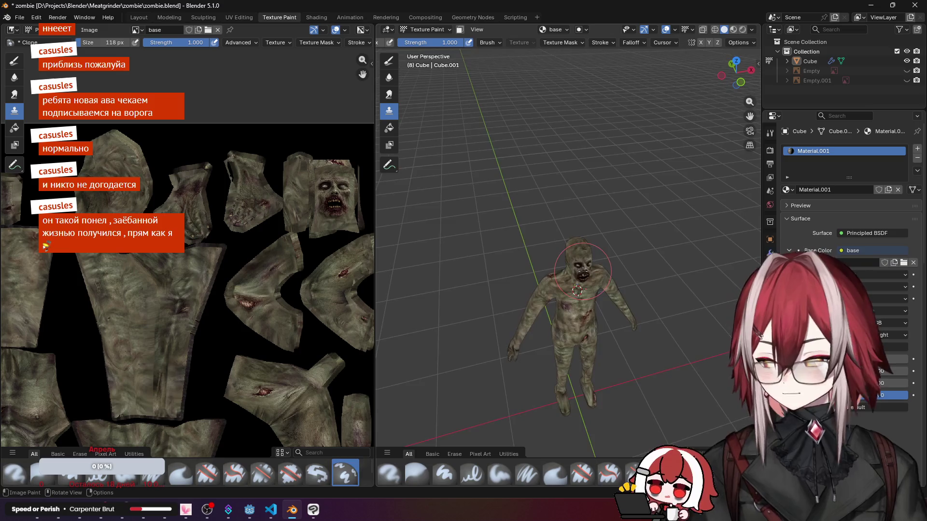
key("KP_7")
scroll(628, 264, "up", 2)
mouse_move(631, 229)
middle_mouse_down()
mouse_move(579, 189)
mouse_move(595, 185)
mouse_move(580, 182)
middle_mouse_up()
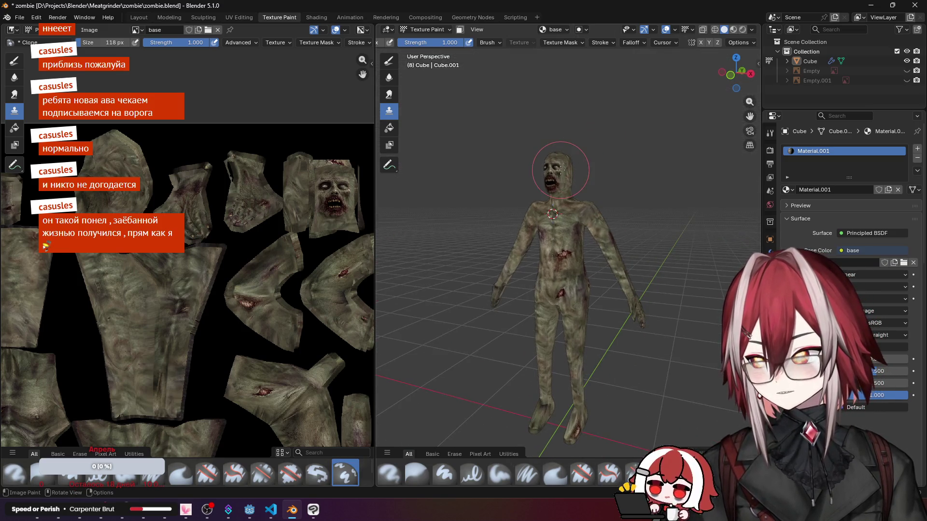
Step: Return to Clip Studio Paint and recentre the texture layout in the canvas
key("alt+Tab")
scroll(565, 181, "down", 2)
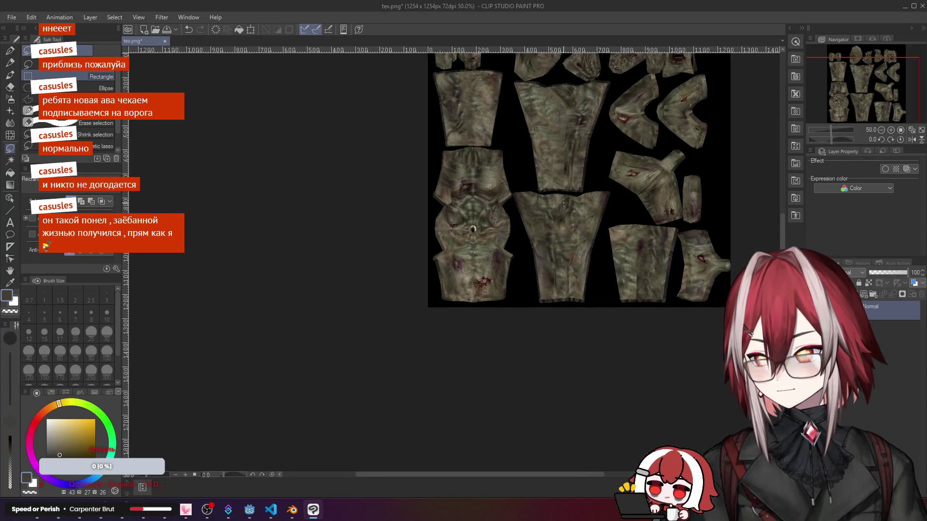
left_click_drag(565, 202, 557, 275, "space")
scroll(536, 238, "up", 2)
left_click_drag(536, 217, 532, 238)
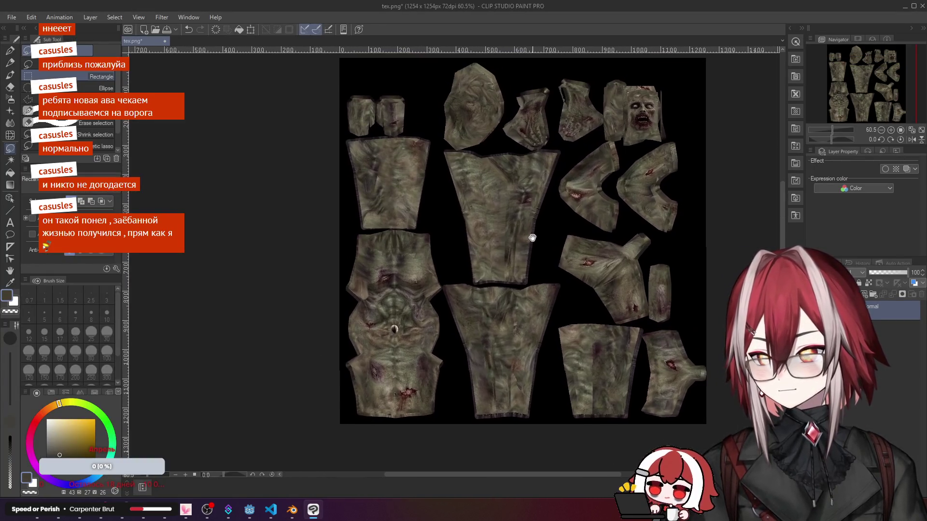
scroll(532, 238, "up", 1)
scroll(533, 238, "up", 2)
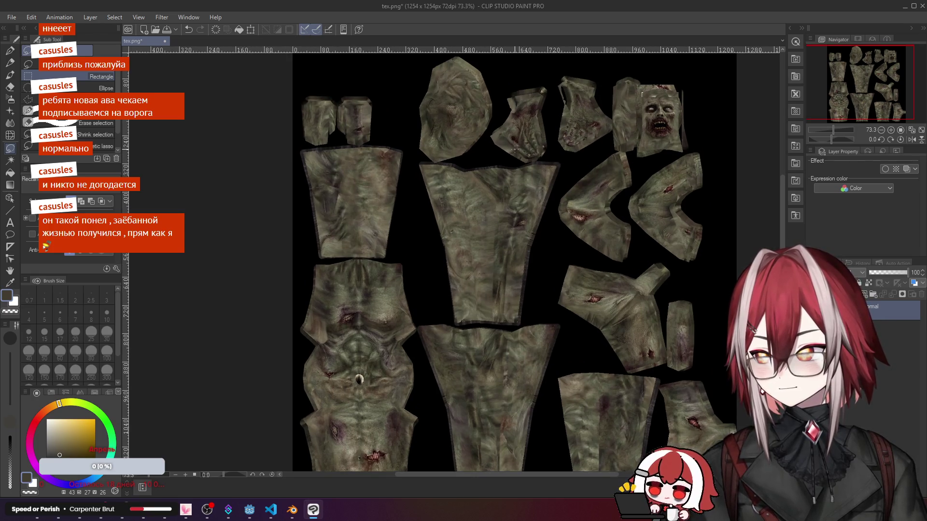
scroll(514, 239, "down", 2)
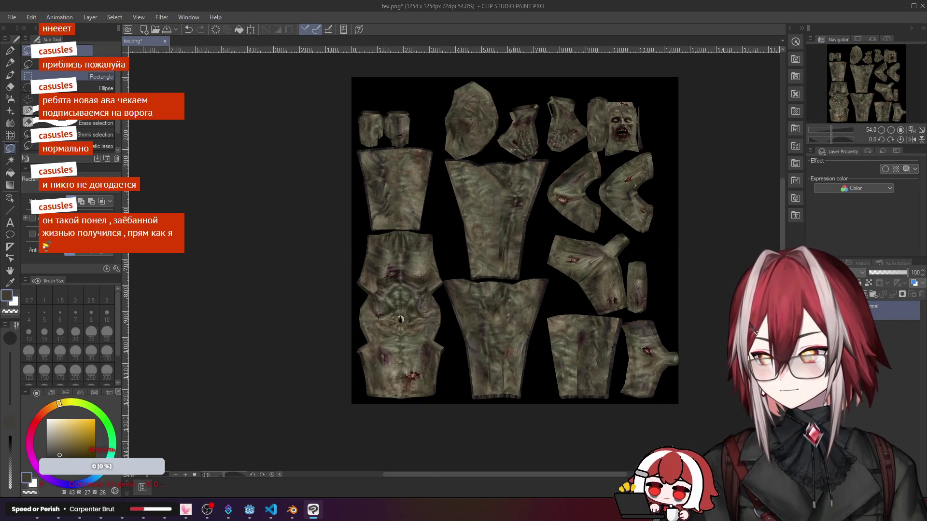